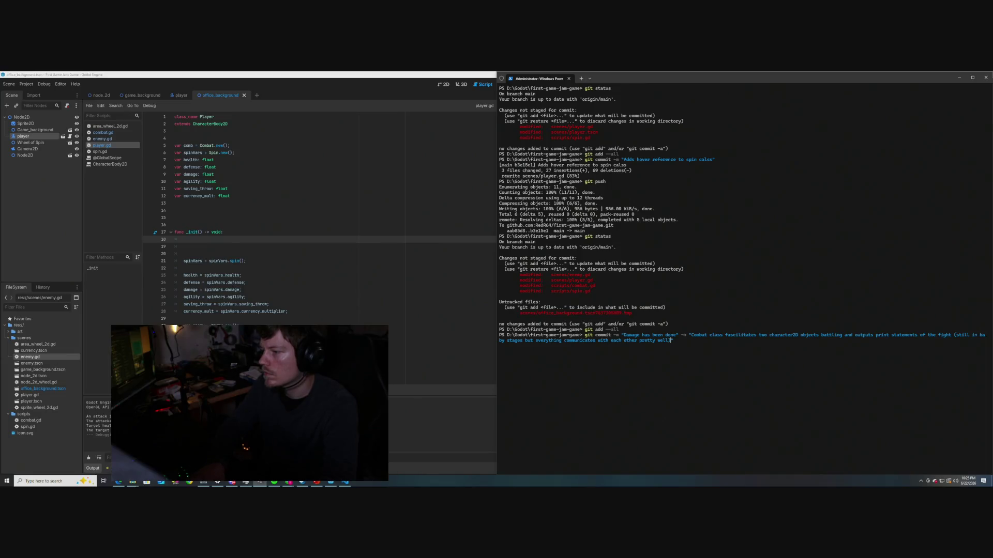
Commit 'Damage has been done' and attempt a git push, which the remote rejects
key("Return")
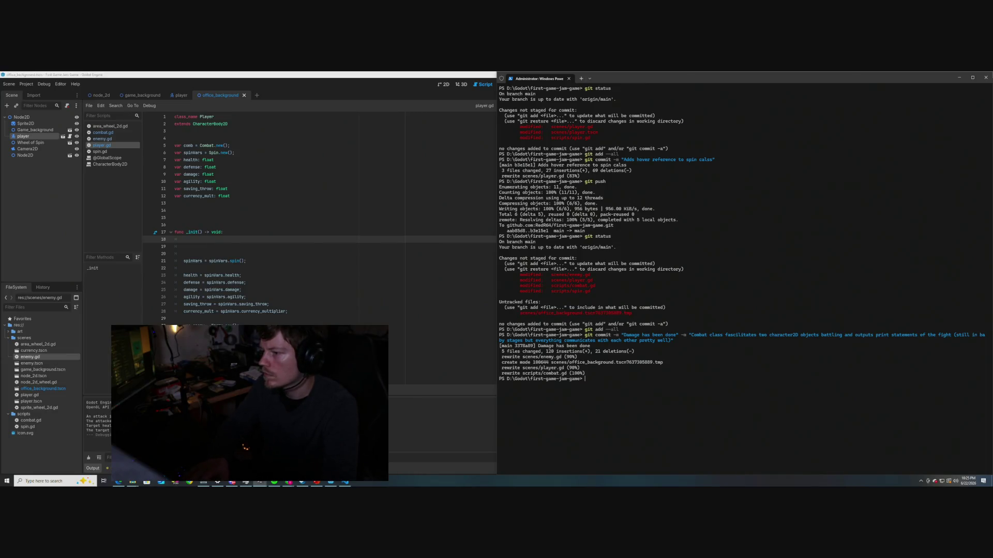
type("git push")
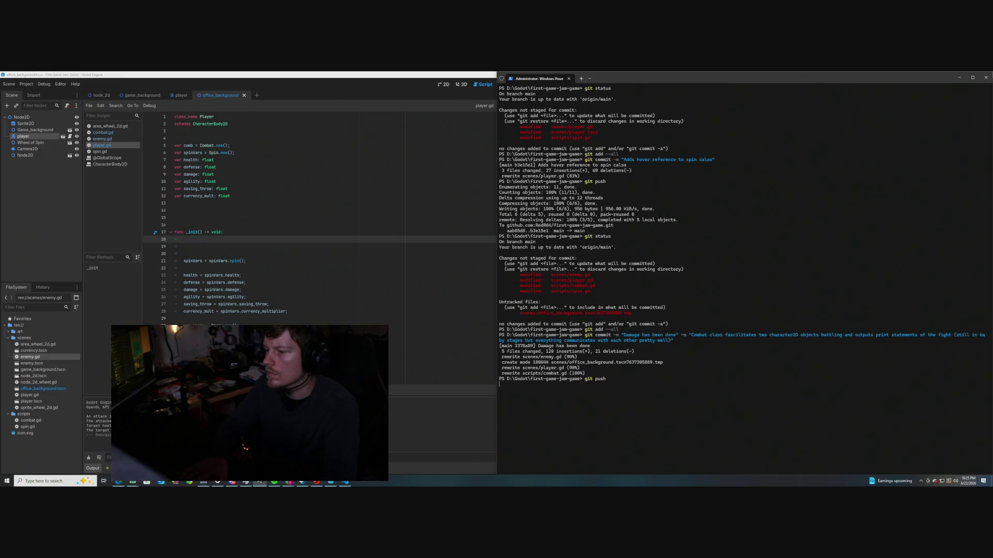
key("Return")
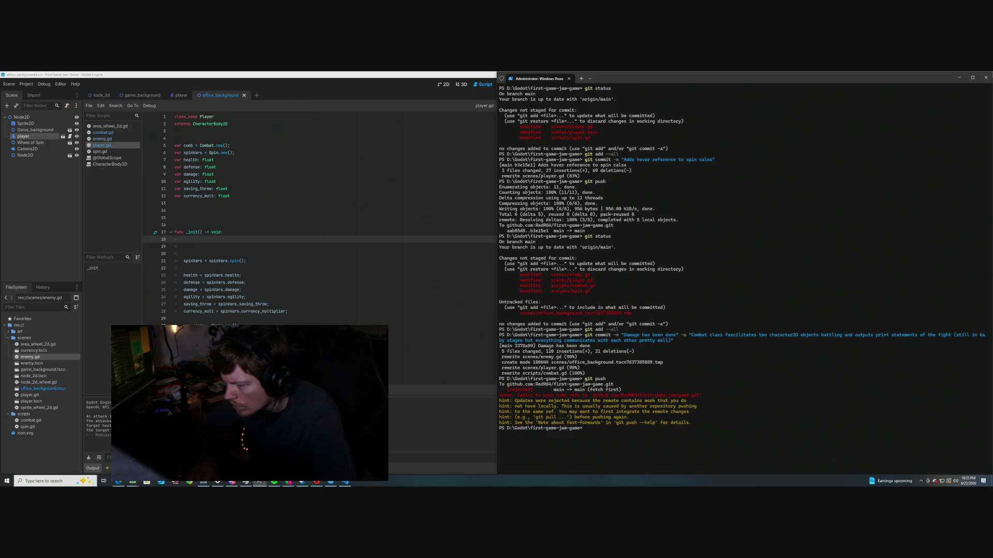
Run git pull to merge the remote changes into the local branch
type("git pull")
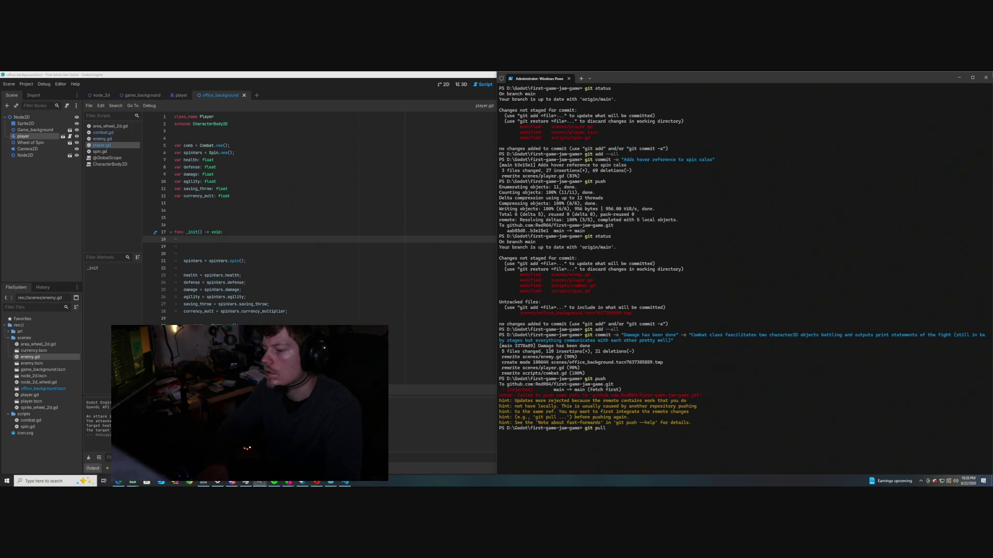
key("Return")
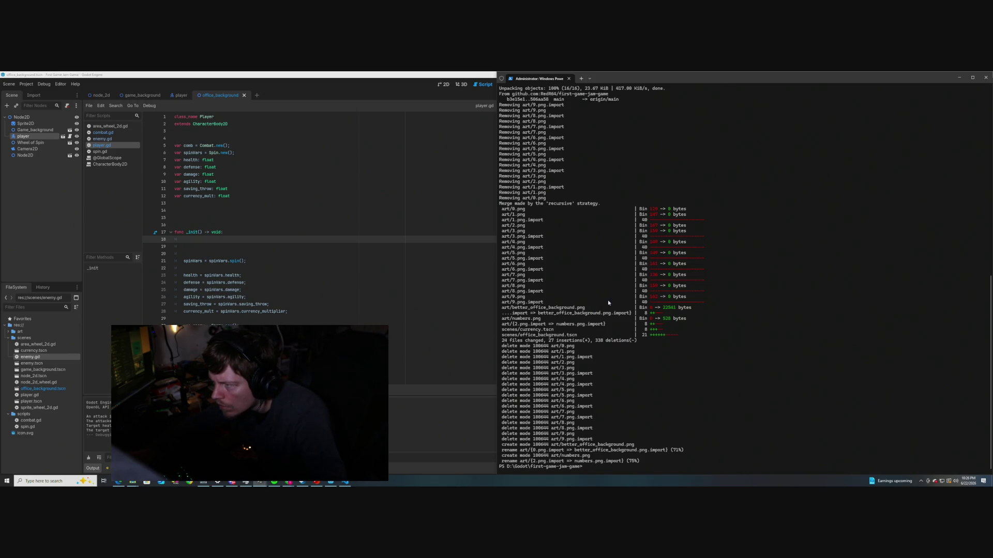
scroll(608, 302, "up", 3)
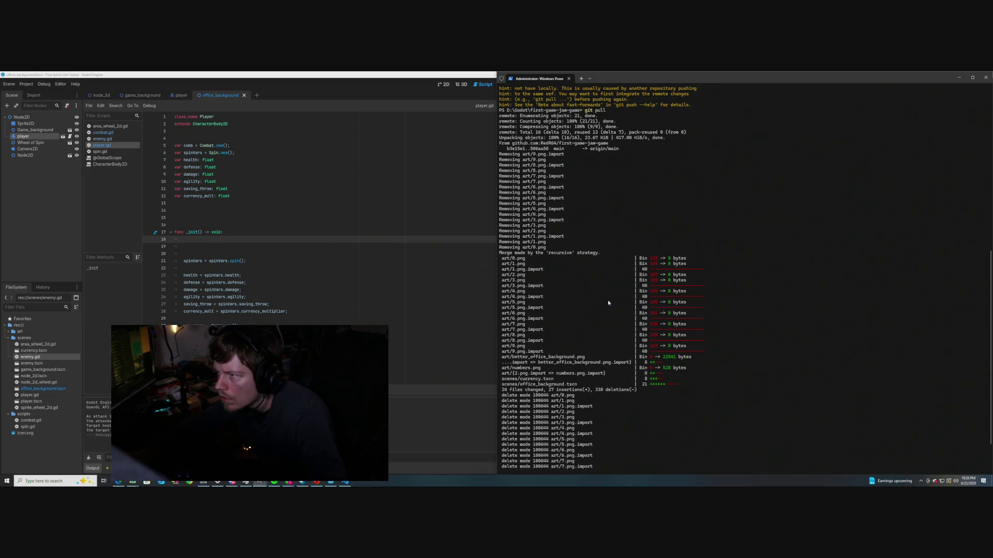
scroll(608, 303, "down", 3)
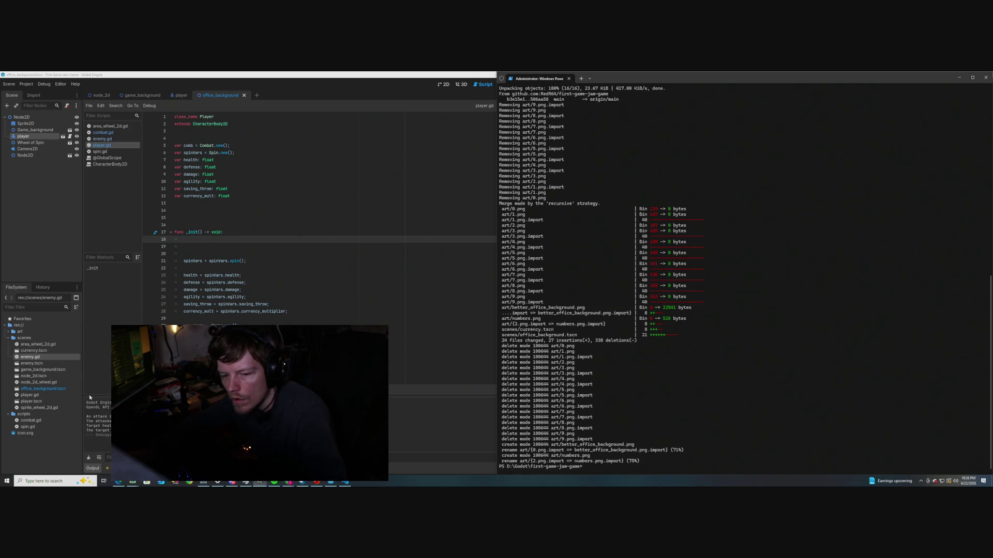
Reload the externally modified office_background.tscn from disk in Godot
left_click(38, 459)
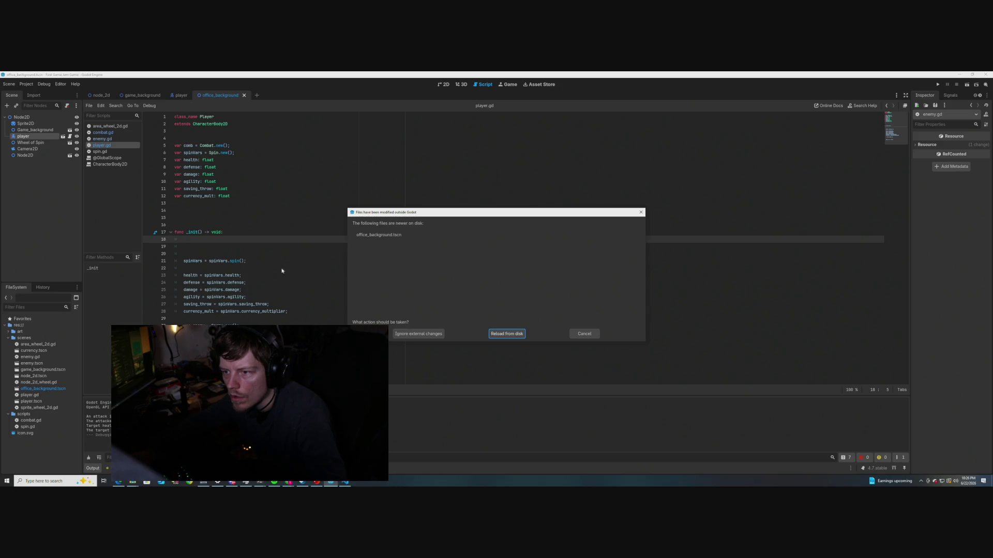
left_click(506, 334)
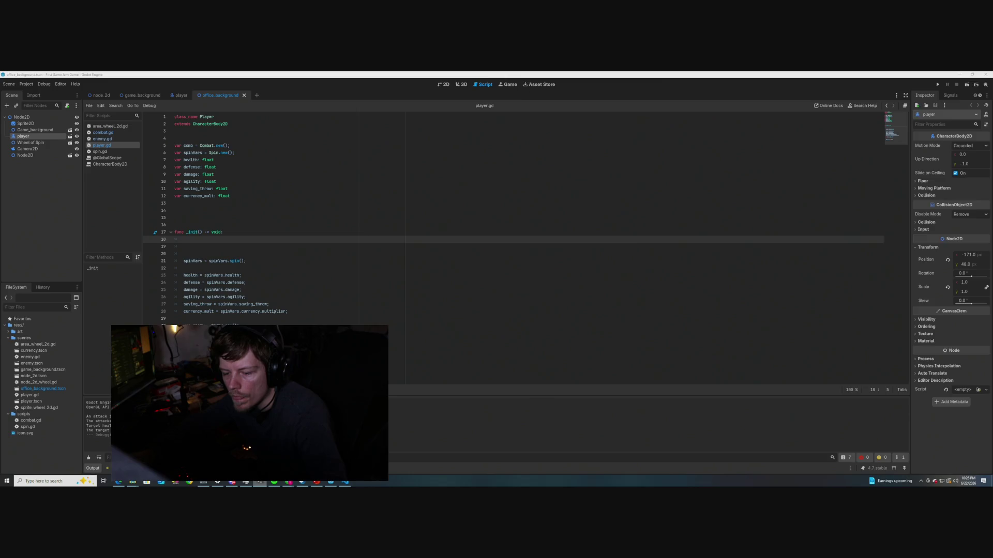
key("alt+Tab")
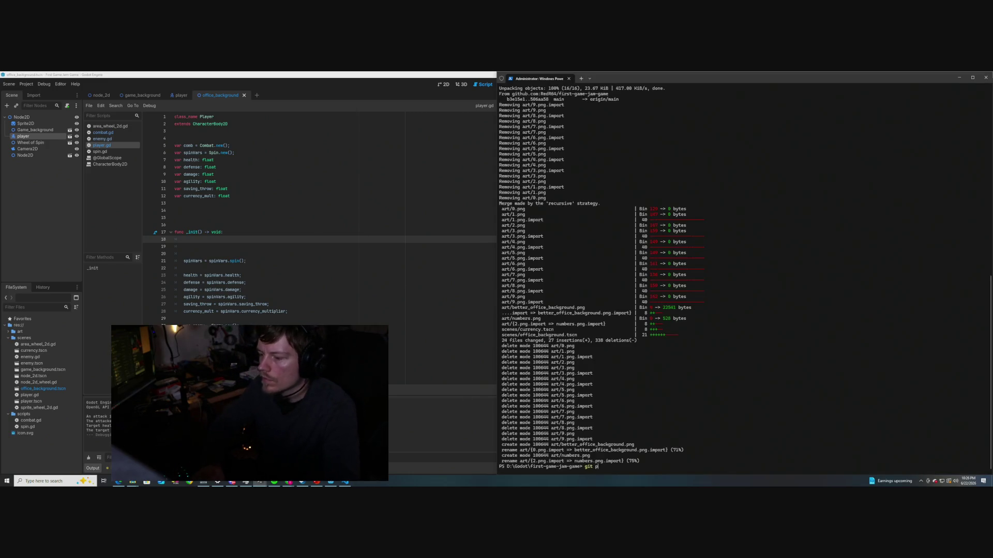
Push the merged main branch to the GitHub remote with git push
type("git push")
key("Return")
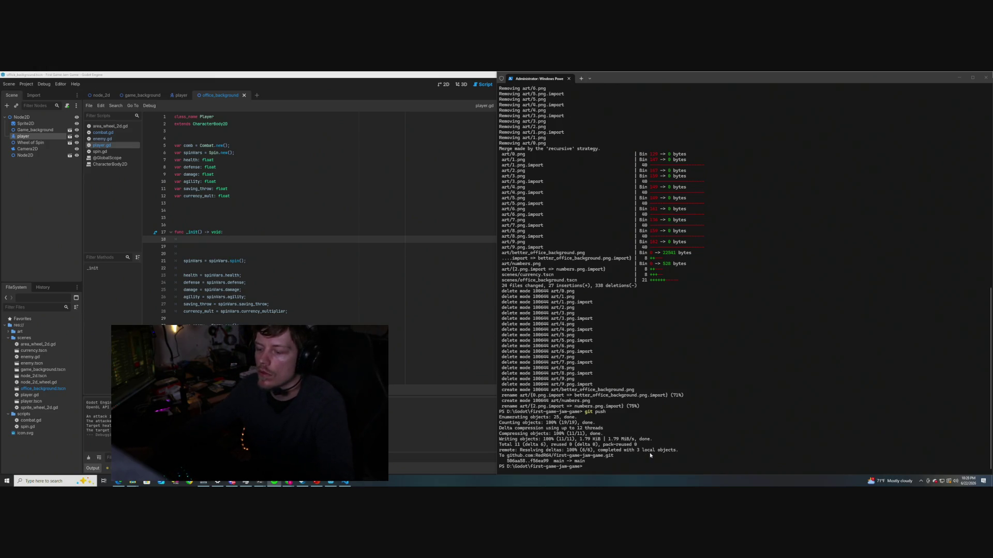
key("alt+Tab")
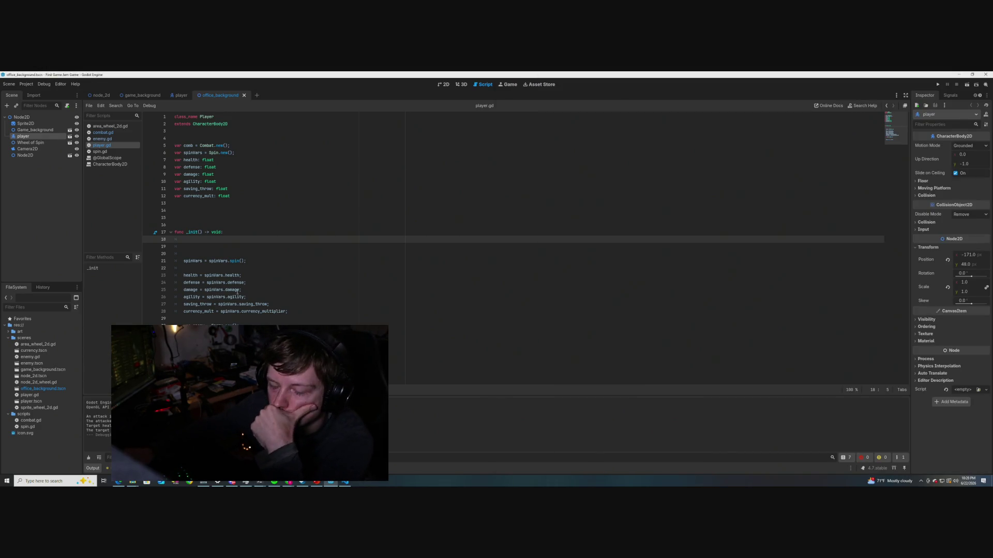
Switch the script editor from player.gd to combat.gd, showing attack()
left_click(215, 196)
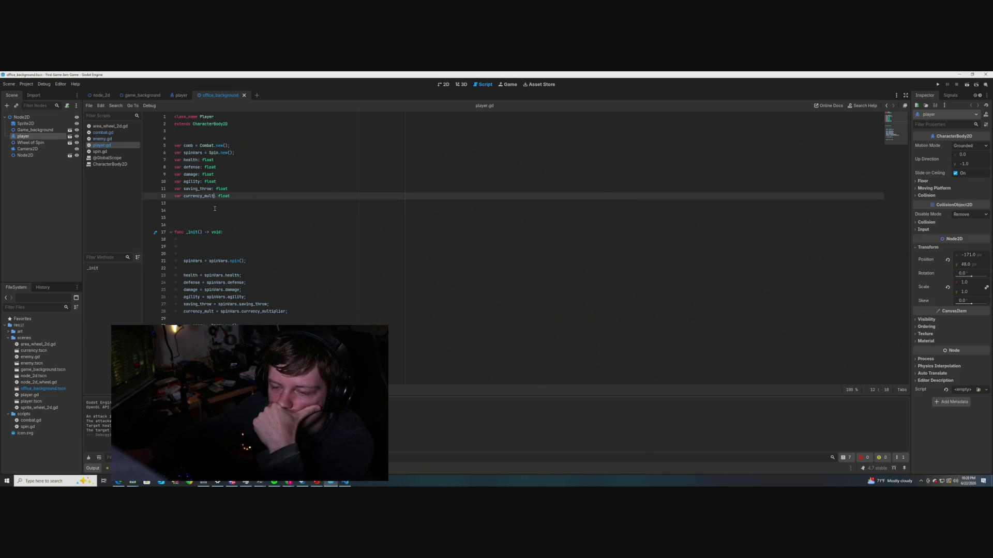
key("alt+Left")
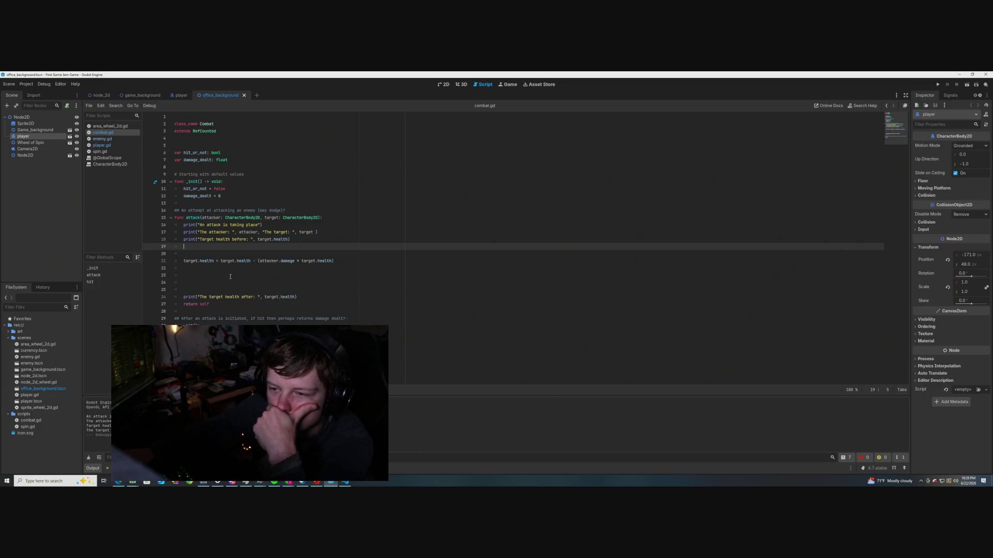
double_click(207, 260)
triple_click(204, 261)
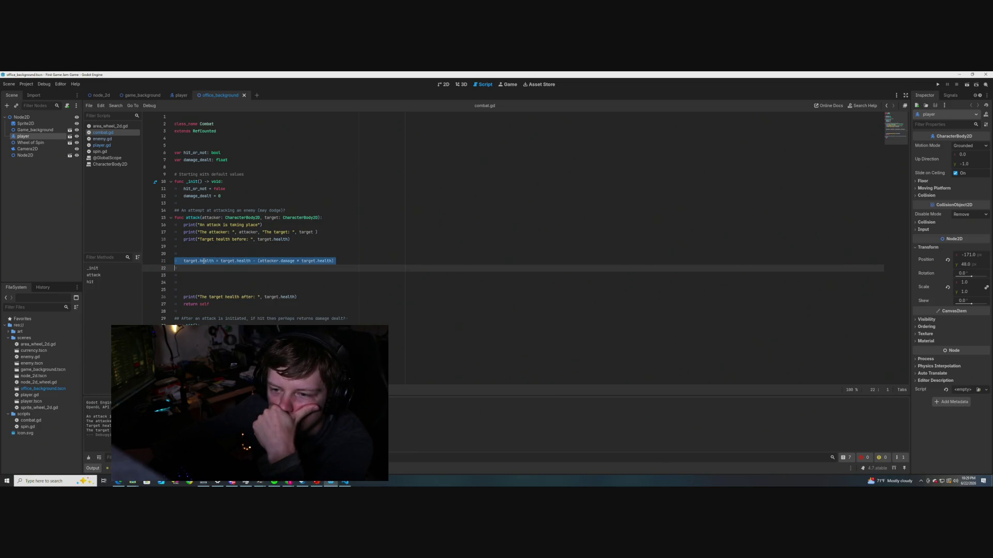
left_click(204, 260)
left_click_drag(205, 260, 186, 261)
left_click(223, 275)
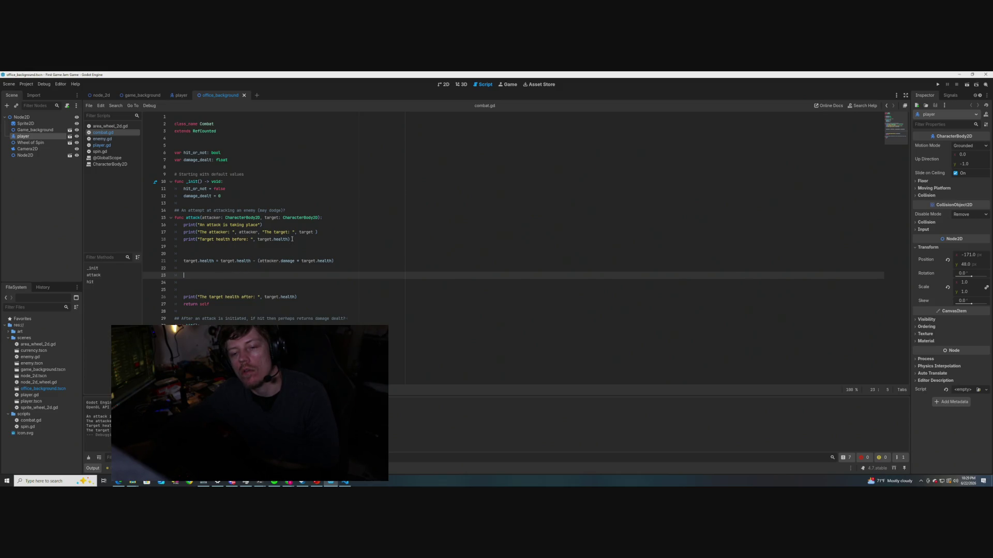
Delete the three print lines and leftover empty lines at the start of attack()
mouse_move(292, 239)
left_mouse_down()
mouse_move(310, 232)
mouse_move(183, 226)
left_mouse_up()
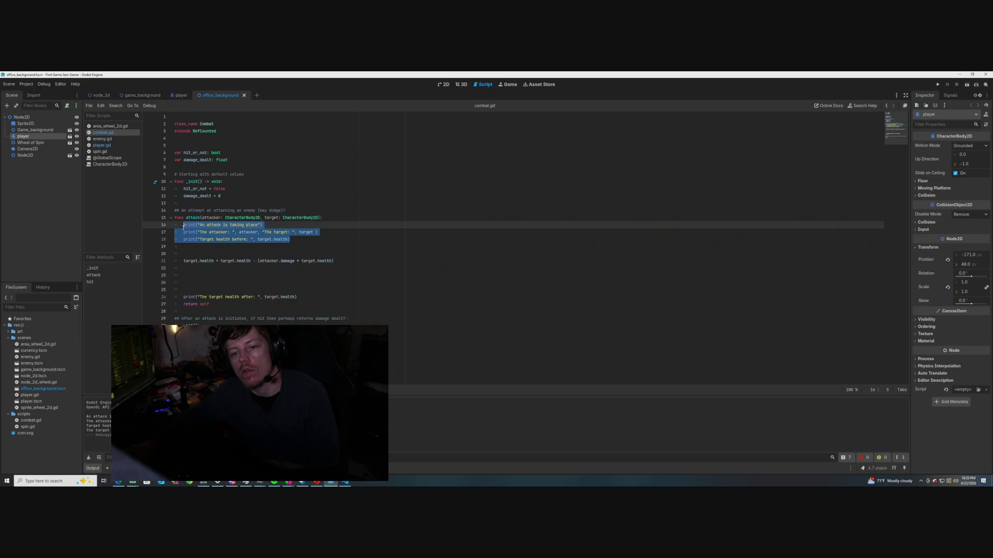
key("Delete")
key("Down")
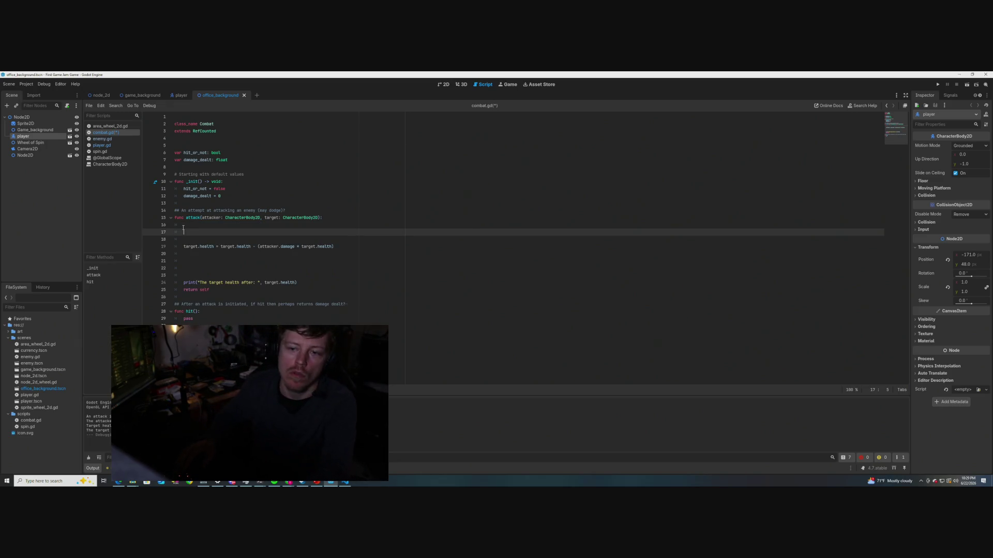
key("BackSpace")
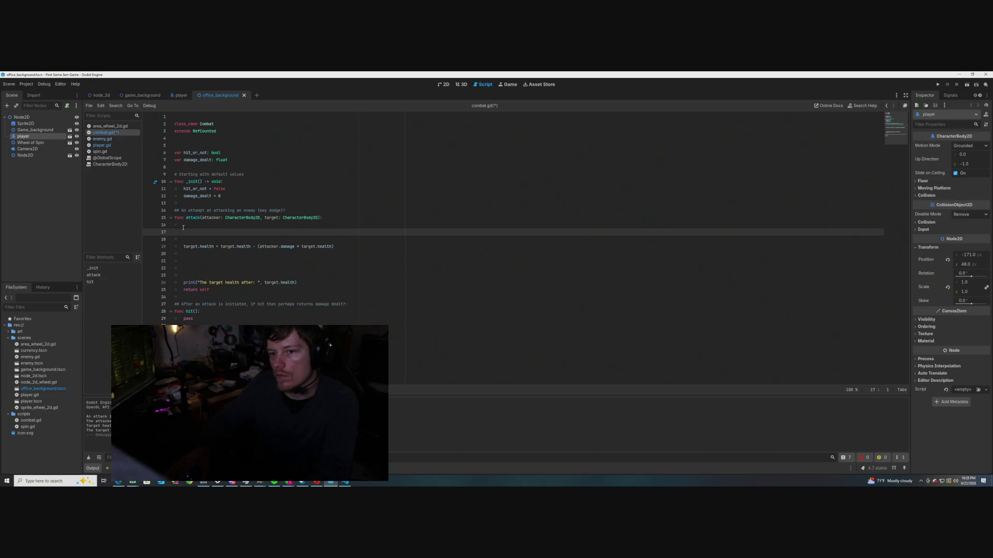
key("Delete")
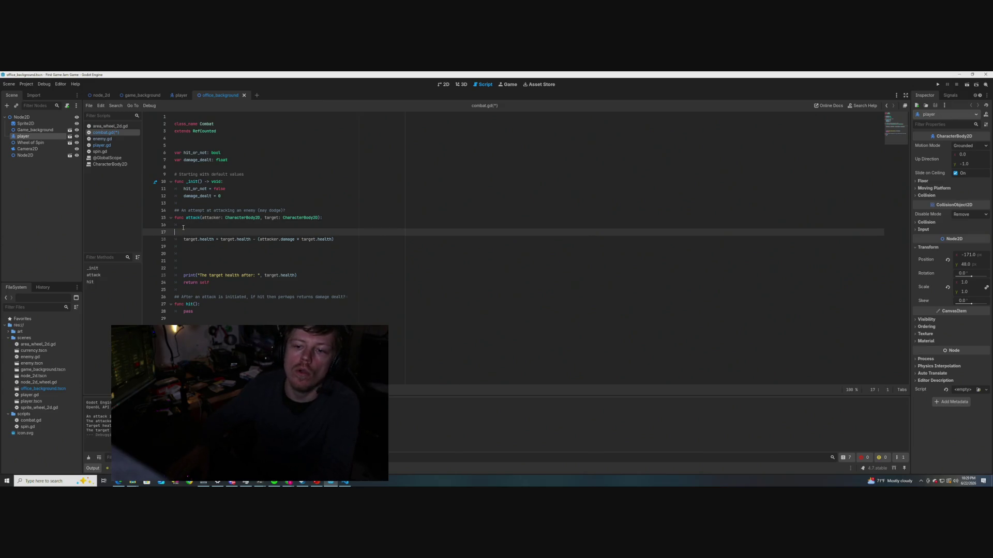
key("BackSpace")
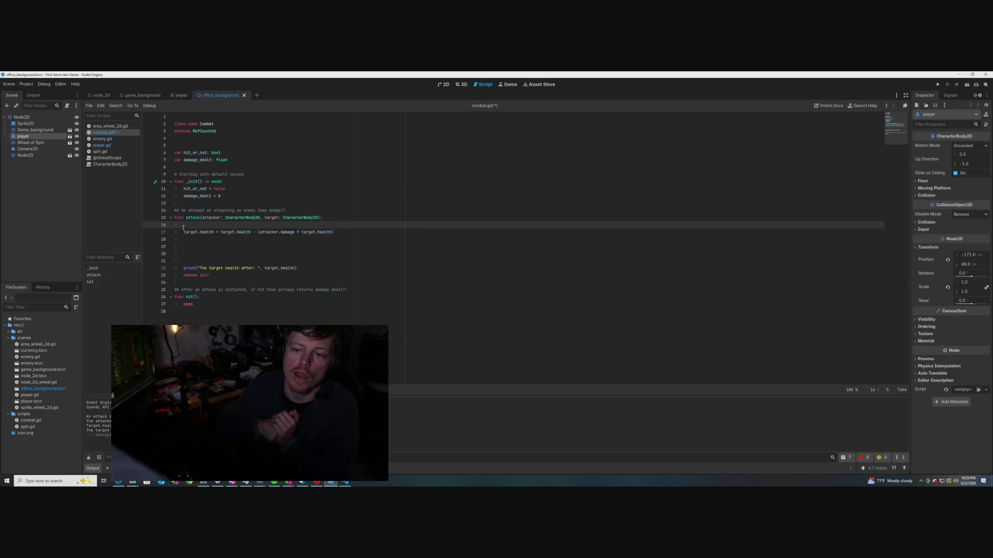
Copy the target.health damage line and open a new line inside hit()
left_click_drag(334, 232, 180, 231)
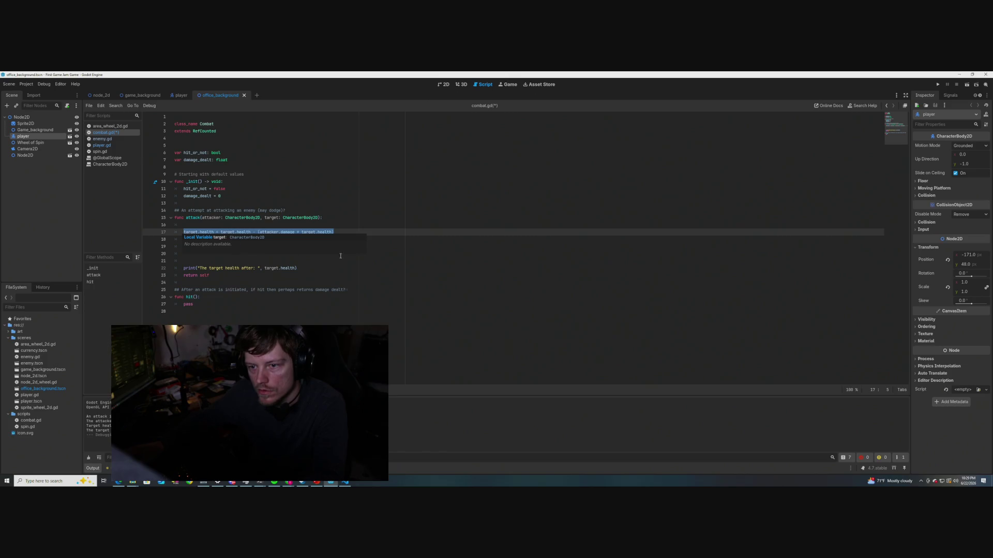
left_click(436, 247)
left_click_drag(333, 231, 184, 232)
key("ctrl+c")
left_click(210, 297)
key("Return")
key("Return")
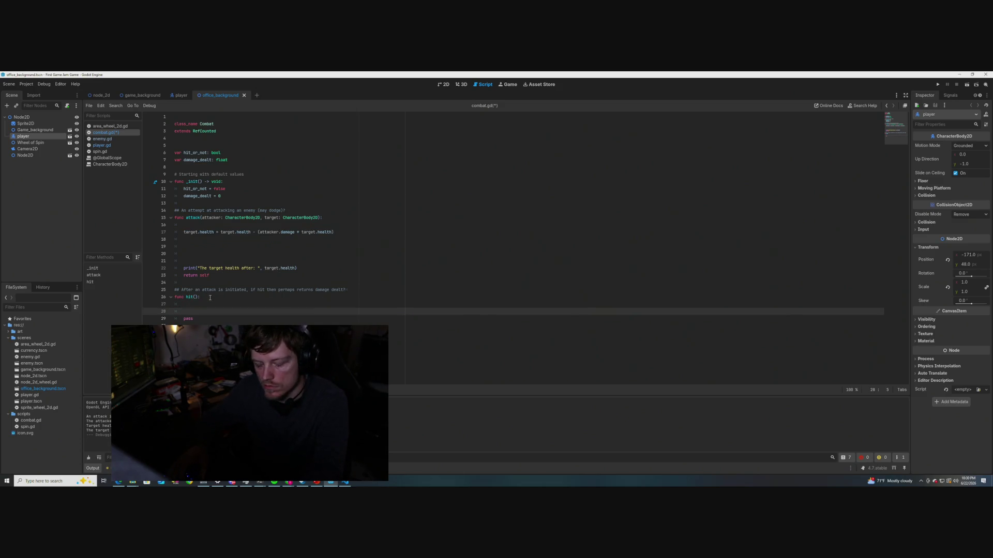
Paste the damage line into hit() and give hit() a '-> void:' return type
key("ctrl+v")
left_click(194, 320)
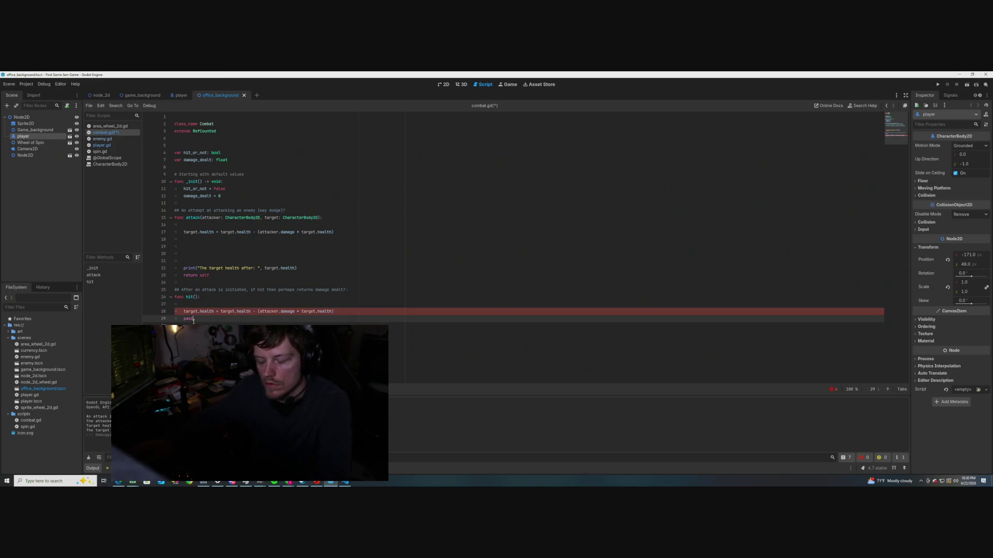
left_click(199, 297)
key("BackSpace")
type("- ")
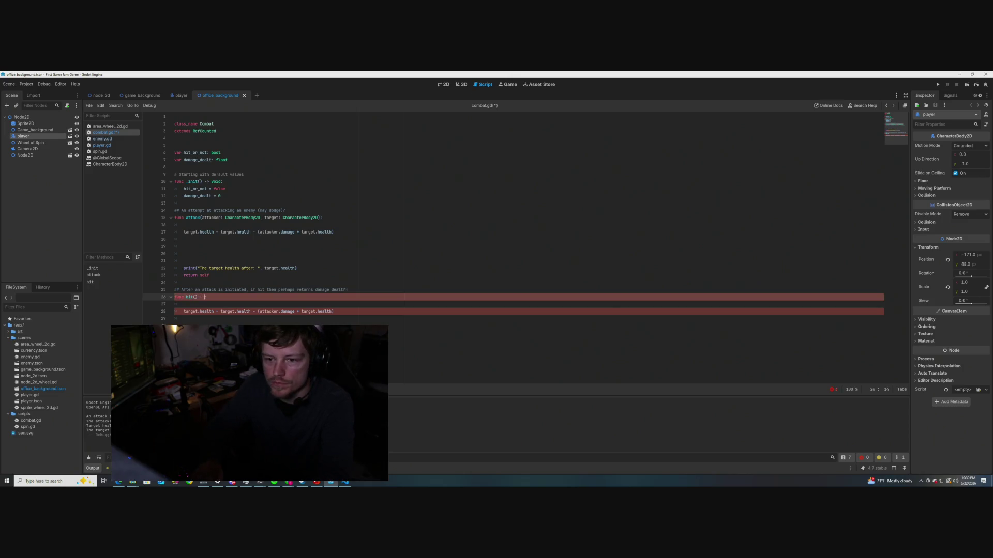
type("> void:")
left_click(347, 285)
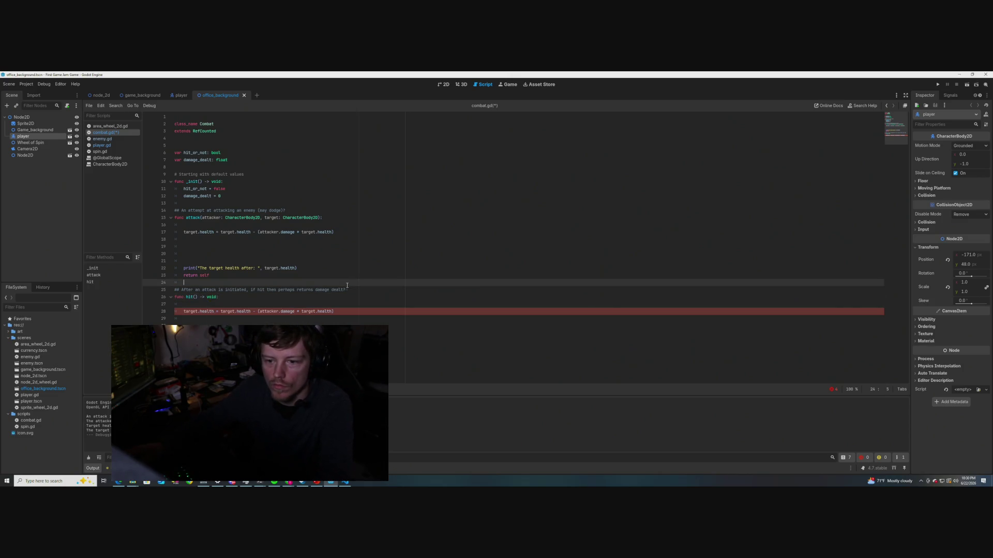
Copy attack()'s 'attacker: CharacterBody2D, target: CharacterBody2D' parameters into hit()'s parentheses
left_click(184, 311)
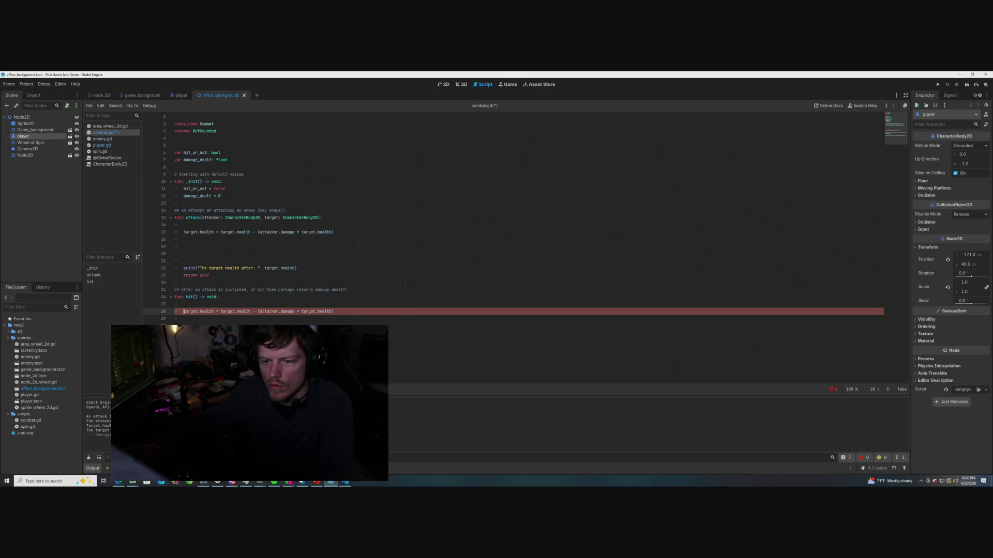
left_click(196, 297)
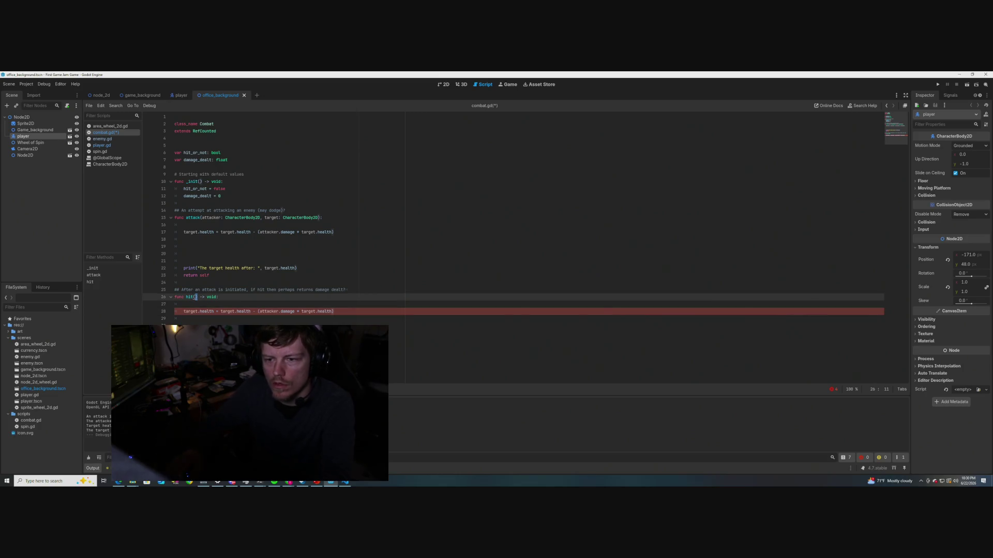
left_click_drag(319, 218, 201, 218)
key("ctrl+c")
key("Down")
key("Down")
key("End")
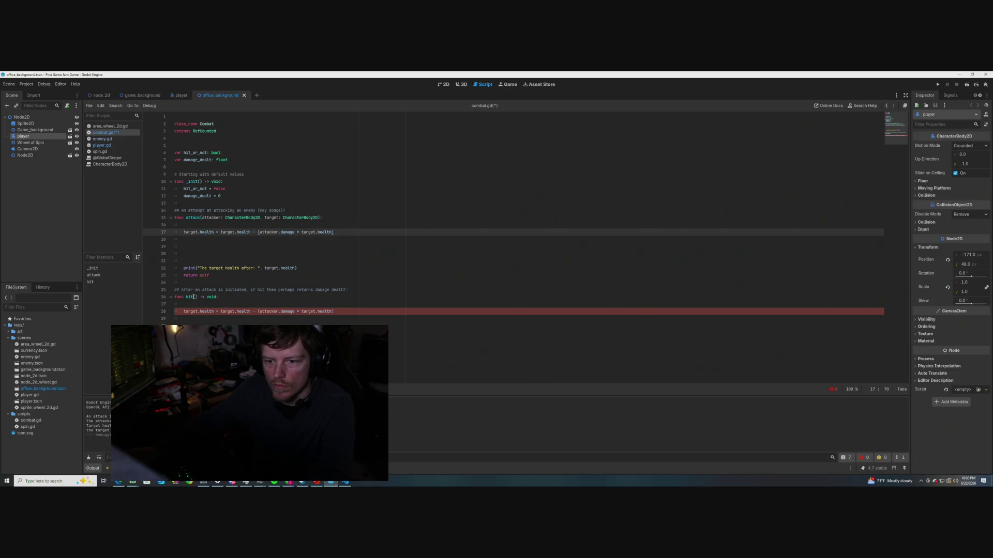
left_click(194, 297)
key("ctrl+v")
left_click(373, 238)
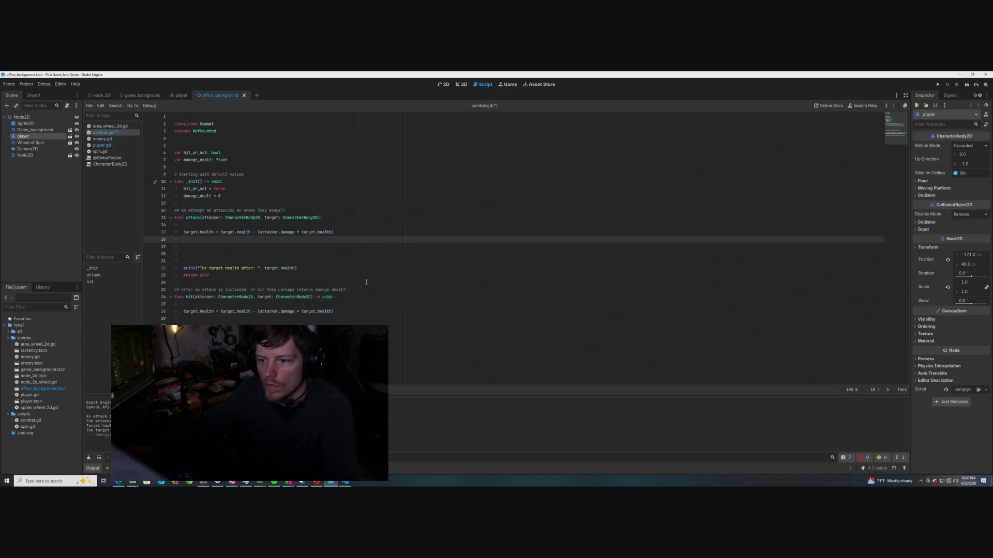
left_click_drag(334, 232, 189, 234)
mouse_move(298, 268)
left_mouse_down()
mouse_move(182, 241)
mouse_move(184, 232)
left_mouse_up()
left_click_drag(334, 232, 185, 233)
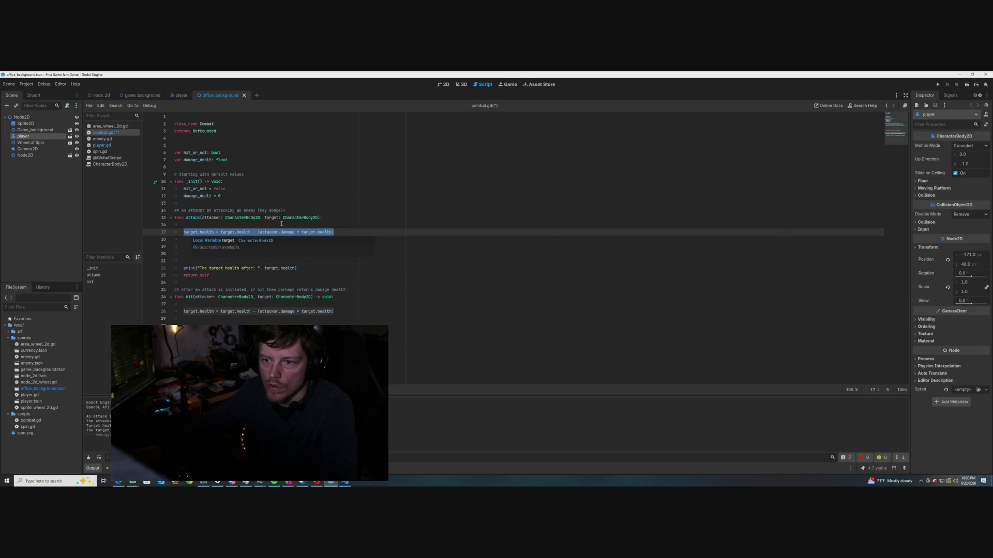
Replace line 17's health-subtraction formula in attack() with target.agility
left_click(384, 231)
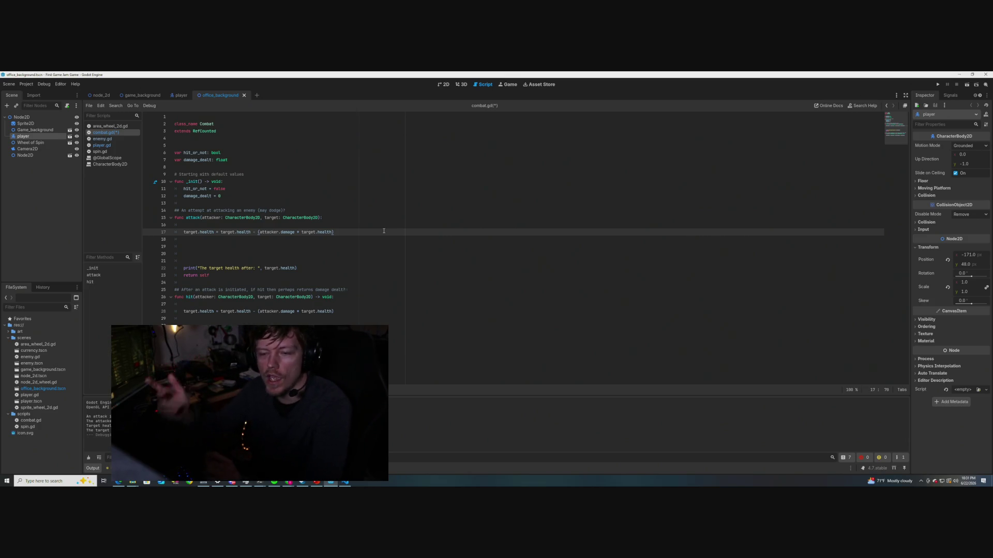
key("Down")
key("shift+Up")
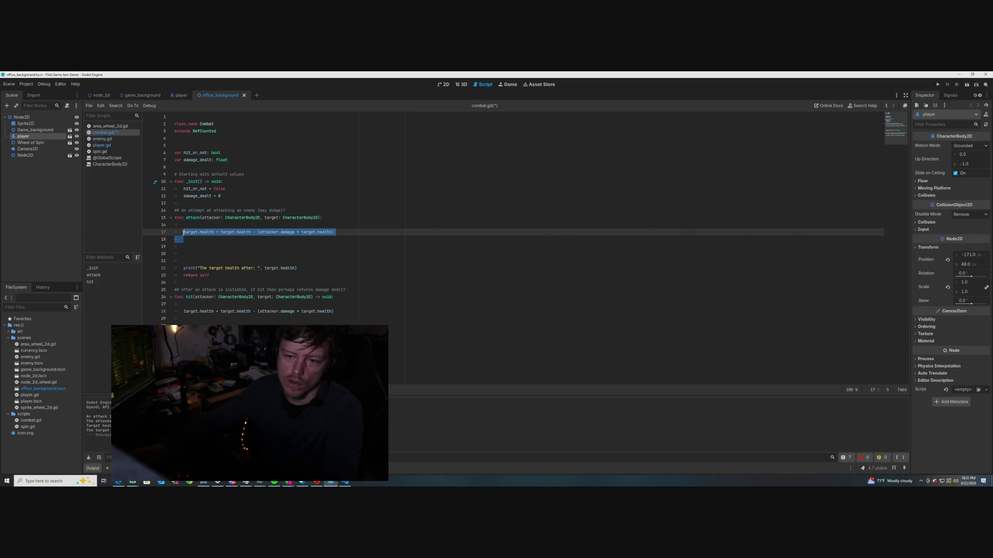
key("BackSpace")
type("target")
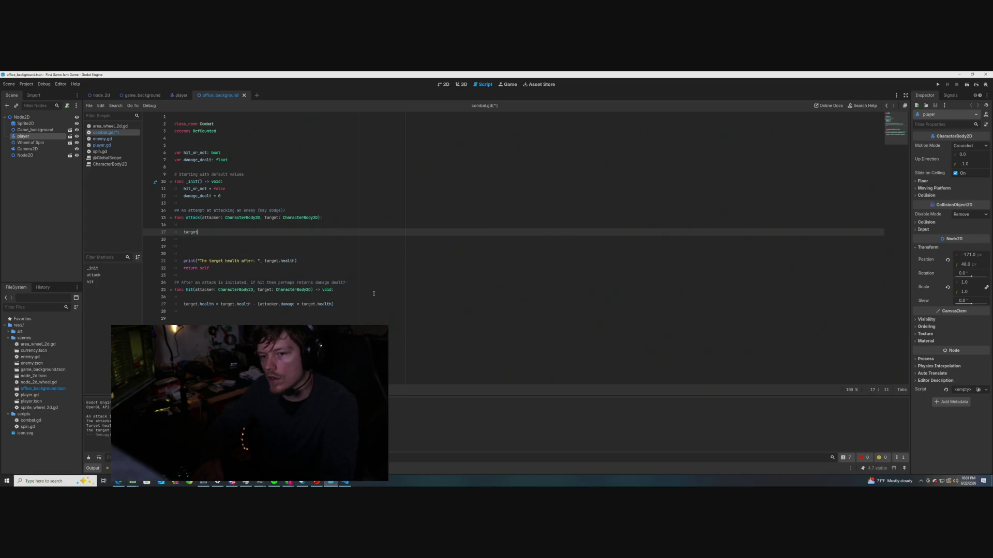
type(".agility")
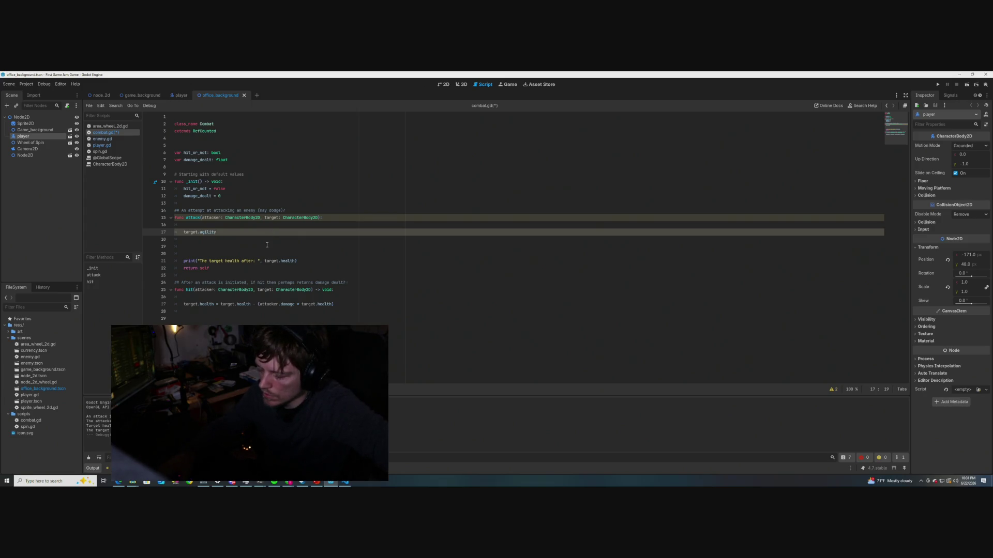
key("XF86AudioNext")
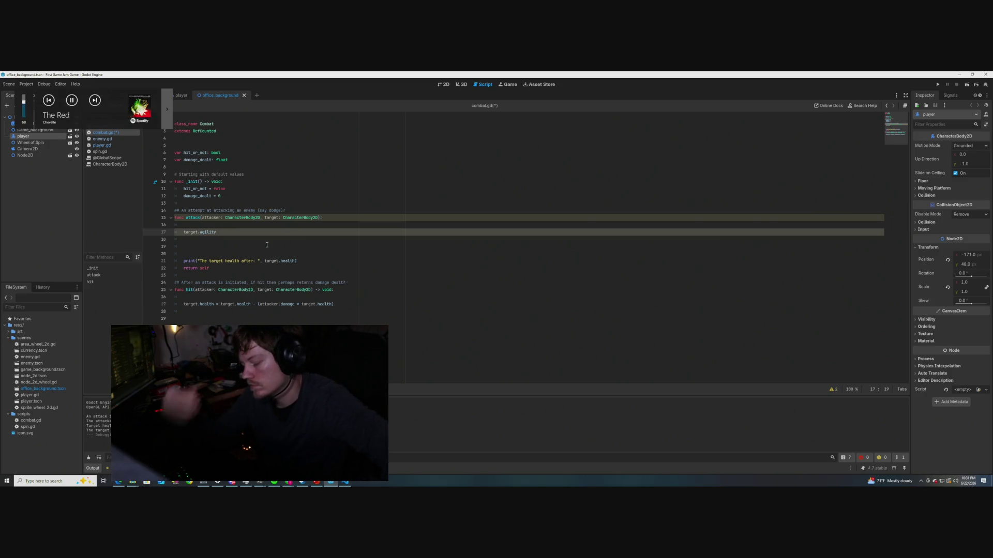
key("XF86AudioNext")
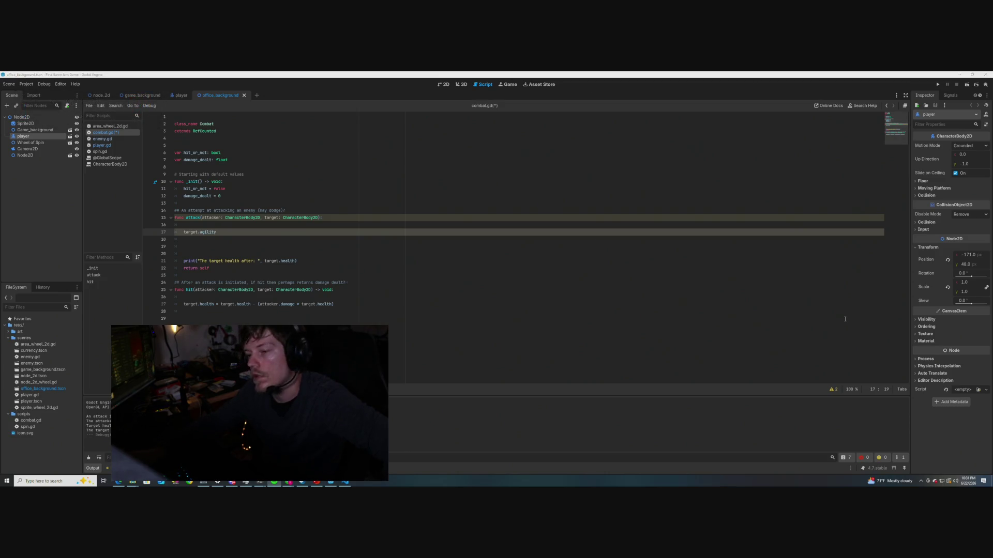
left_click(262, 246)
Open the search dialog on the Godot docs GDScript dynamic-languages page
left_click(232, 231)
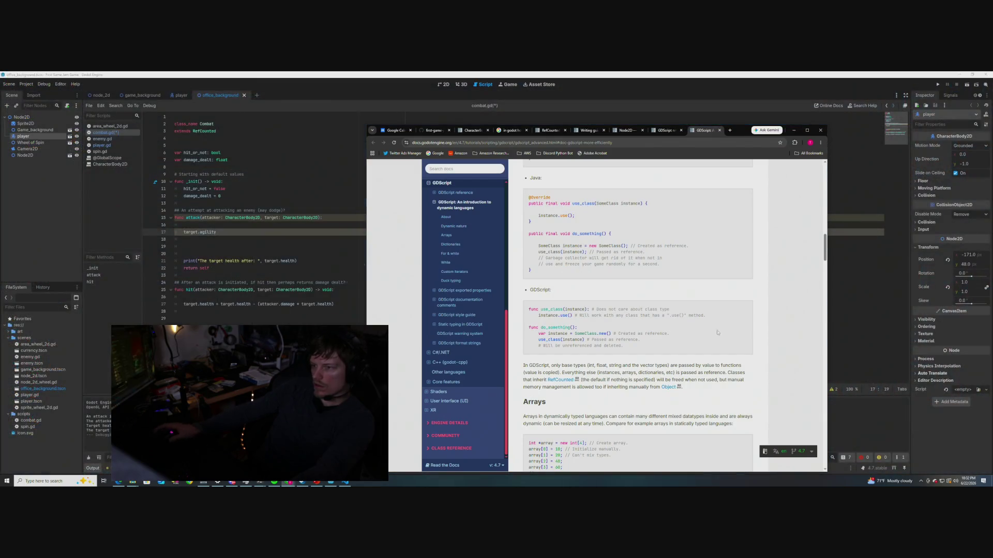
left_click(450, 170)
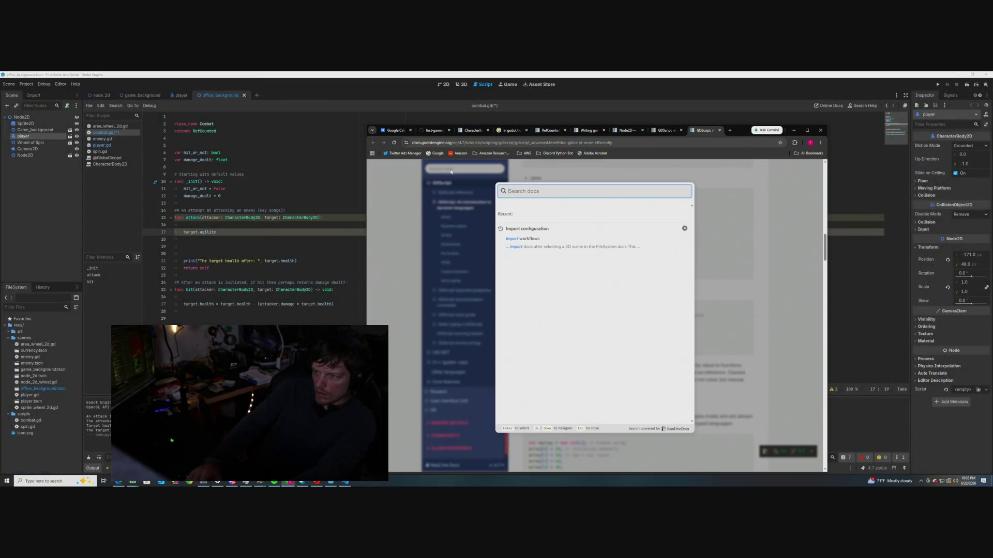
Search the docs for 'probability' and open the Weighted random probability result
type("probabi")
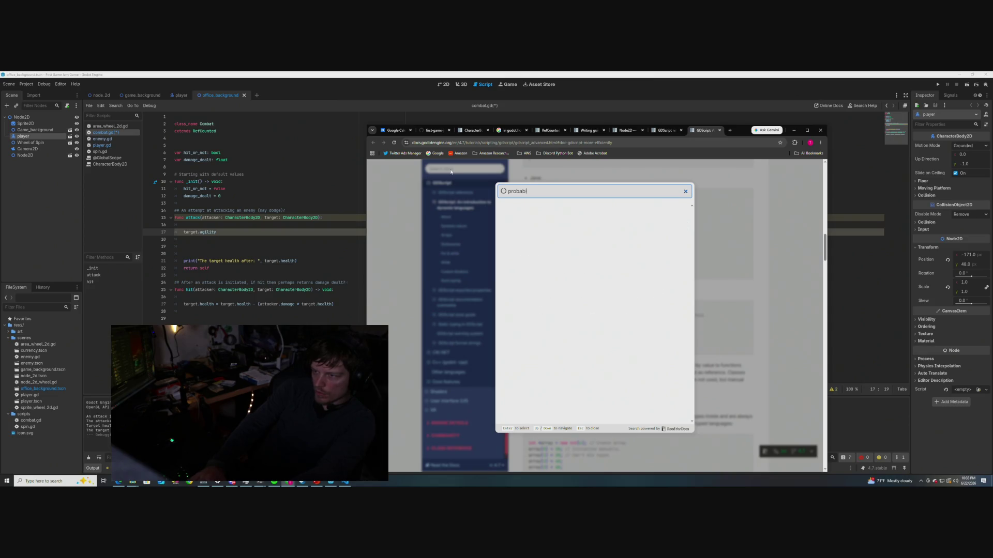
type("lity")
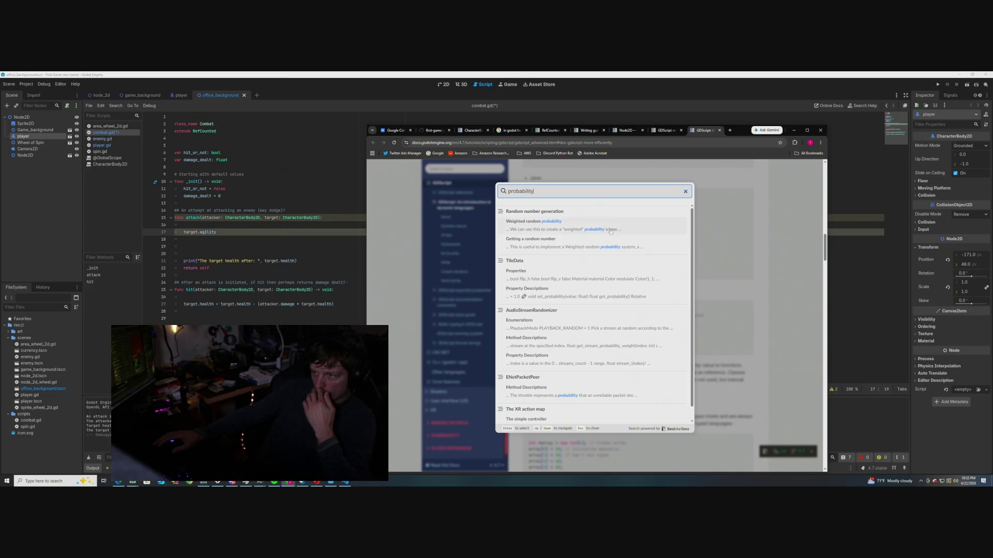
left_click(573, 224)
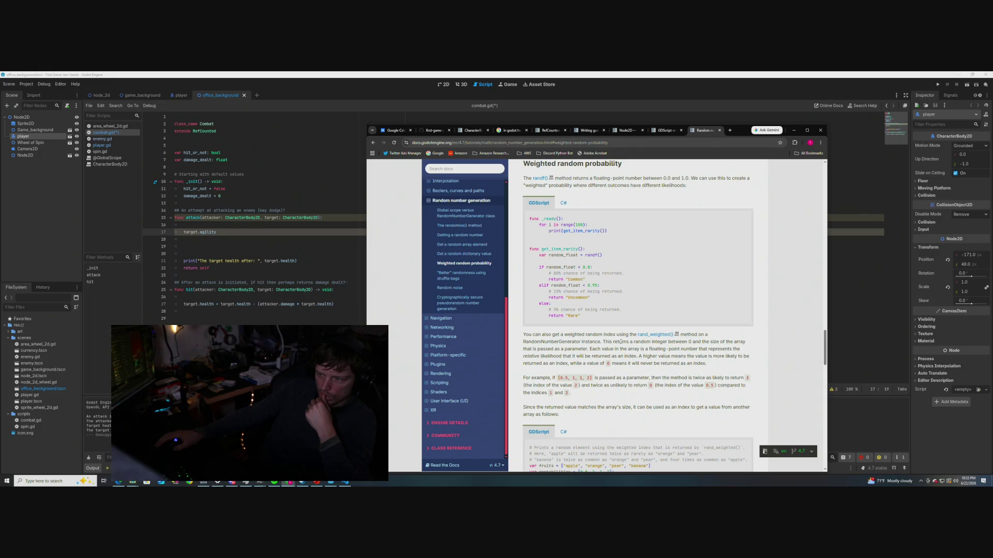
scroll(620, 341, "up", 1)
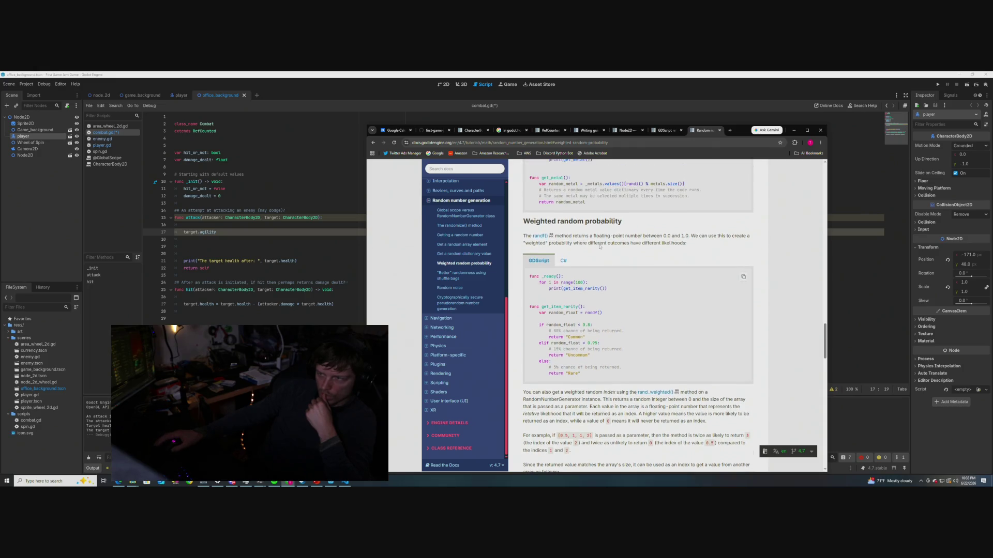
left_click_drag(627, 237, 742, 237)
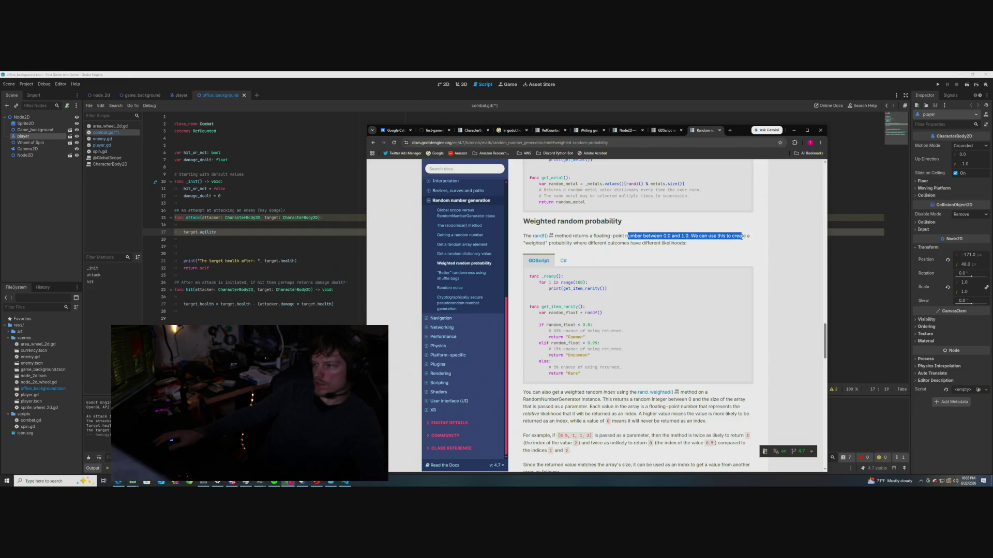
left_click(585, 242)
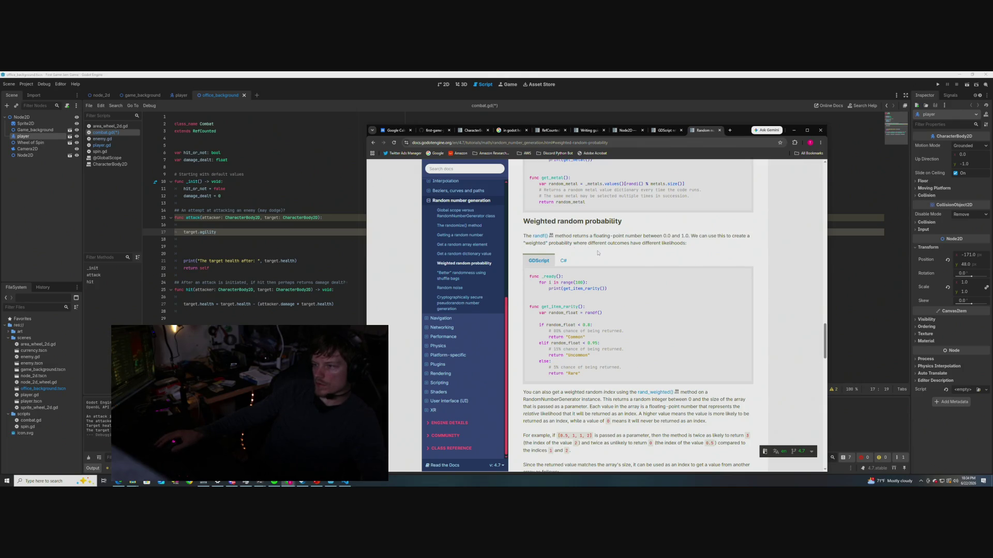
Scroll the Random number generation tutorial to its random array element examples
scroll(600, 259, "up", 2)
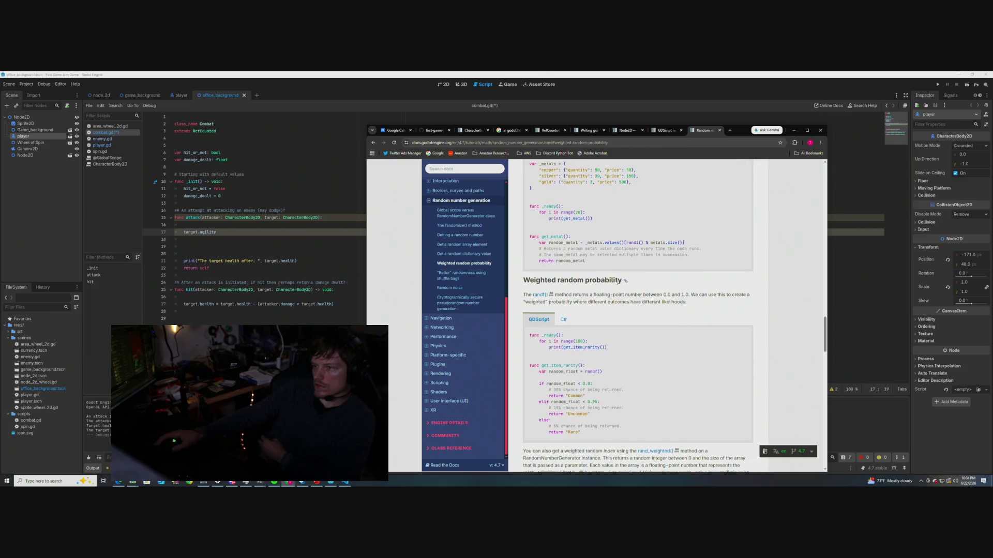
scroll(526, 273, "up", 1)
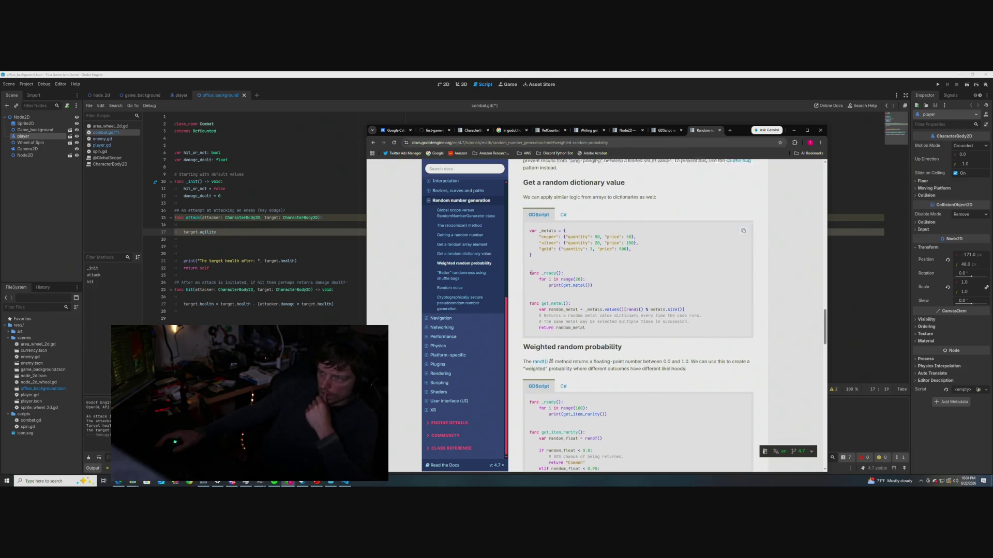
scroll(526, 272, "up", 4)
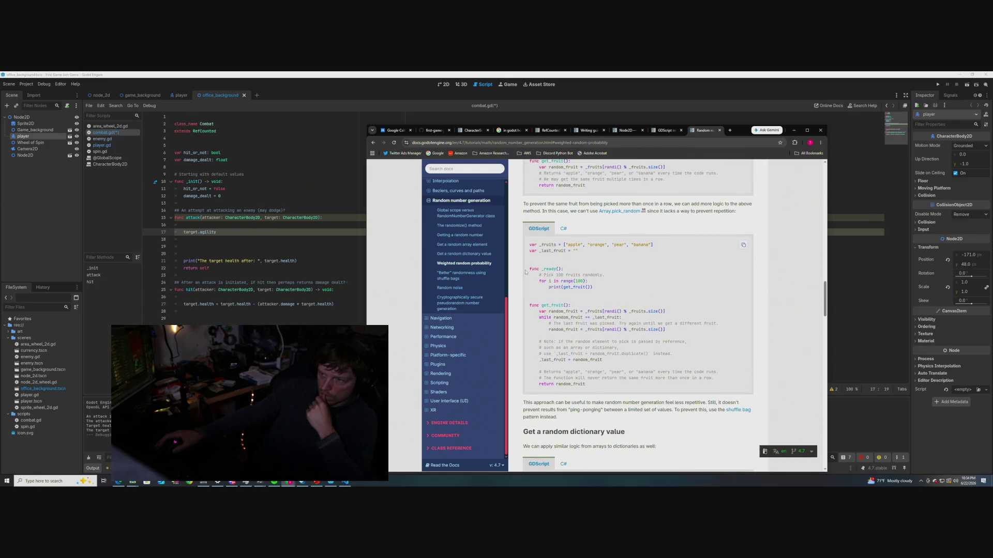
scroll(525, 272, "up", 3)
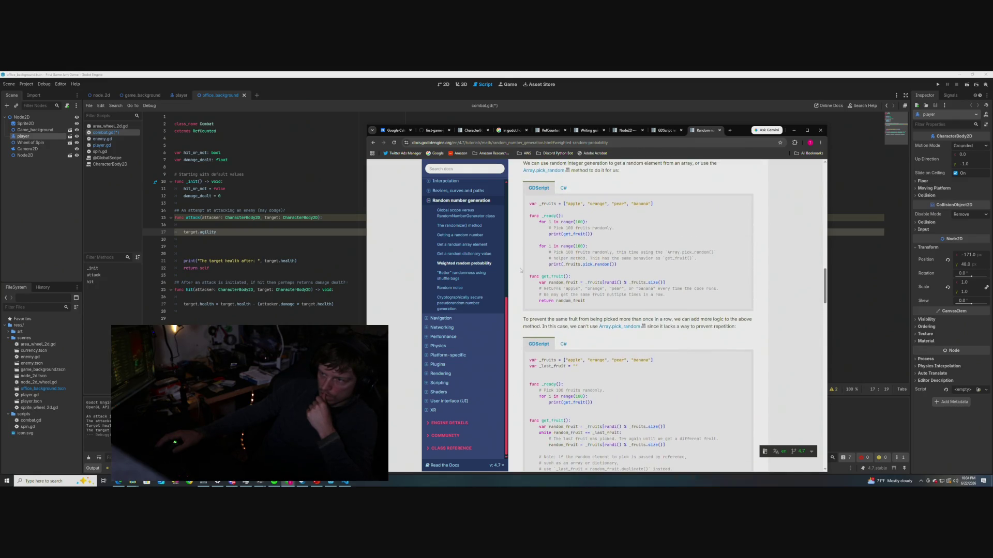
scroll(520, 270, "up", 1)
scroll(520, 269, "up", 2)
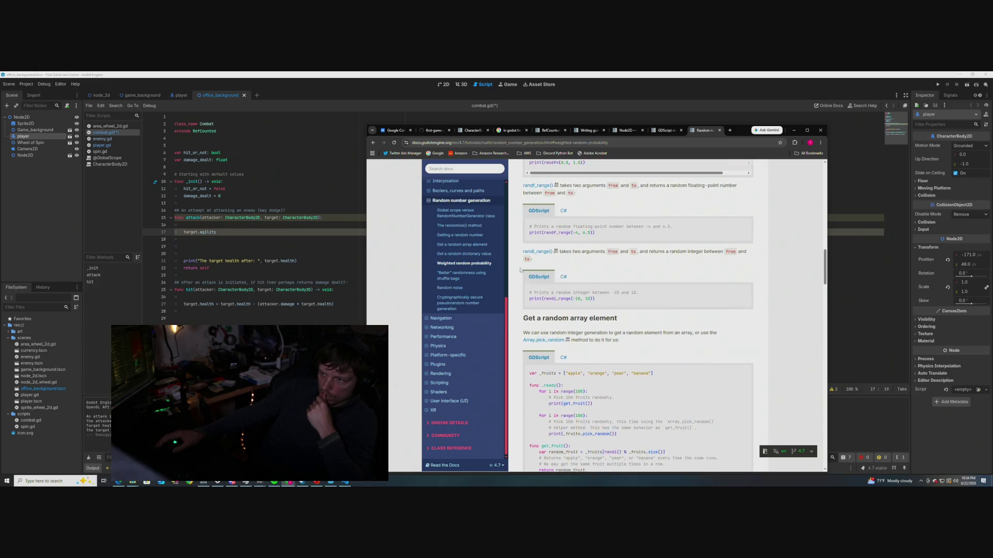
scroll(520, 269, "down", 2)
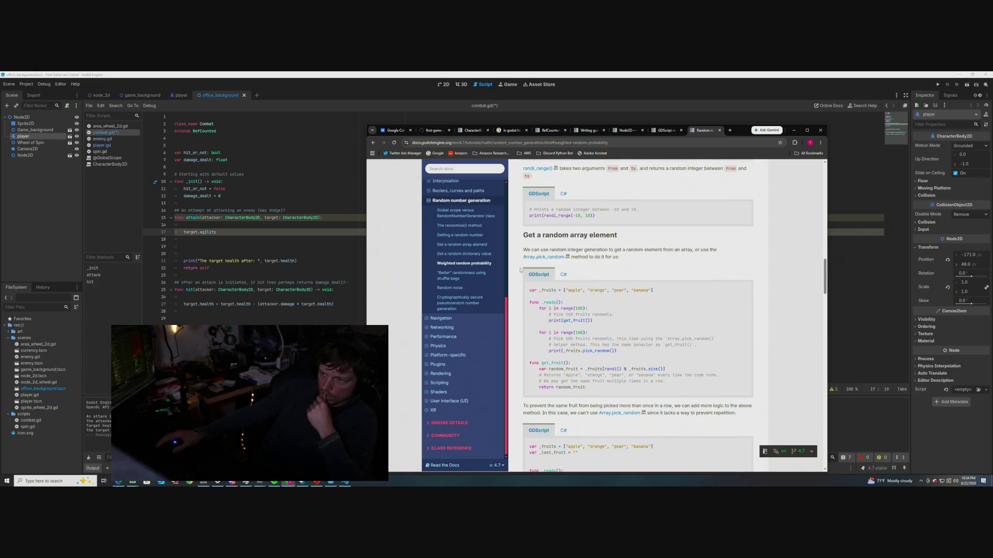
scroll(521, 270, "down", 1)
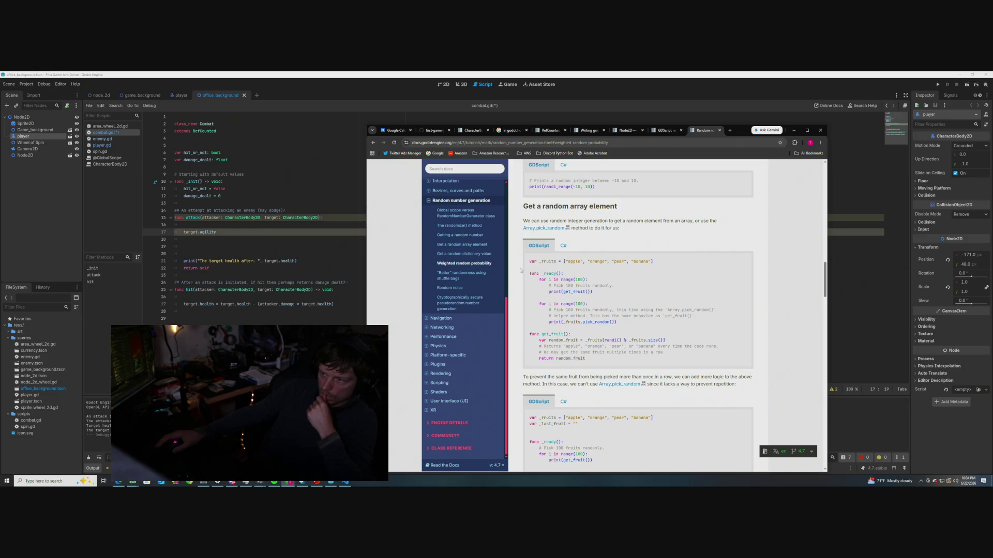
scroll(520, 269, "down", 1)
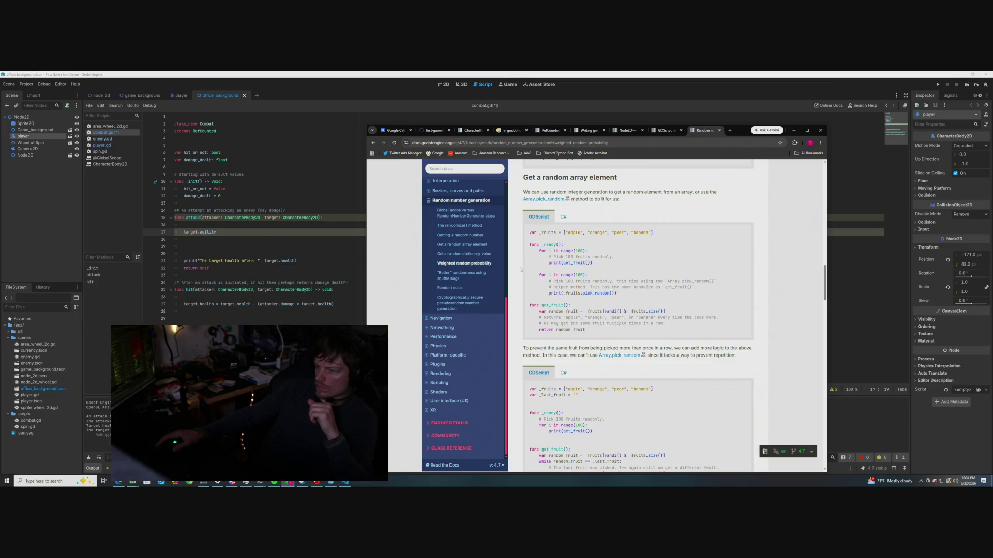
scroll(520, 269, "down", 3)
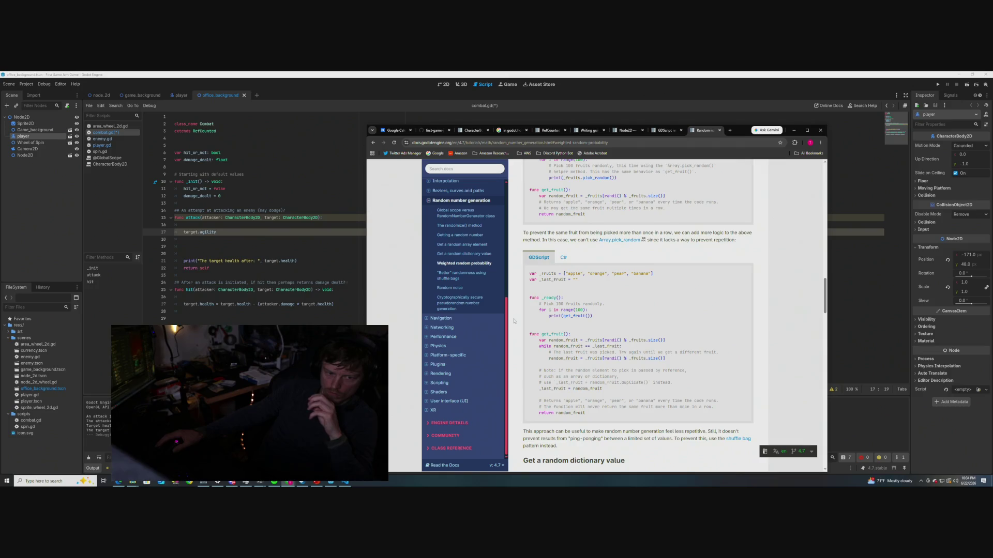
scroll(514, 321, "down", 1)
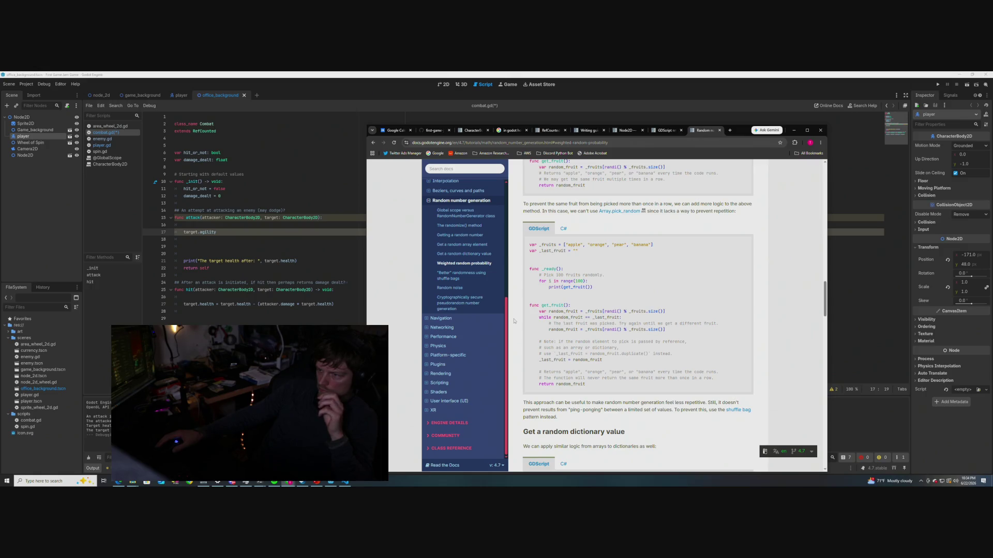
scroll(514, 321, "down", 3)
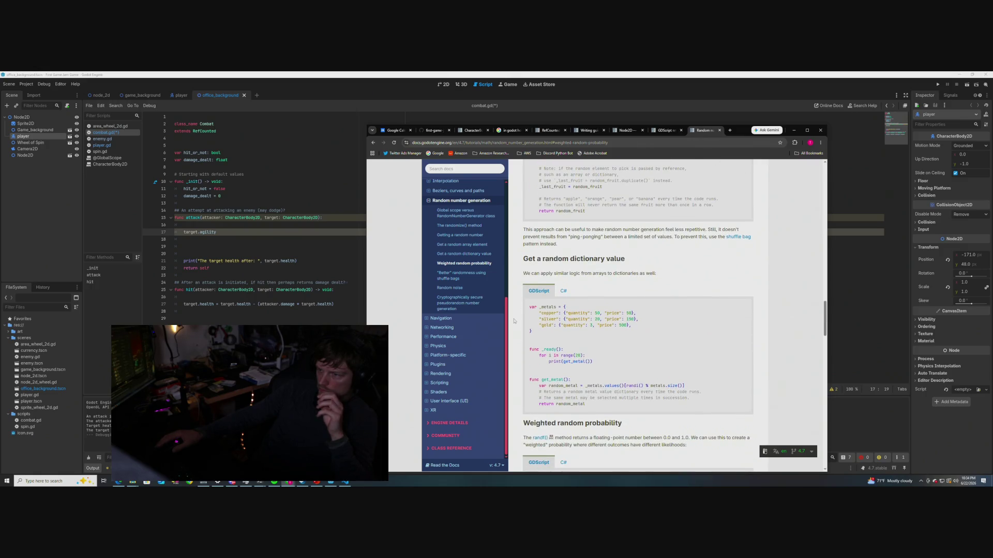
scroll(514, 321, "down", 1)
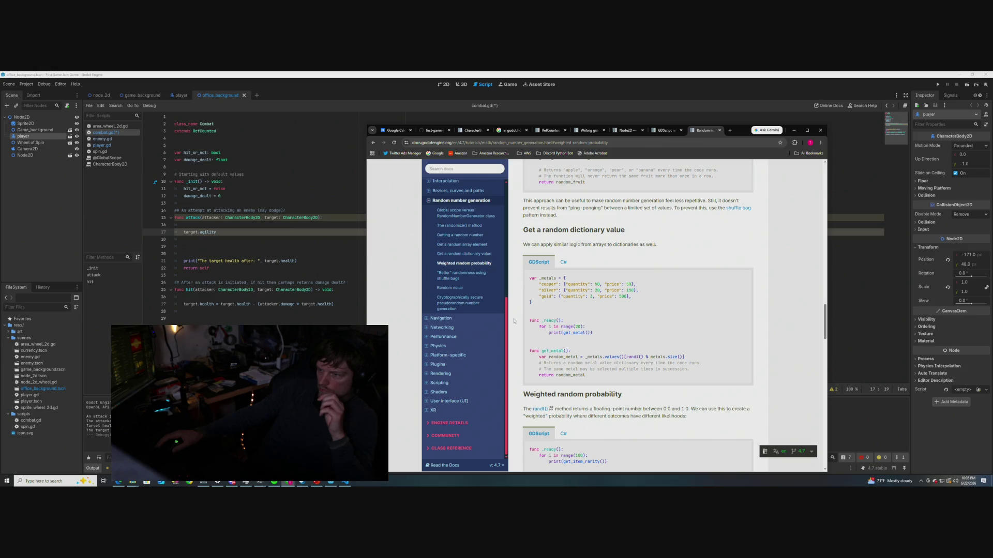
scroll(514, 321, "down", 1)
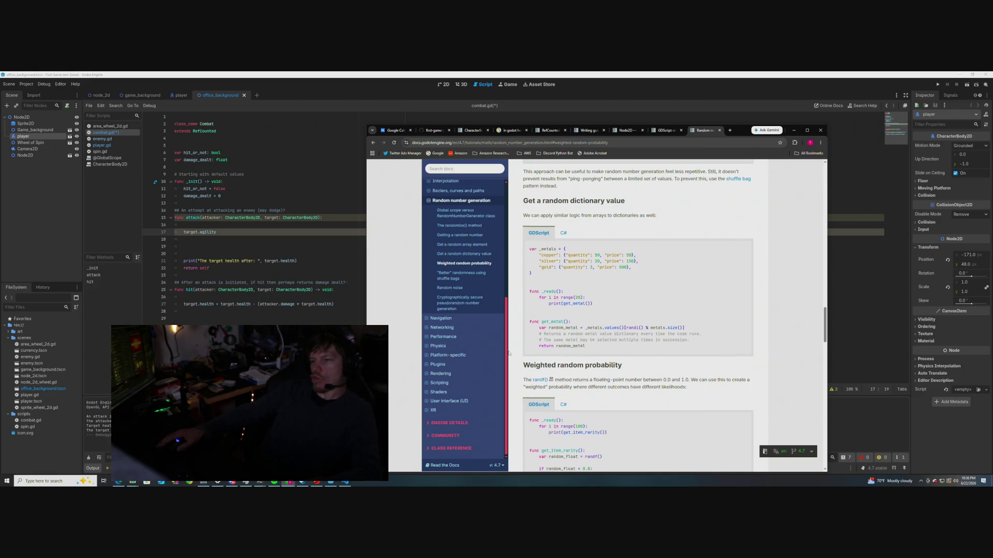
scroll(530, 333, "down", 5)
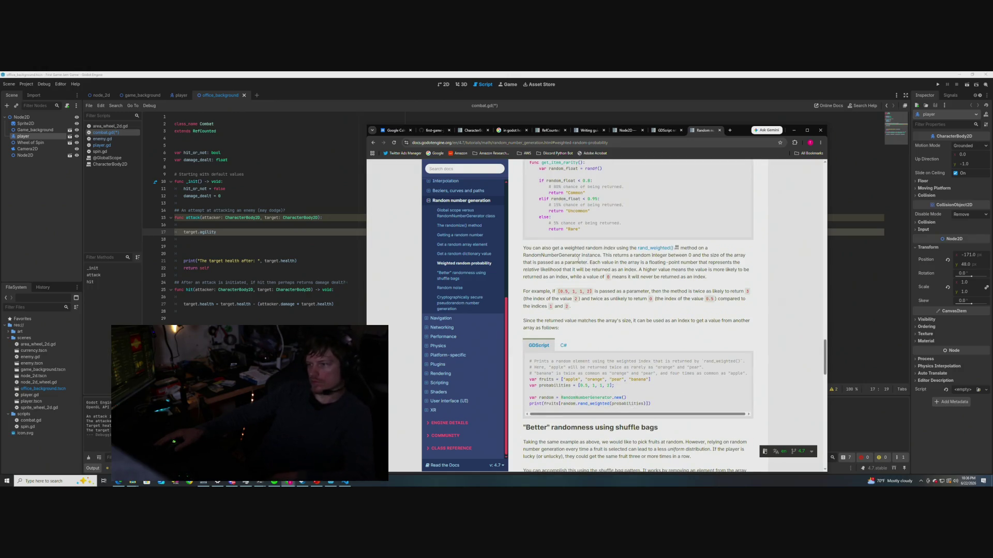
Open the rand_weighted() reference in a background tab and scroll to the fruit example
scroll(676, 337, "up", 2)
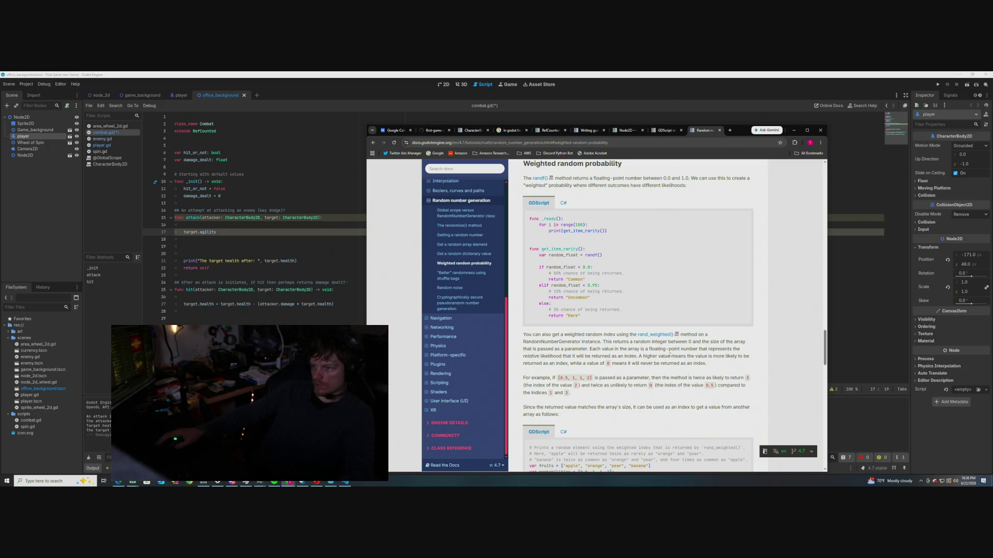
left_click_drag(593, 336, 626, 336)
scroll(677, 320, "down", 1)
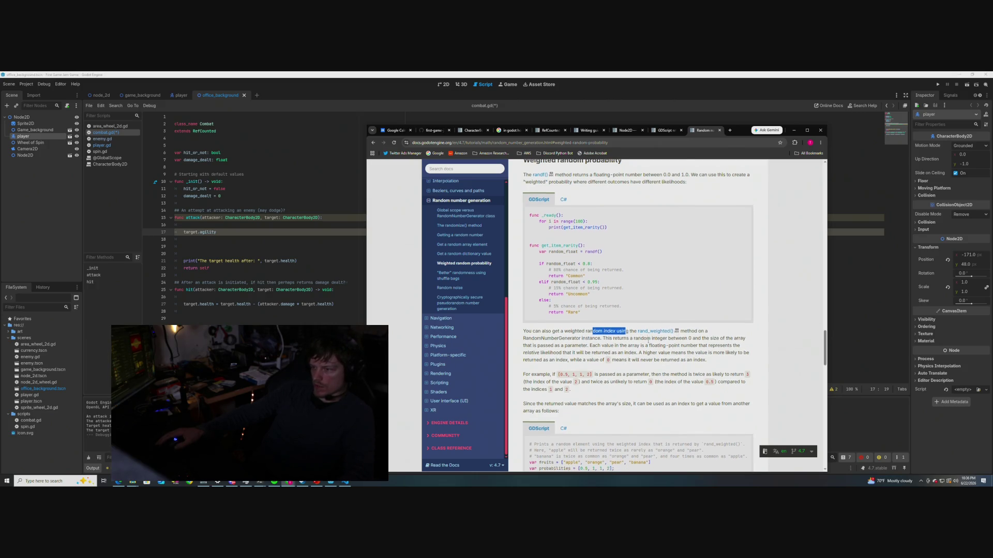
left_click(548, 322)
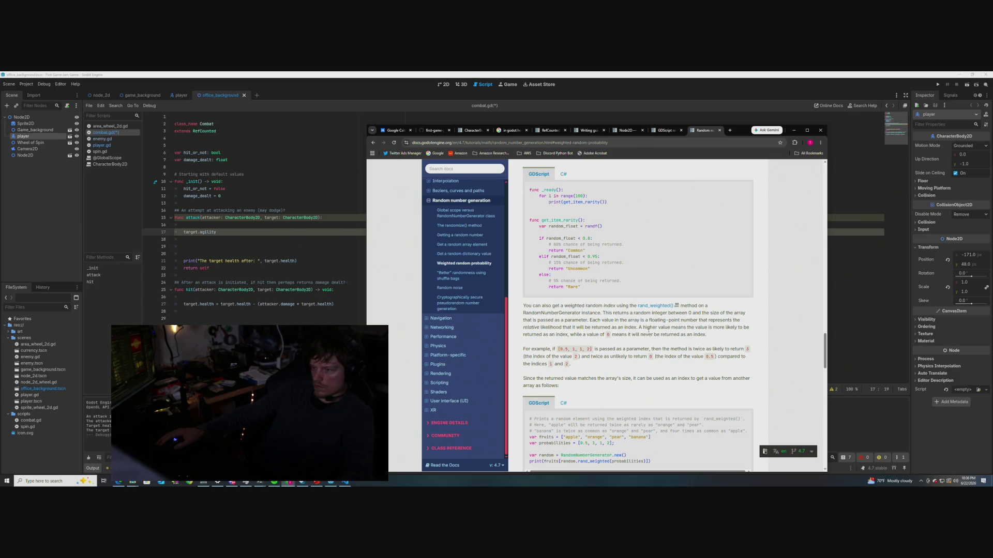
middle_click(654, 306)
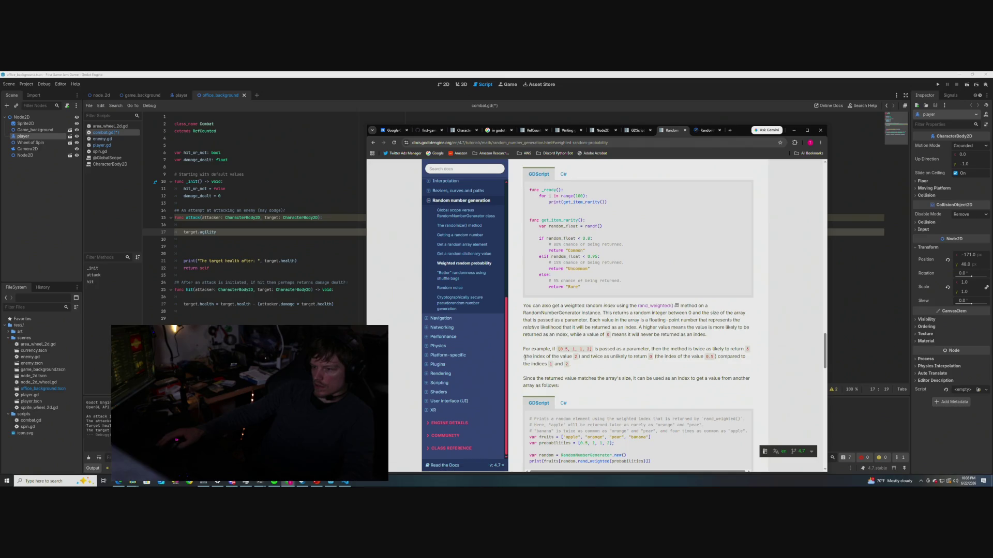
scroll(517, 325, "down", 2)
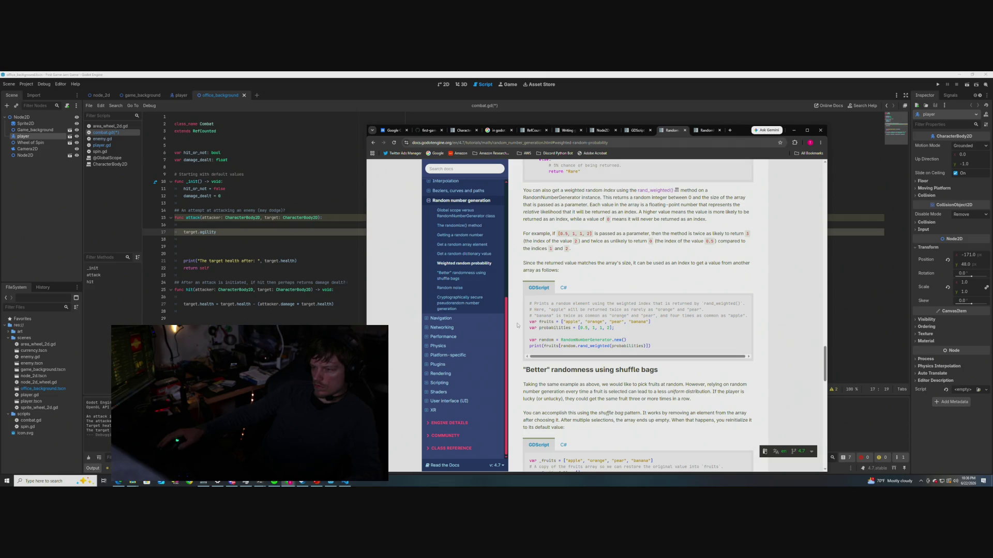
scroll(518, 325, "down", 2)
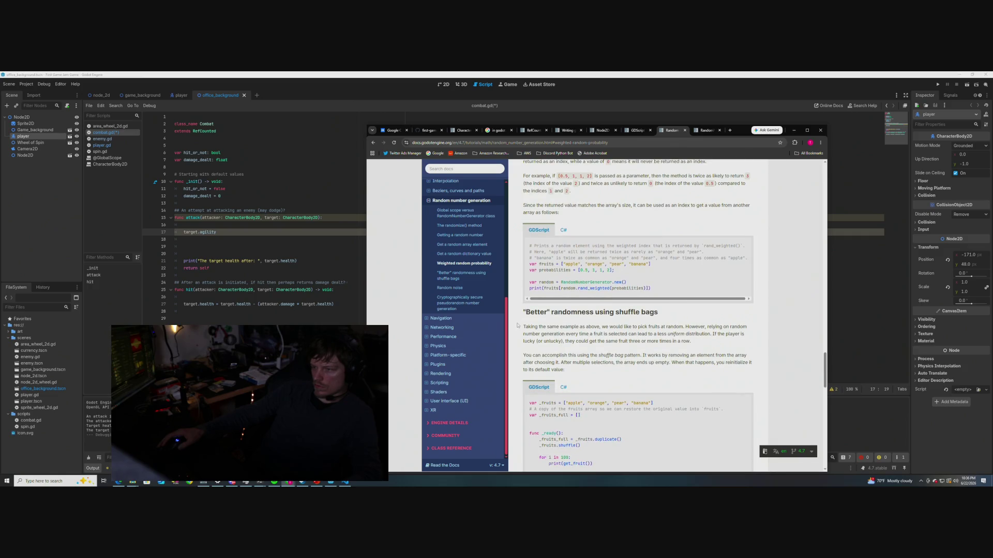
scroll(517, 325, "up", 1)
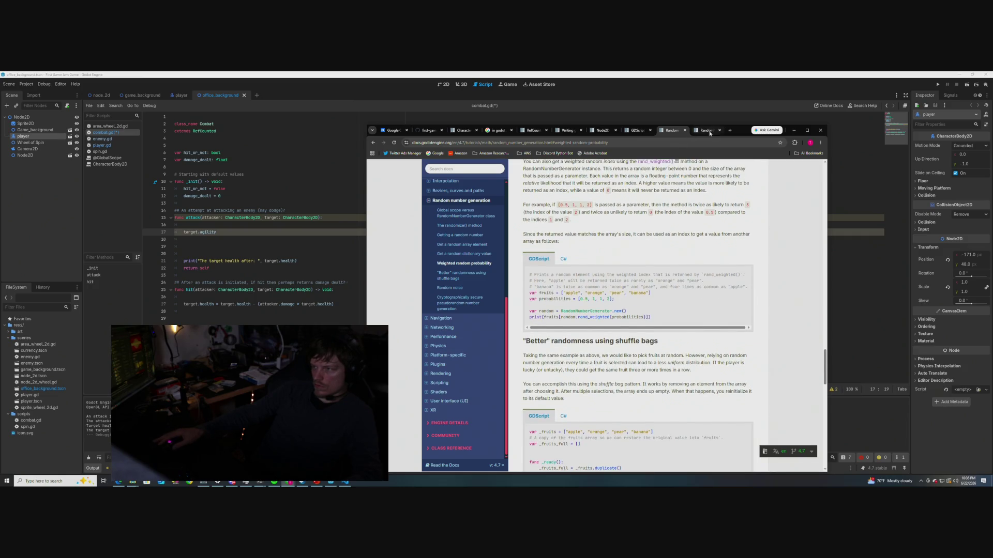
Check the rand_weighted() method reference, then close that extra docs tab
left_click(706, 131)
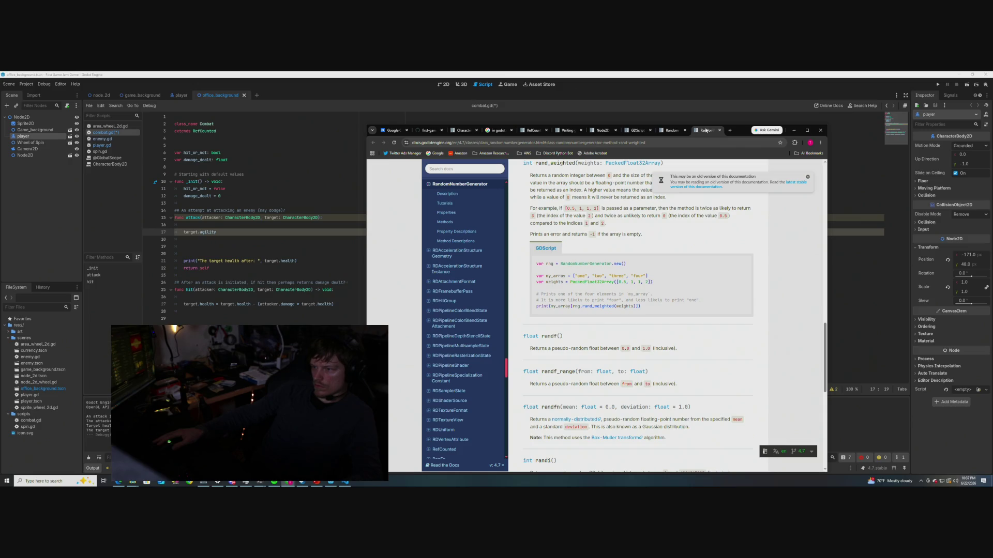
left_click(667, 130)
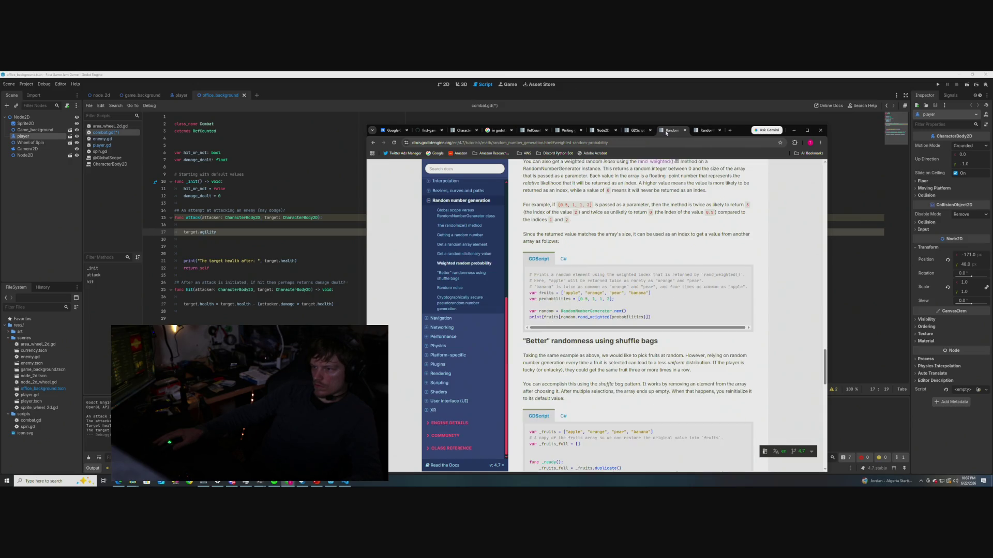
left_click(719, 130)
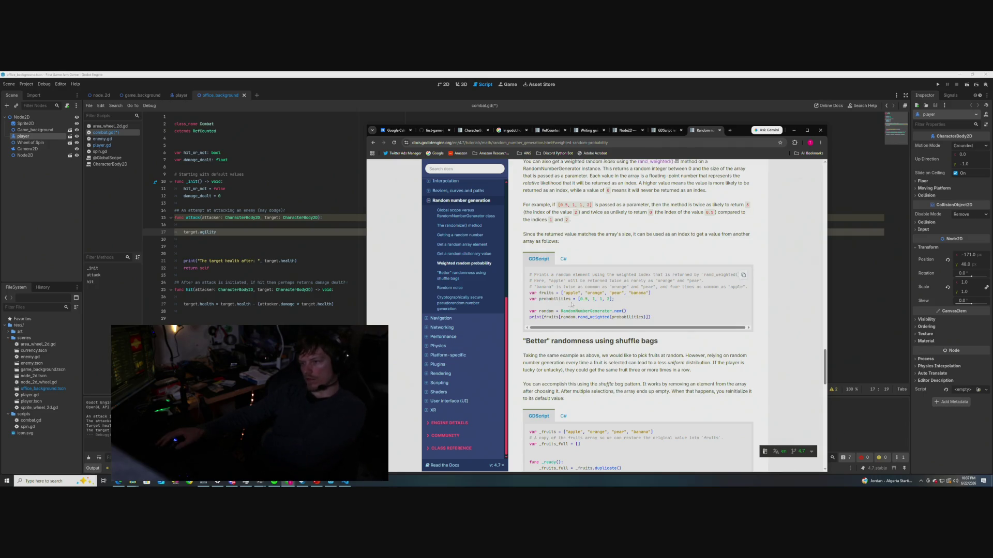
Highlight 'probabilities' in the example code, then minimize the docs browser to reveal combat.gd
left_click_drag(571, 299, 538, 298)
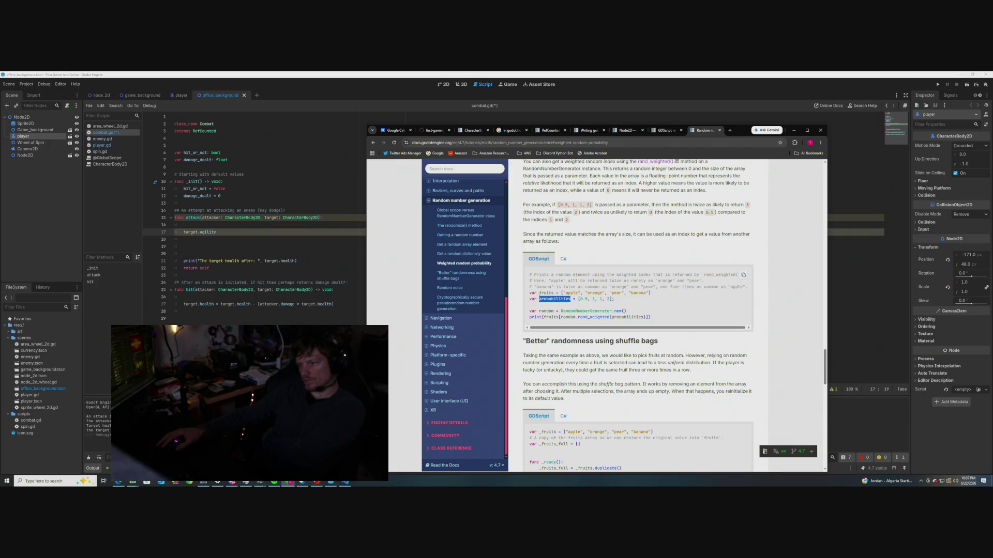
left_click(516, 309)
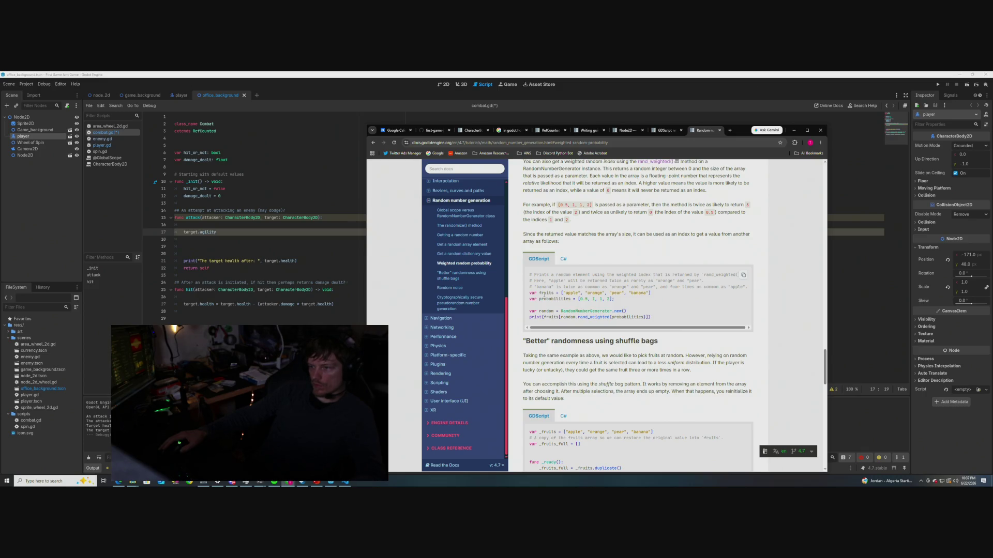
left_click_drag(743, 134, 796, 120)
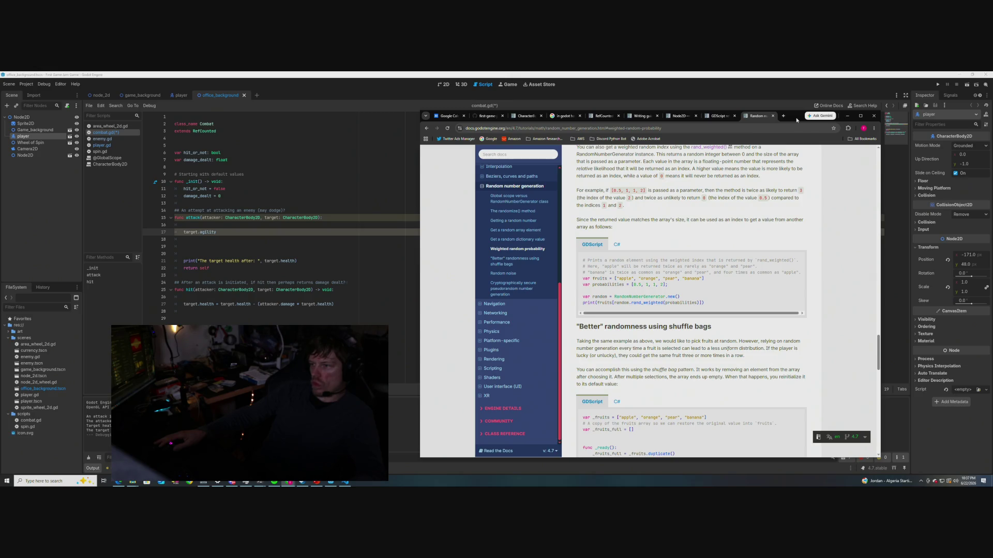
left_click(847, 116)
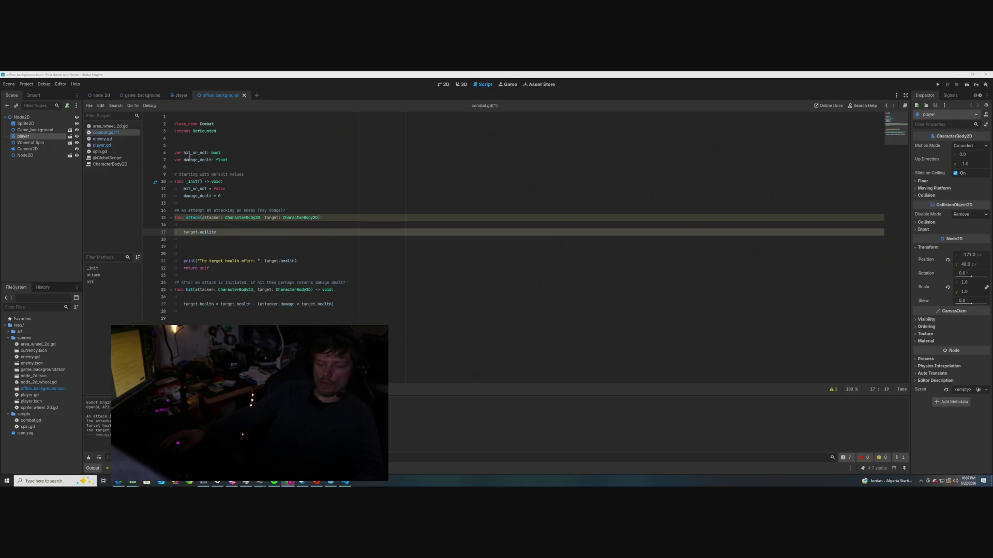
On line 5 declare var random = RandomNumberGenerator.new(); and save the script
mouse_move(190, 159)
left_click(231, 144)
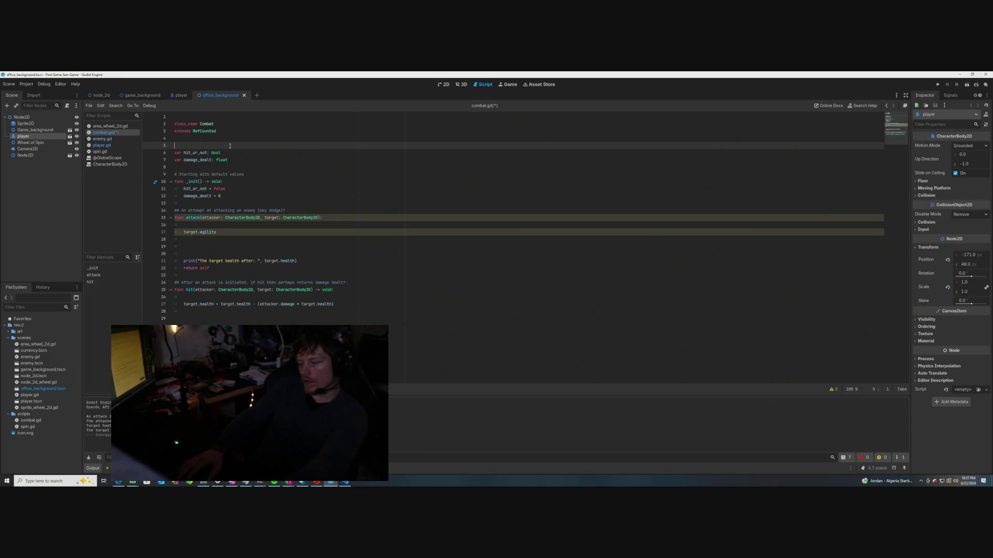
type("var ")
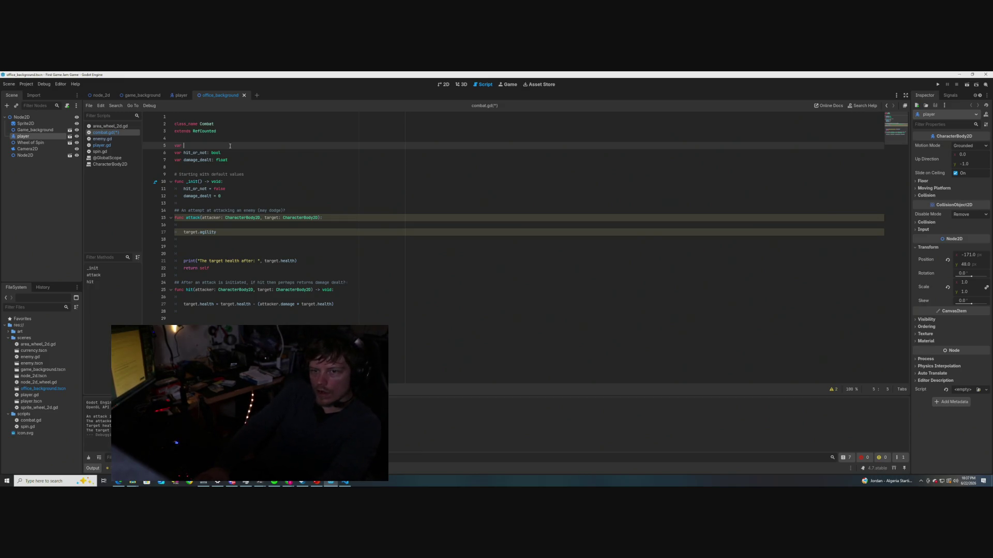
type("random")
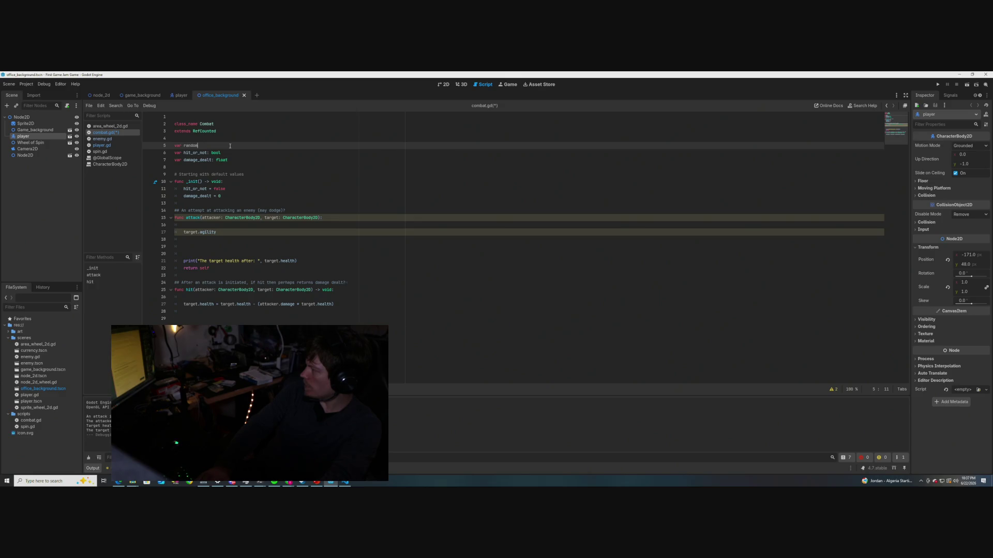
type(" = Ran")
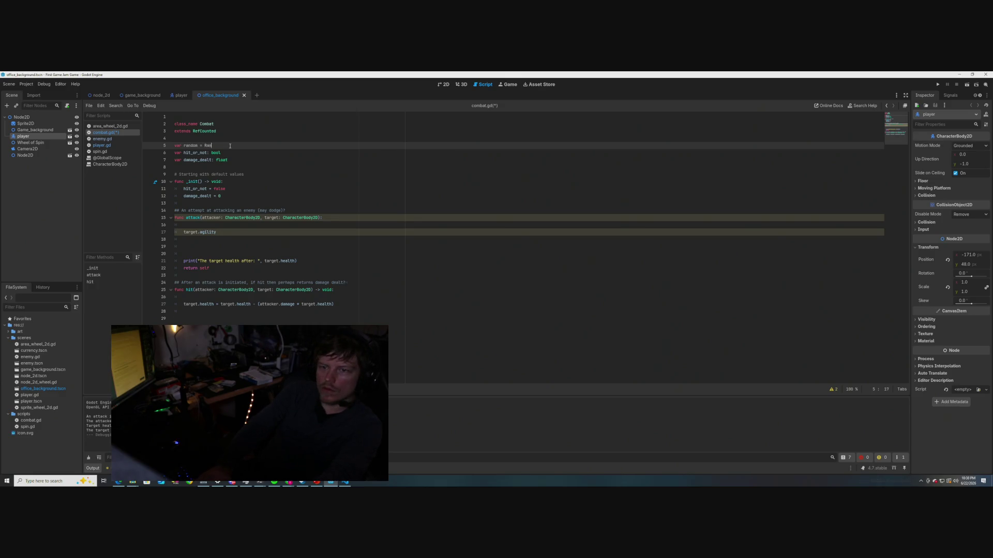
type("domNum")
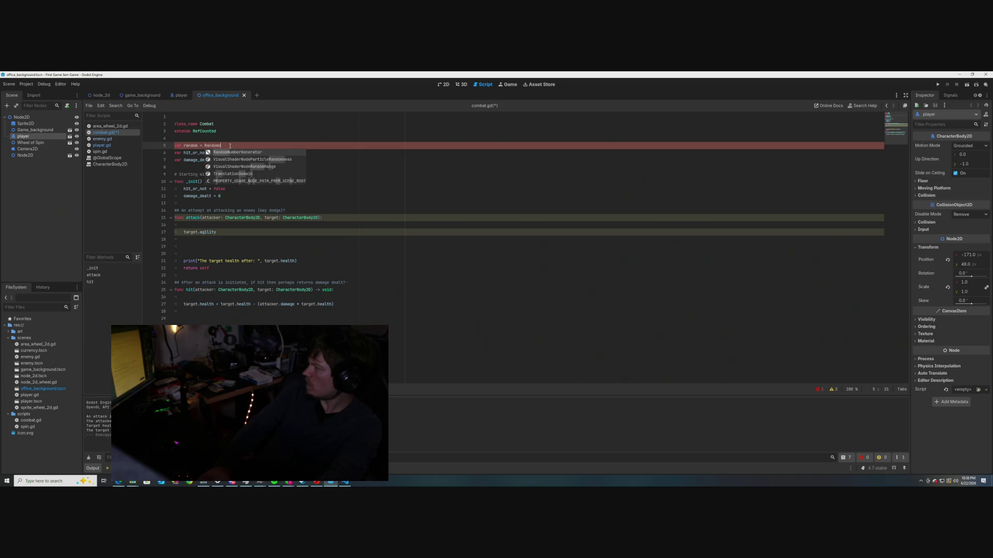
key("Return")
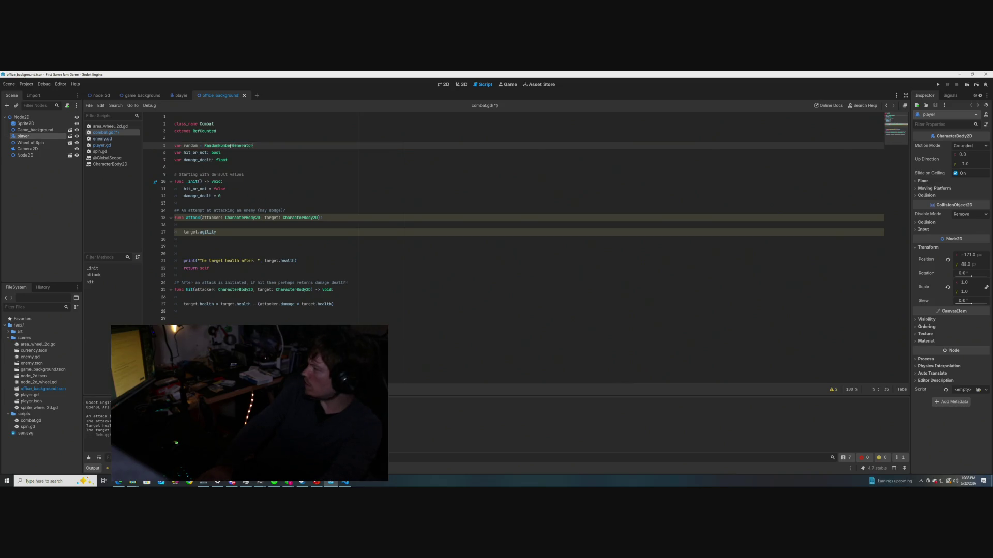
mouse_move(230, 146)
type(".new()")
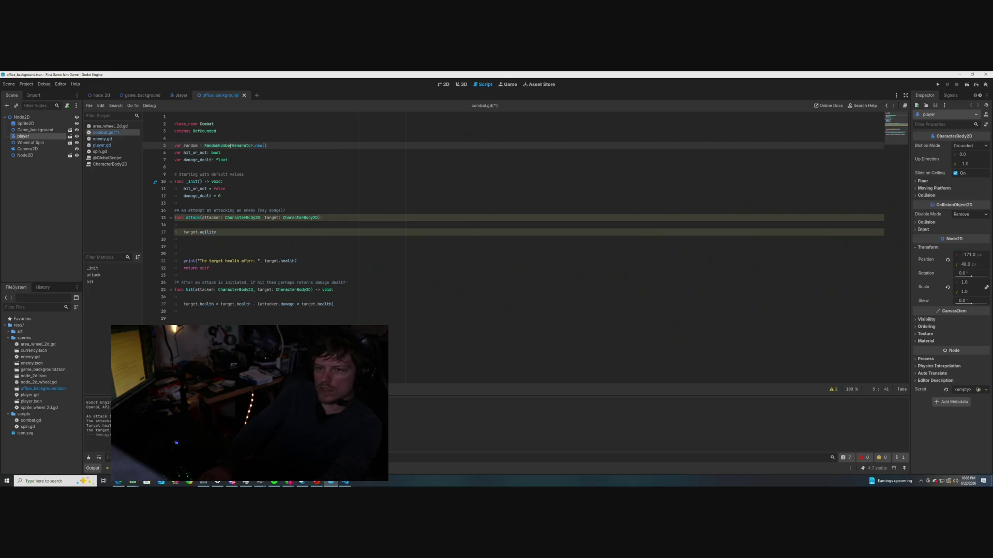
type(";")
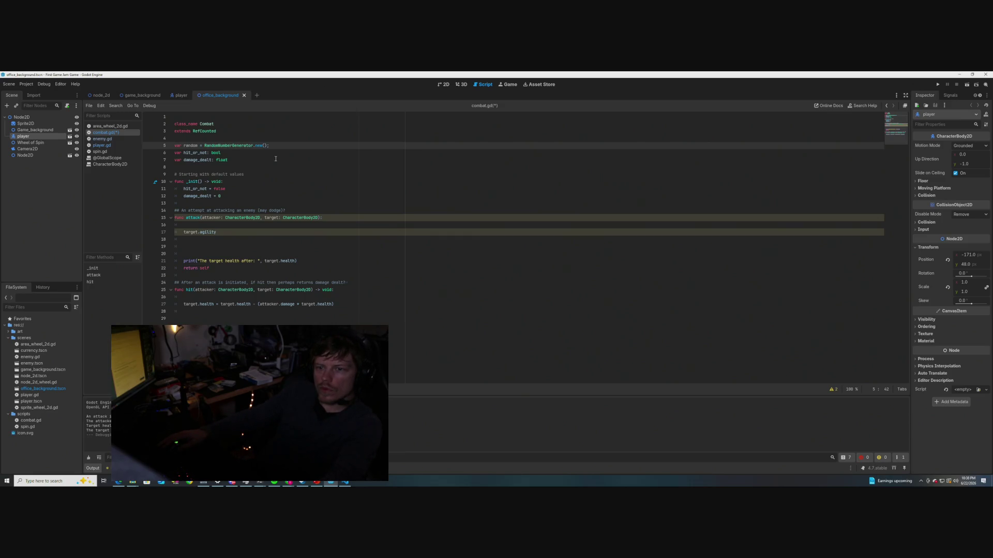
key("ctrl+s")
Remove the trailing character from line 5 and save combat.gd again
left_click(276, 160)
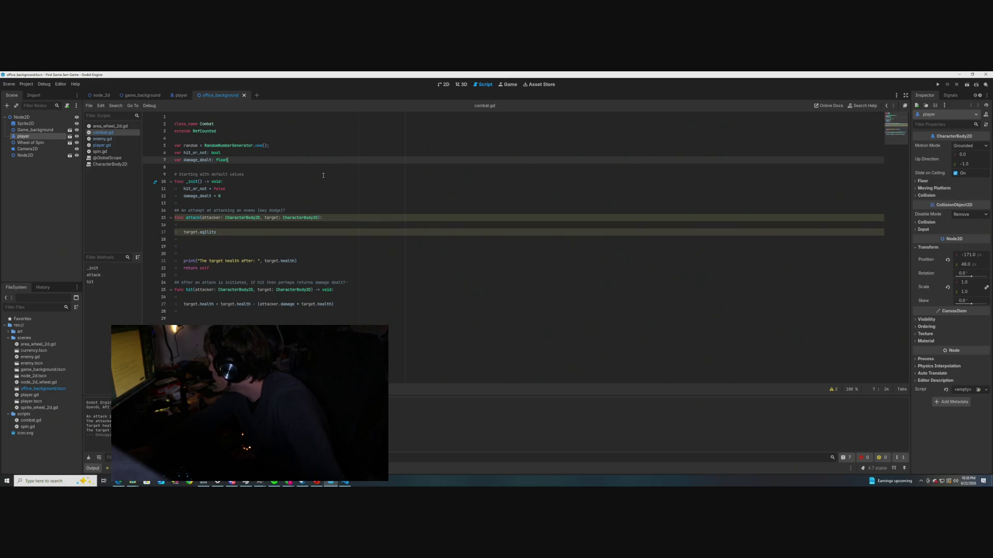
left_click(274, 145)
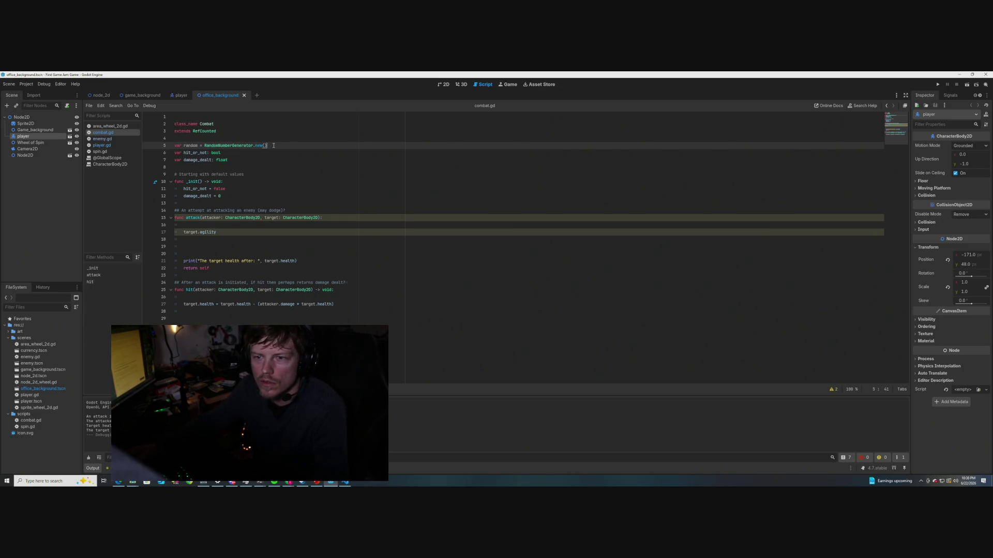
key("Delete")
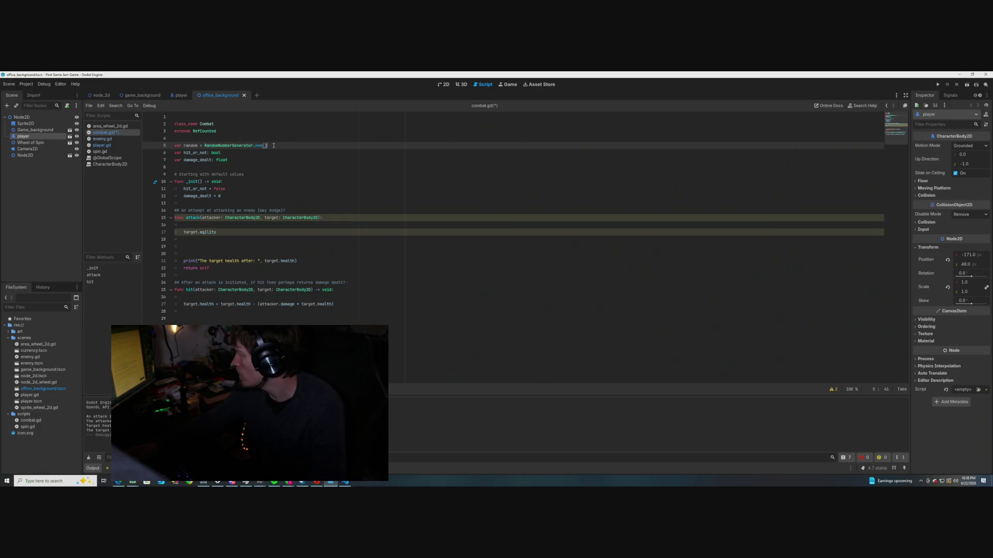
key("ctrl+s")
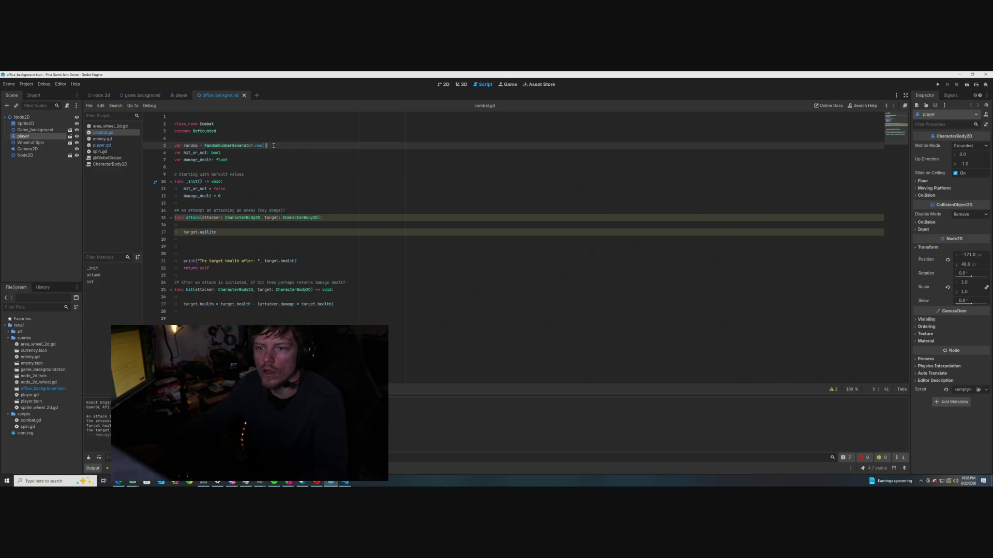
left_click(268, 190)
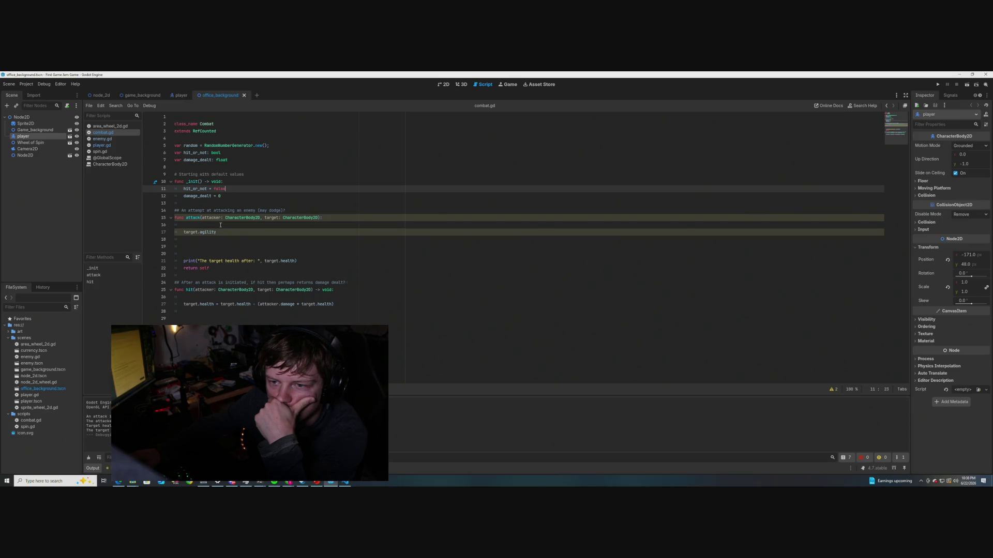
left_click(207, 217)
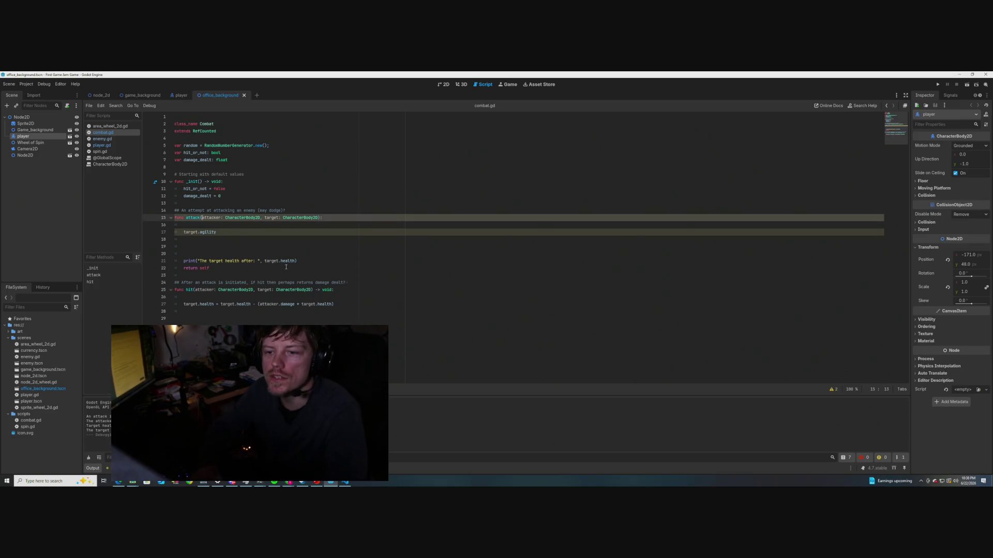
Try adding 'self,' to attack()'s parameters, compare with hit(), then remove it again
type("self,")
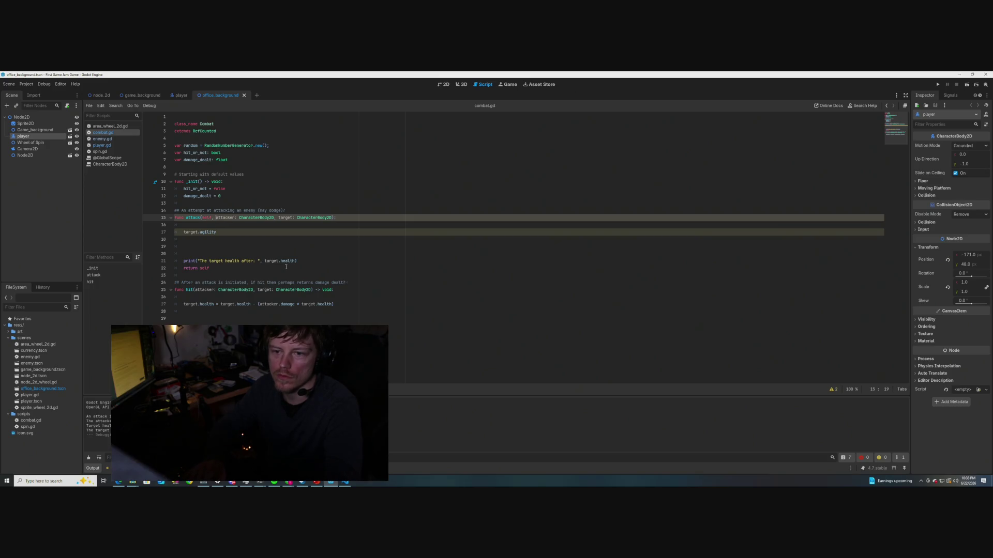
left_click(195, 289)
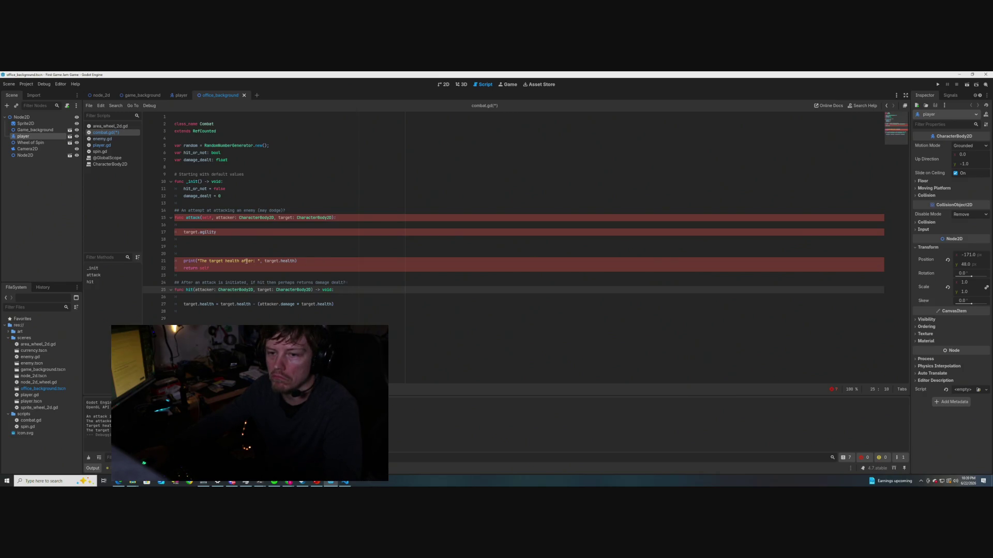
left_click(211, 218)
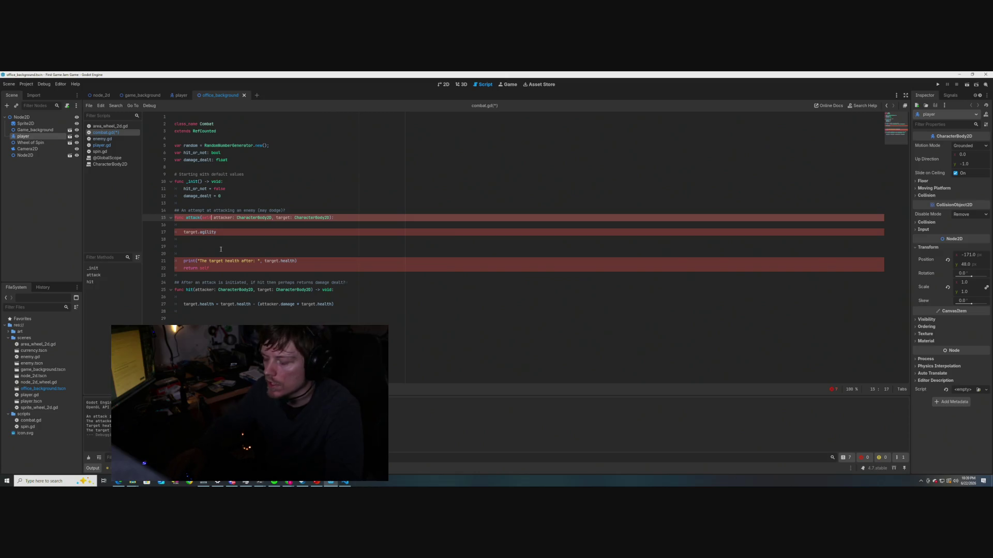
key("BackSpace")
key("BackSpace")
key("BackSpace")
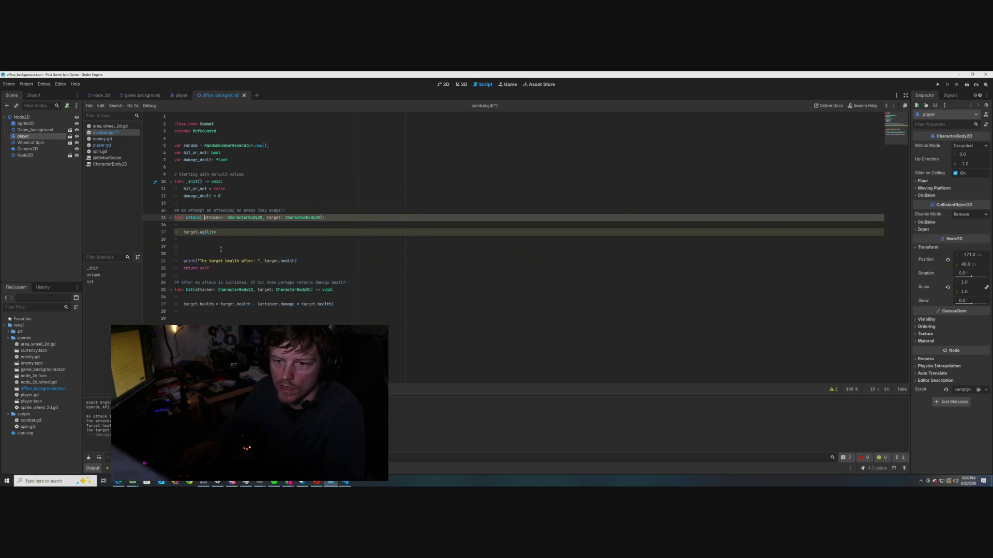
key("BackSpace")
Insert a new indented blank line directly above target.agility in attack()
left_click(221, 250)
left_click(212, 268)
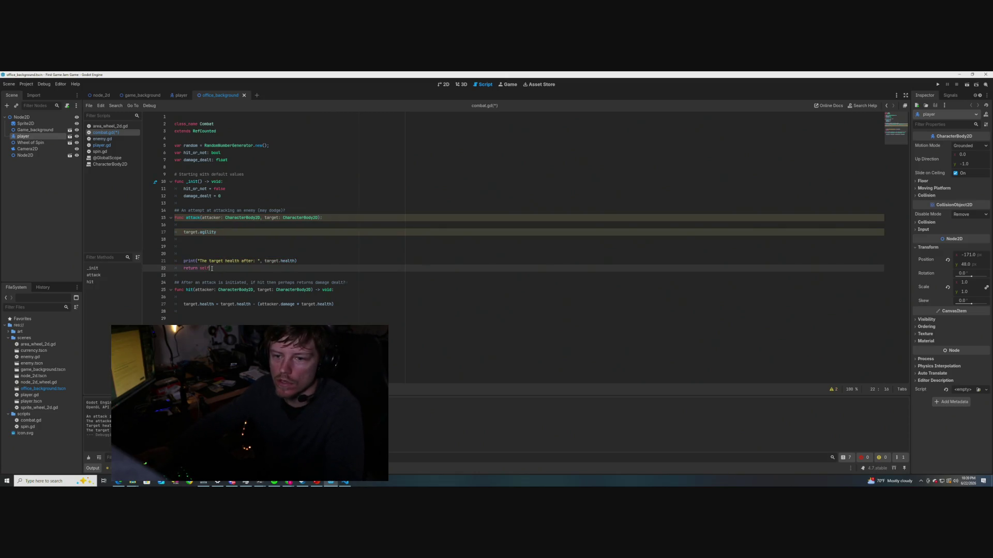
left_click(222, 231)
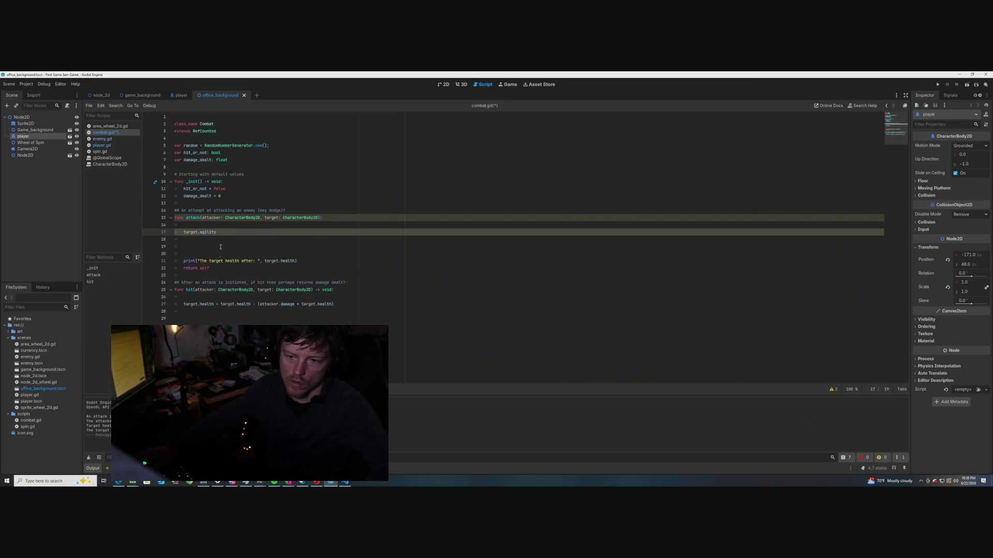
left_click(207, 225)
key("Return")
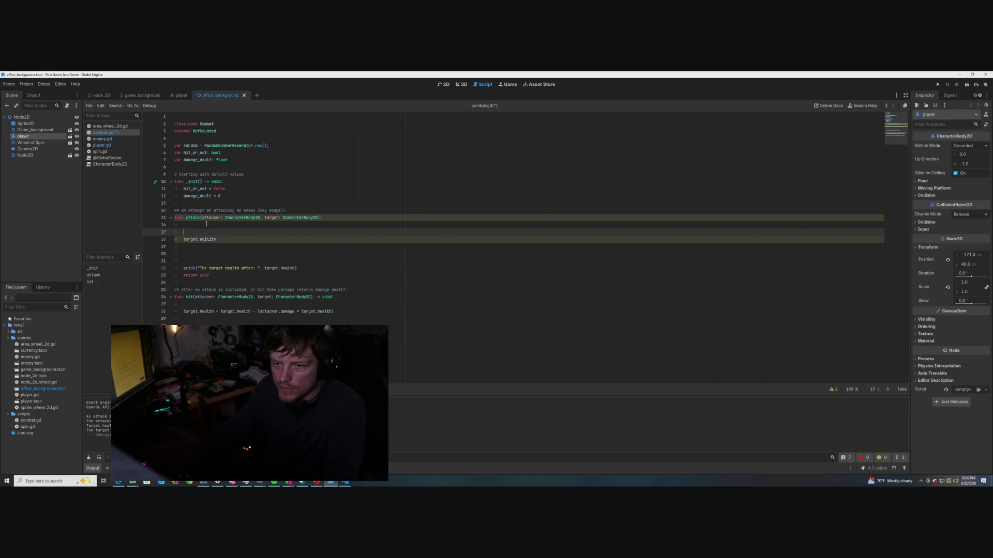
Add hit_array = [true, false] as the first line of _init()
double_click(196, 189)
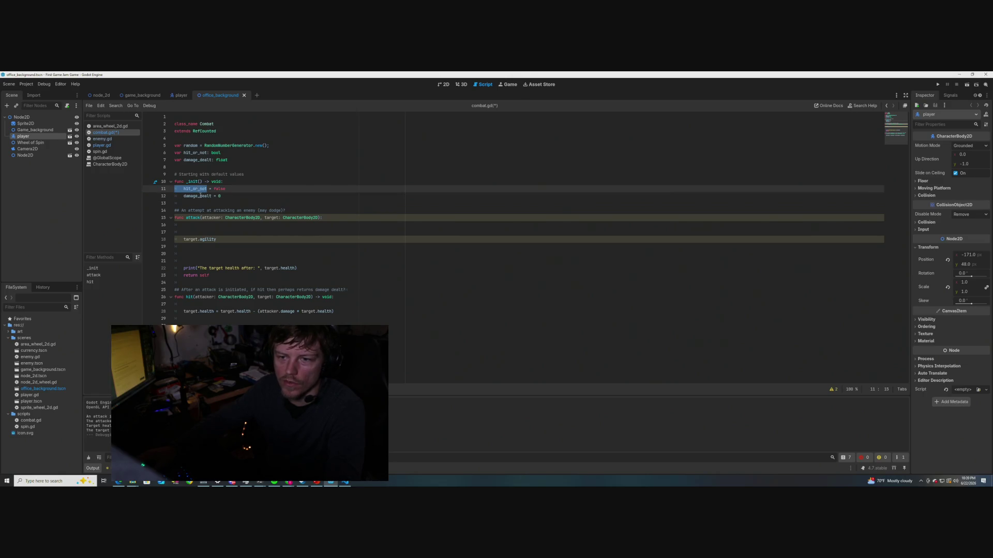
left_click_drag(225, 189, 183, 189)
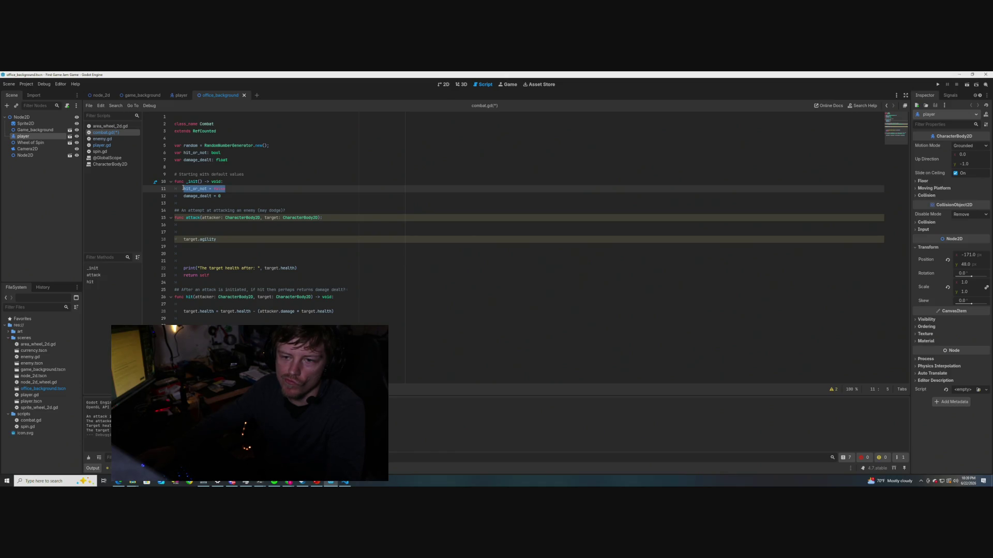
left_click(237, 182)
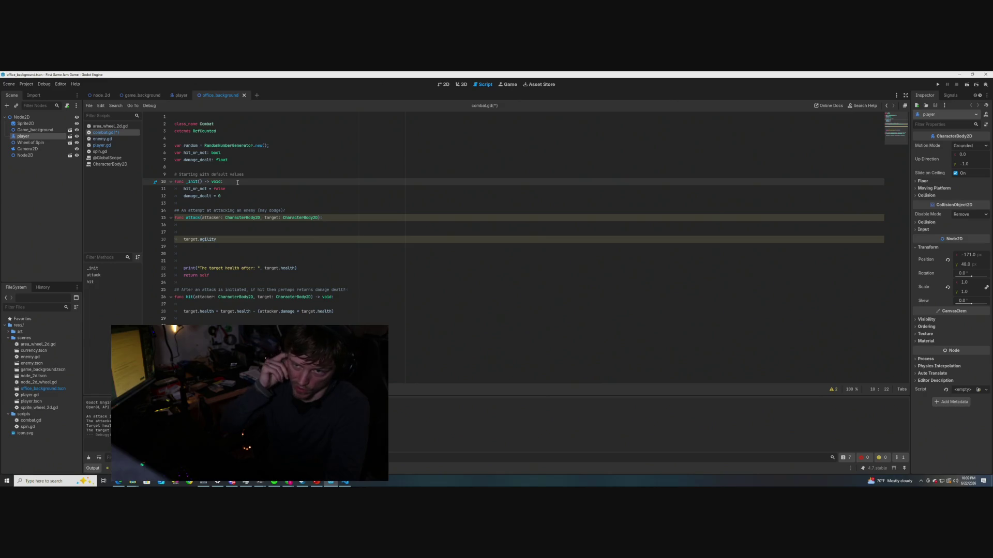
key("Return")
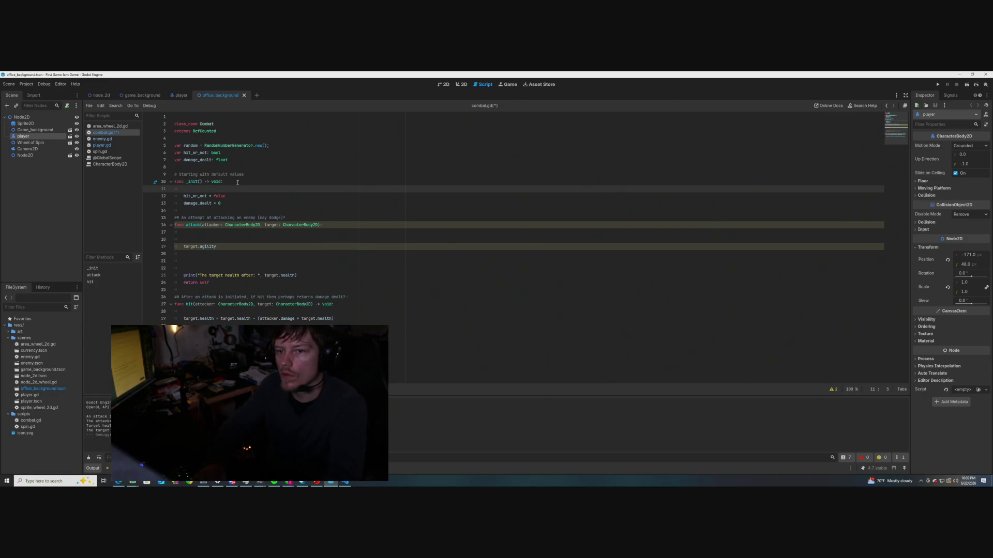
type("hit_array")
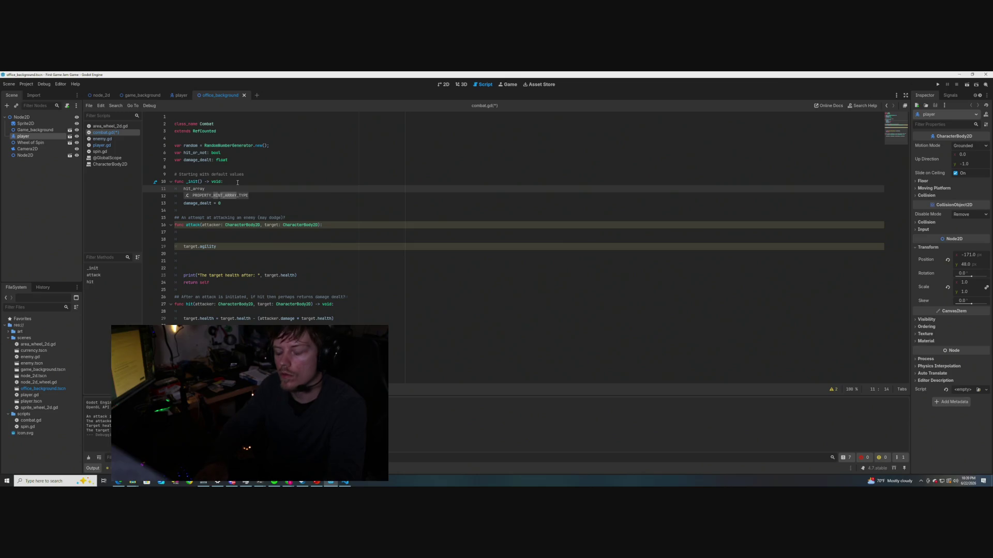
type(" = [t")
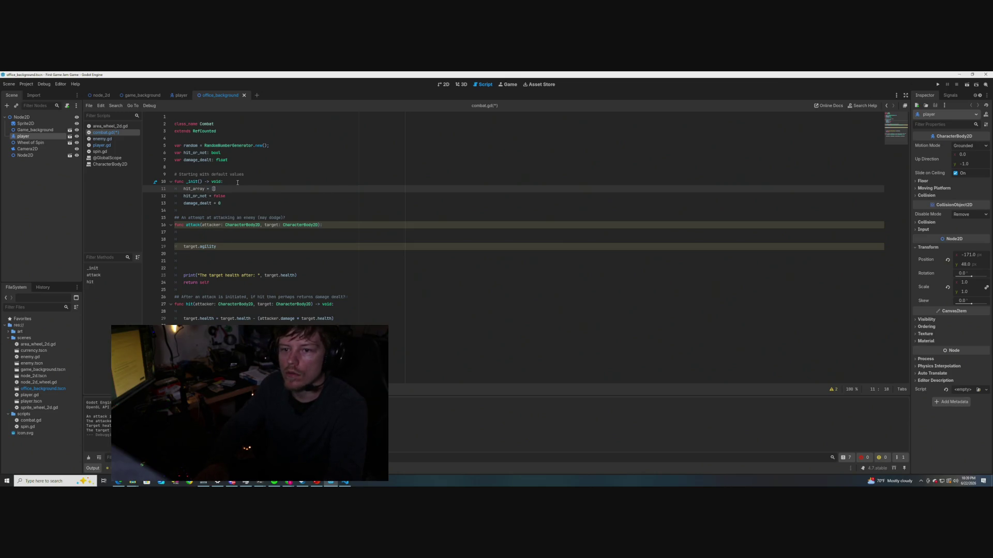
type("rue, f")
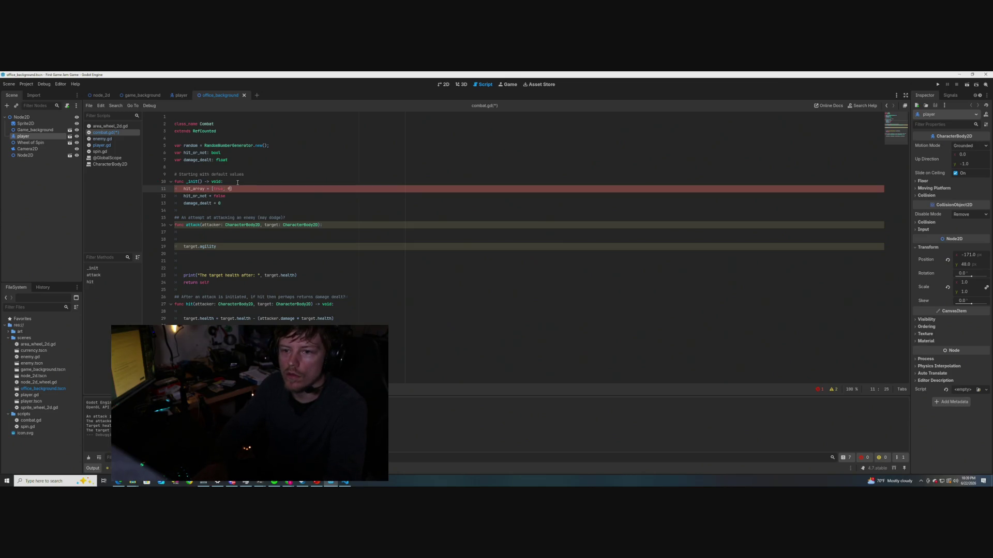
type("alse")
left_click(260, 204)
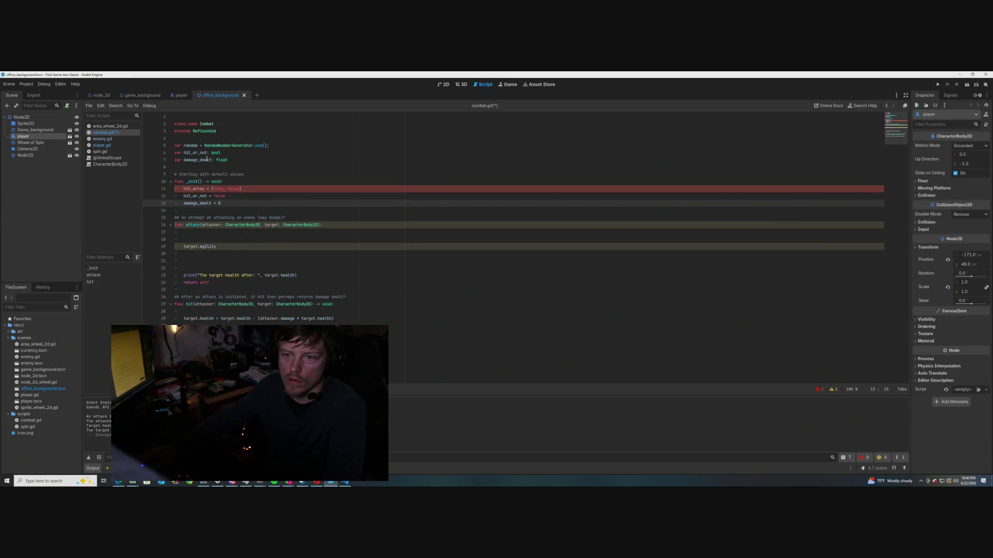
Declare var hit_array: Array beneath the random variable and save the script
left_click(284, 145)
key("Return")
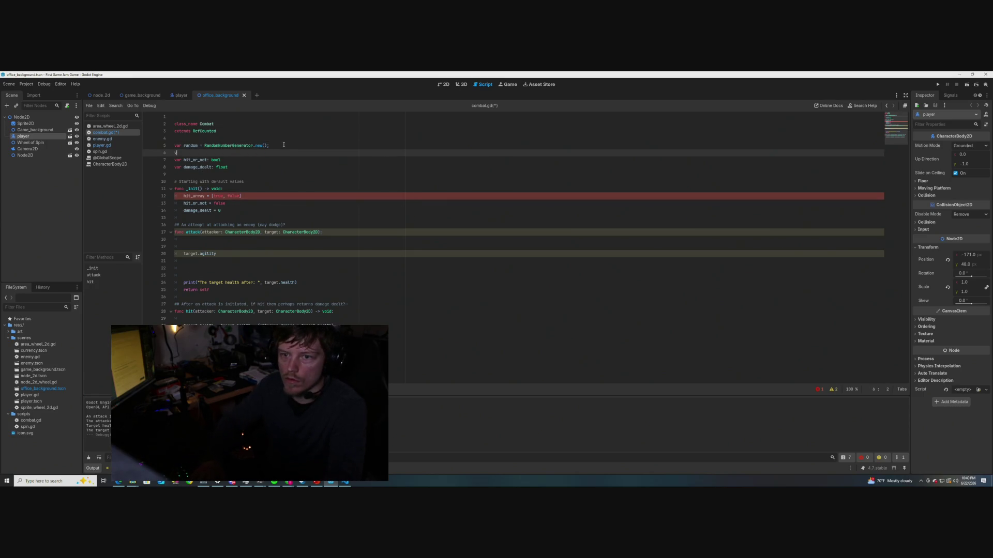
type("var hit_array")
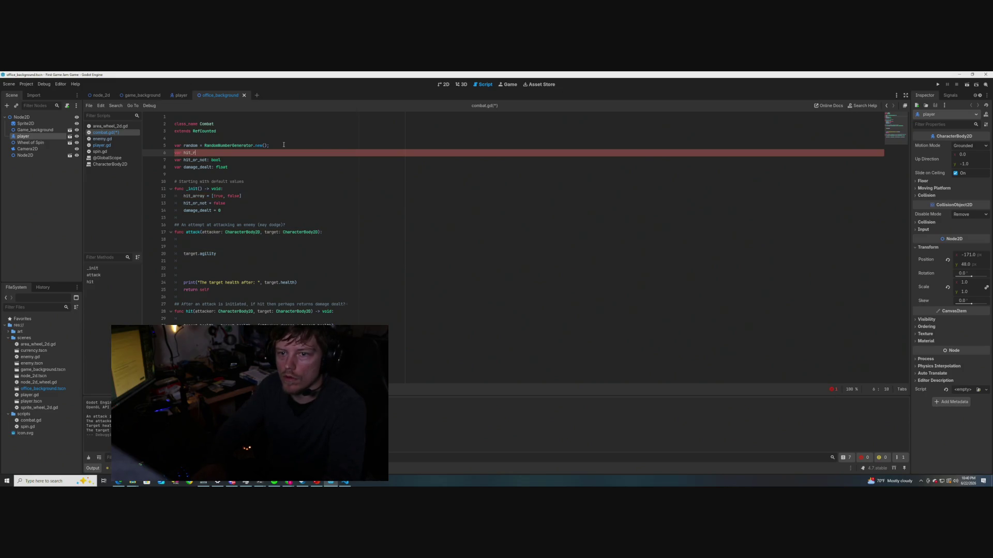
type(": array")
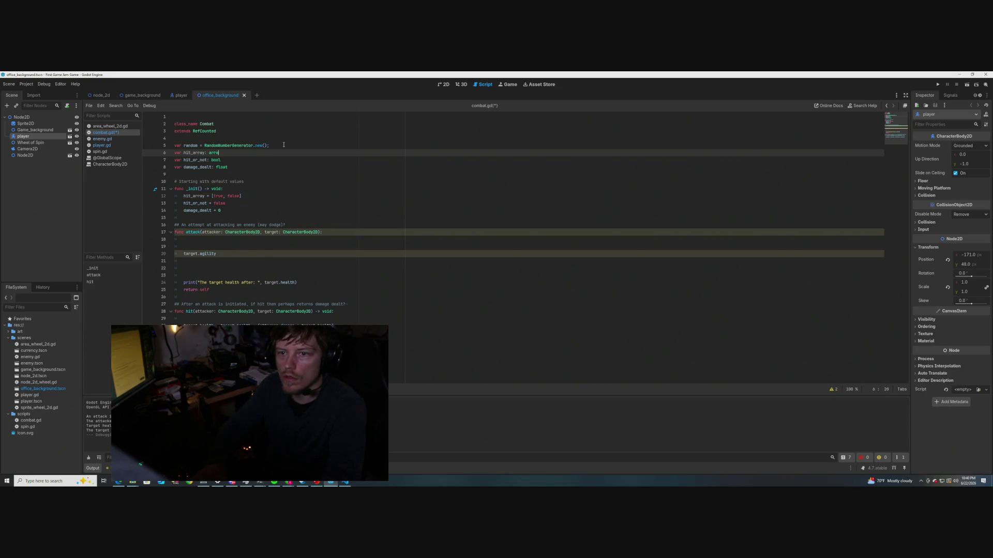
left_click(223, 153)
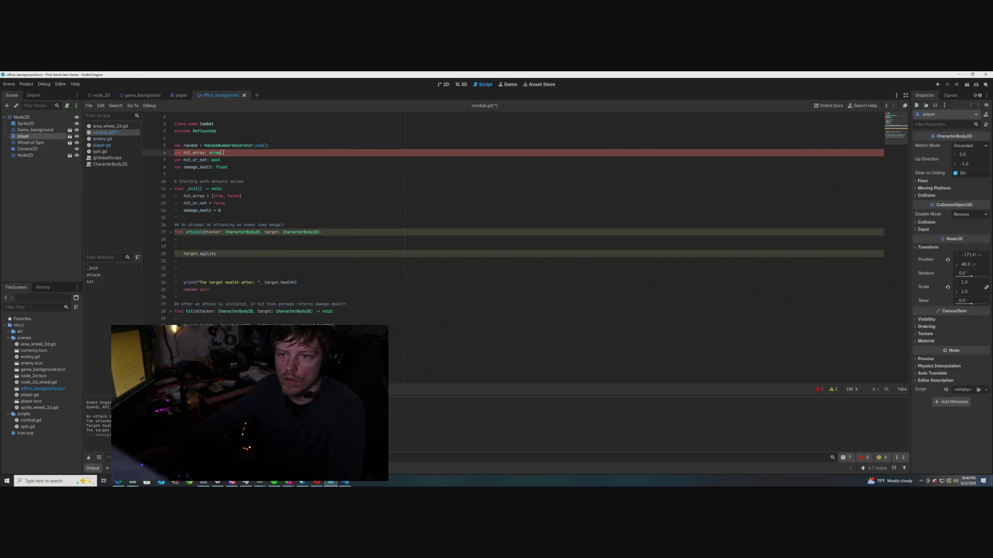
type("rra")
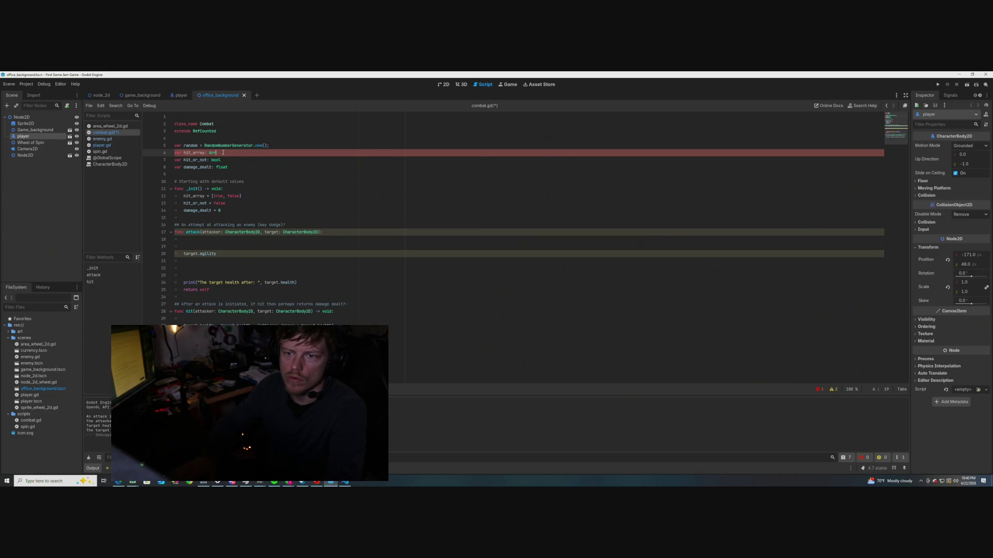
type("y")
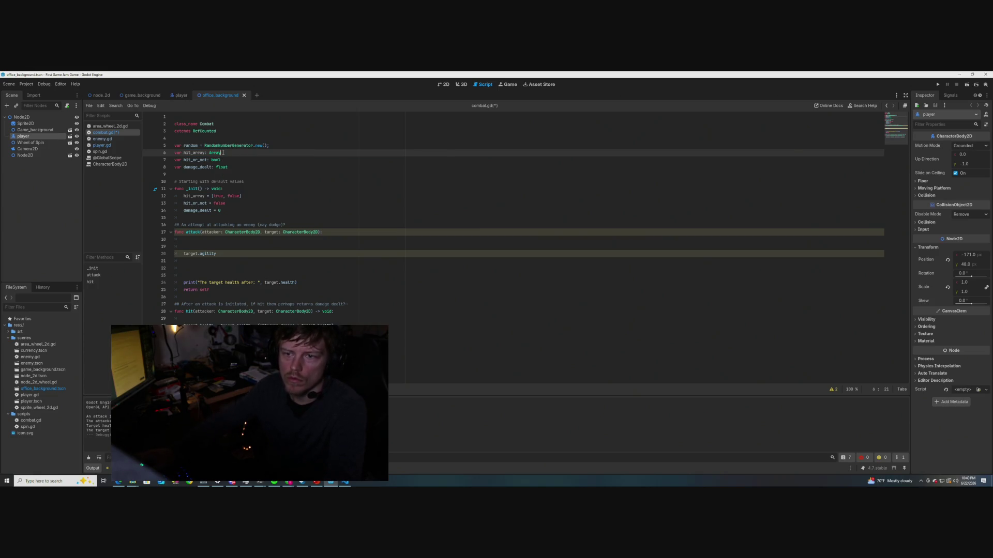
left_click(243, 167)
left_click(261, 211)
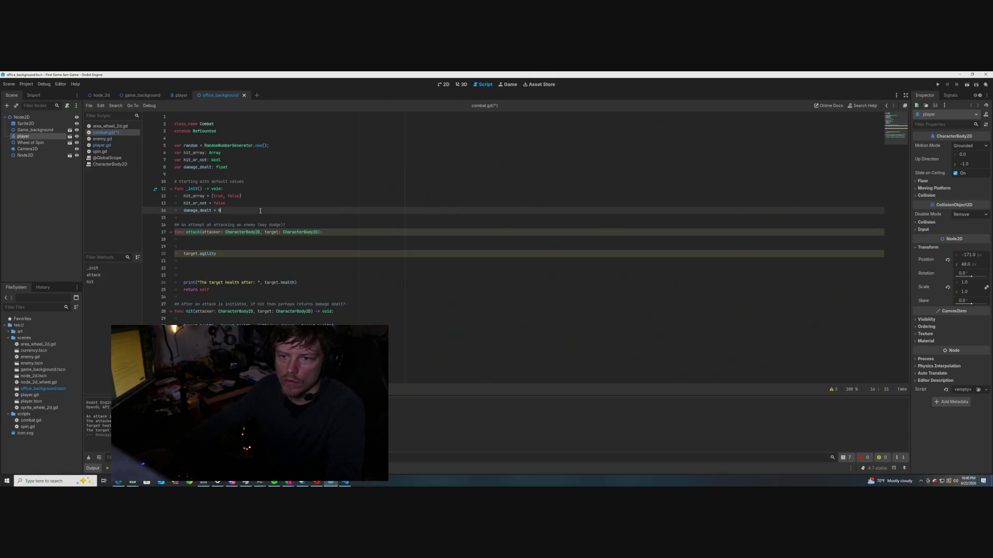
key("ctrl+s")
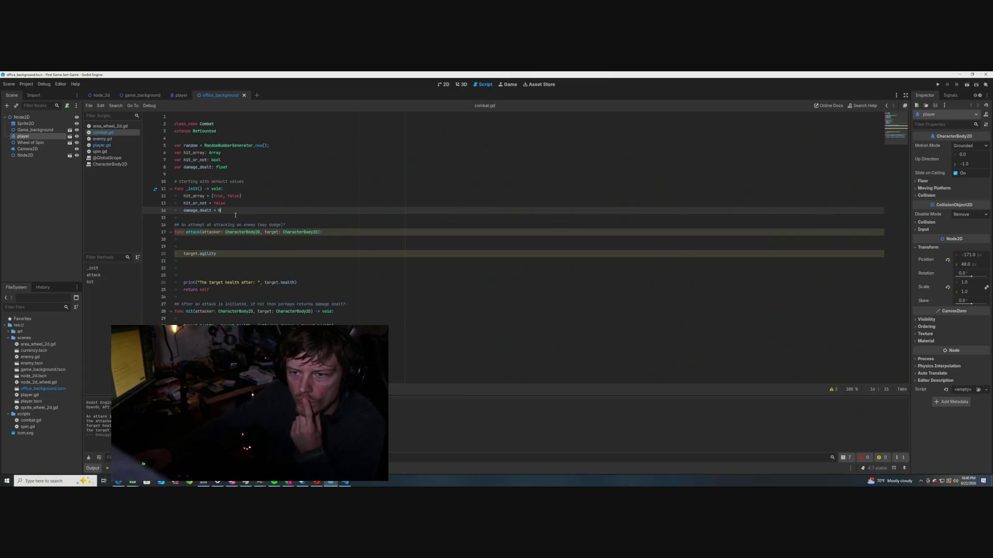
Delete the print("The target health after: ", target.health) line from attack() and save
key("Up")
key("Up")
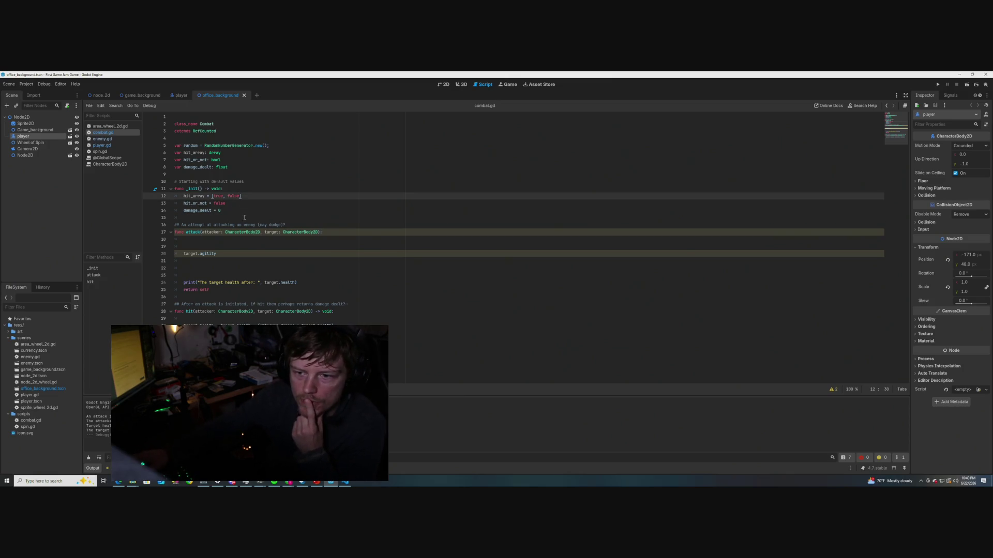
left_click(232, 239)
left_click(227, 246)
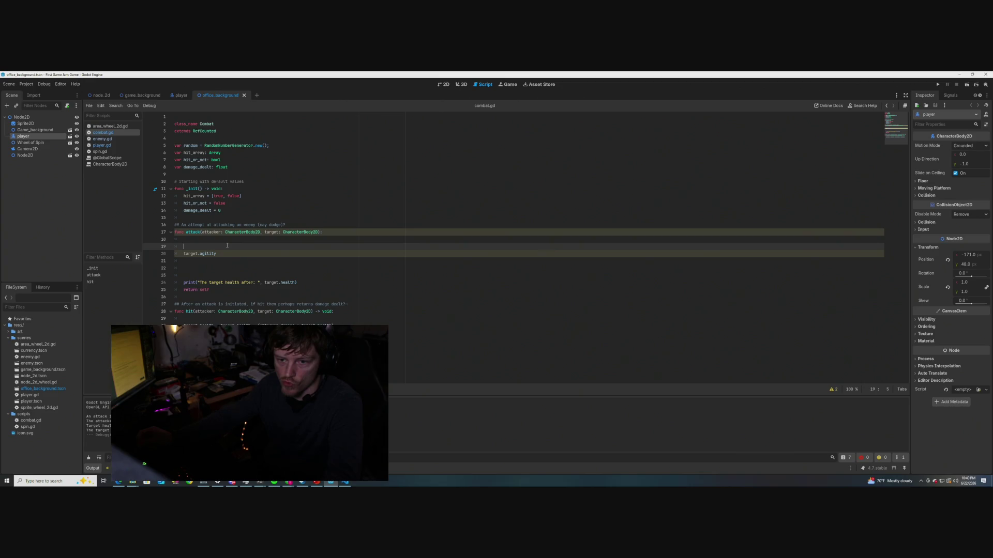
left_click_drag(296, 283, 184, 283)
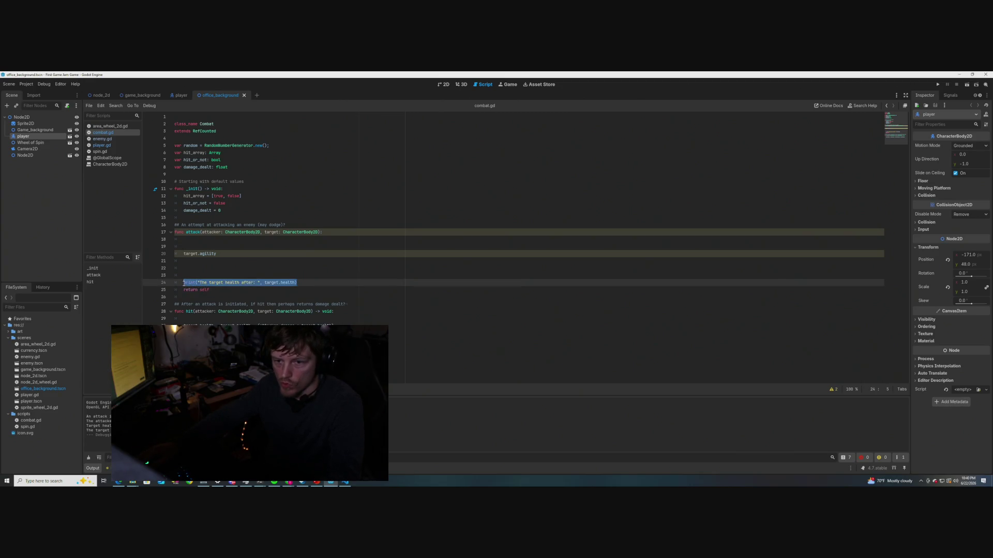
key("BackSpace")
left_click(337, 325)
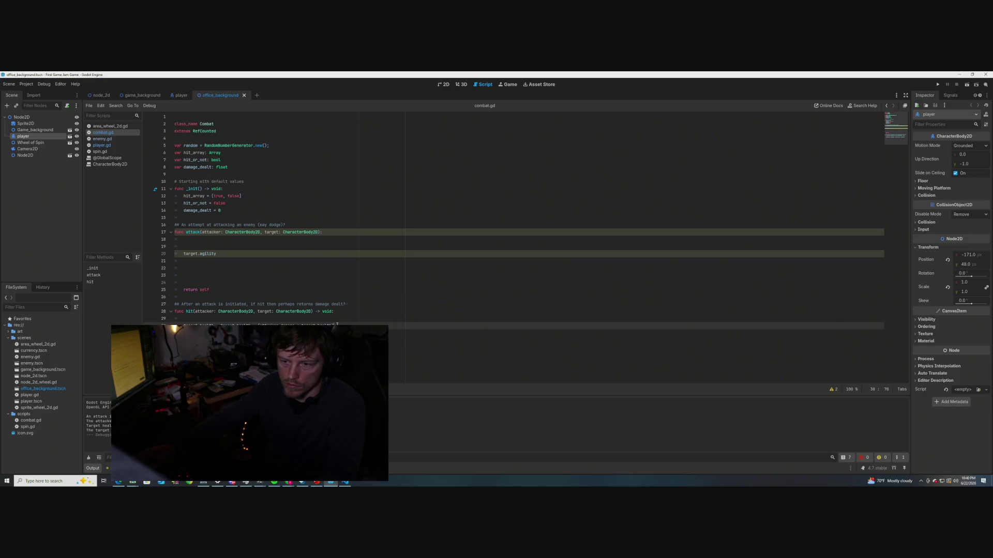
key("Down")
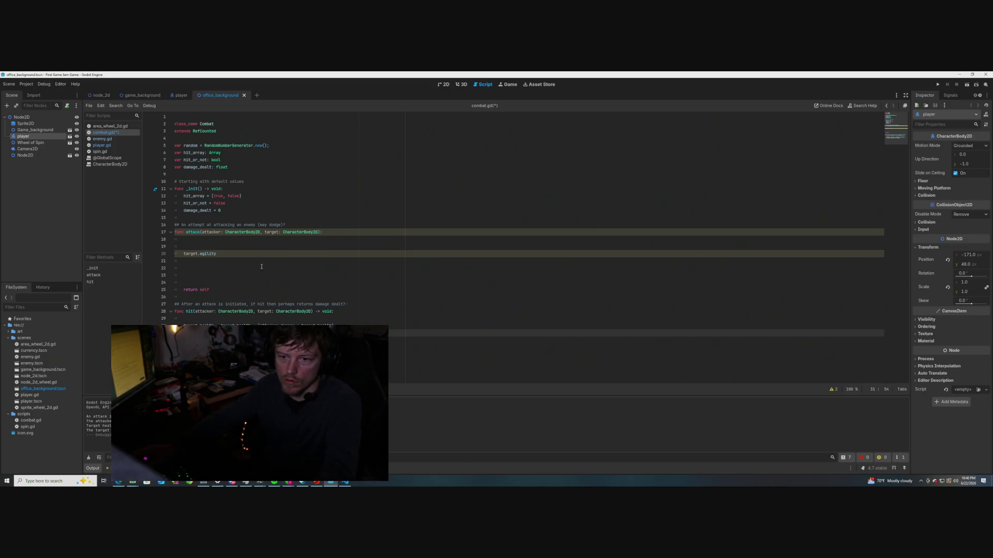
key("ctrl+s")
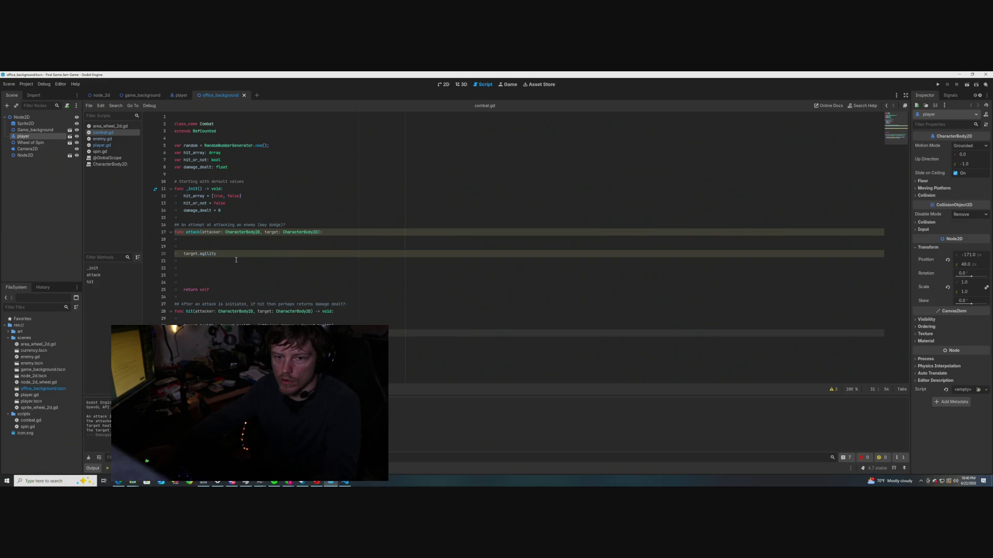
left_click(236, 259)
left_click(223, 245)
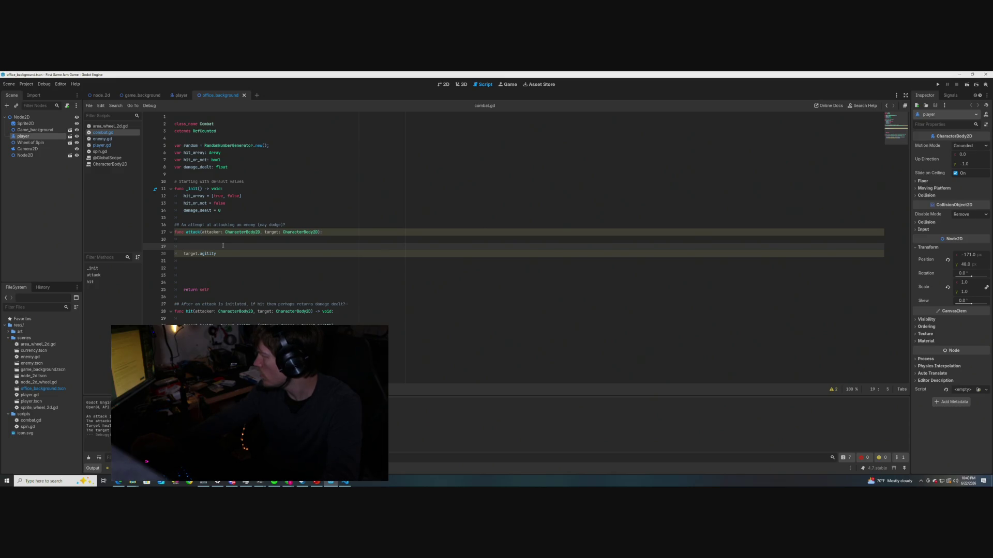
key("Down")
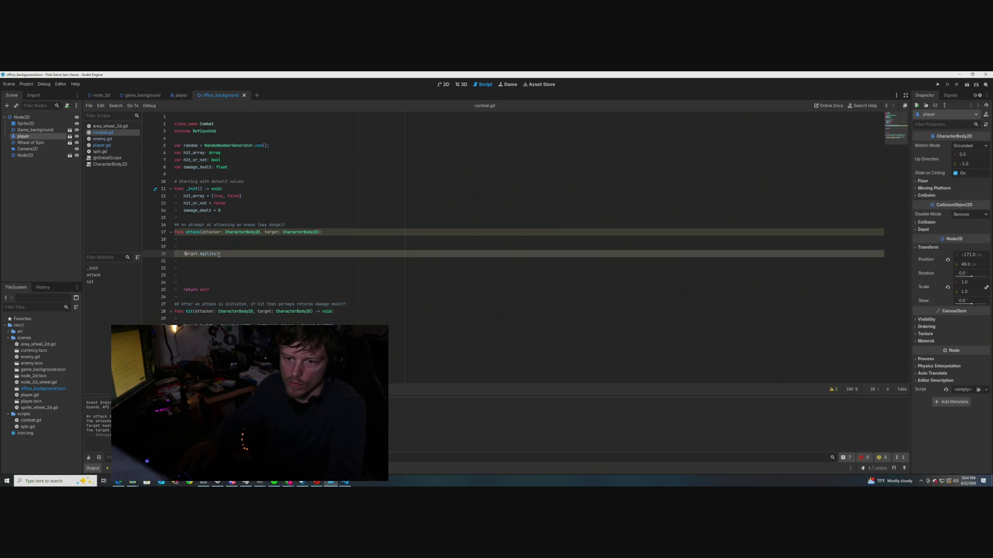
Wrap the bare target.agility line in a print() call
key("BackSpace")
type("(")
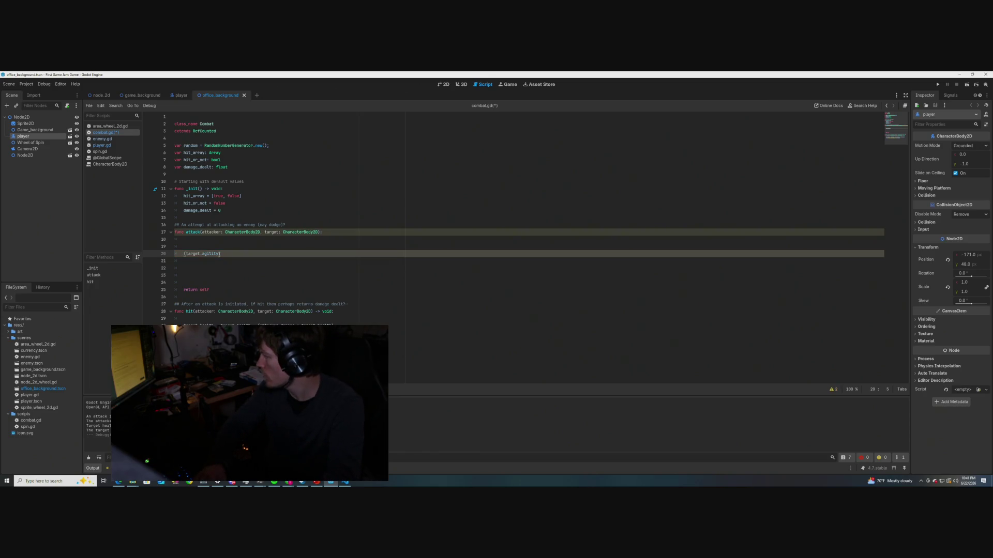
type("print(")
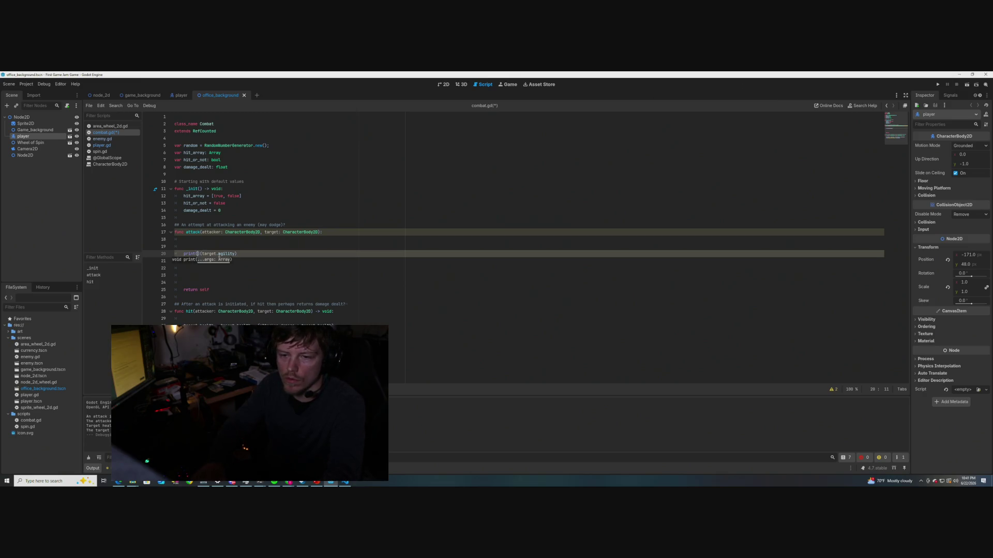
type(")")
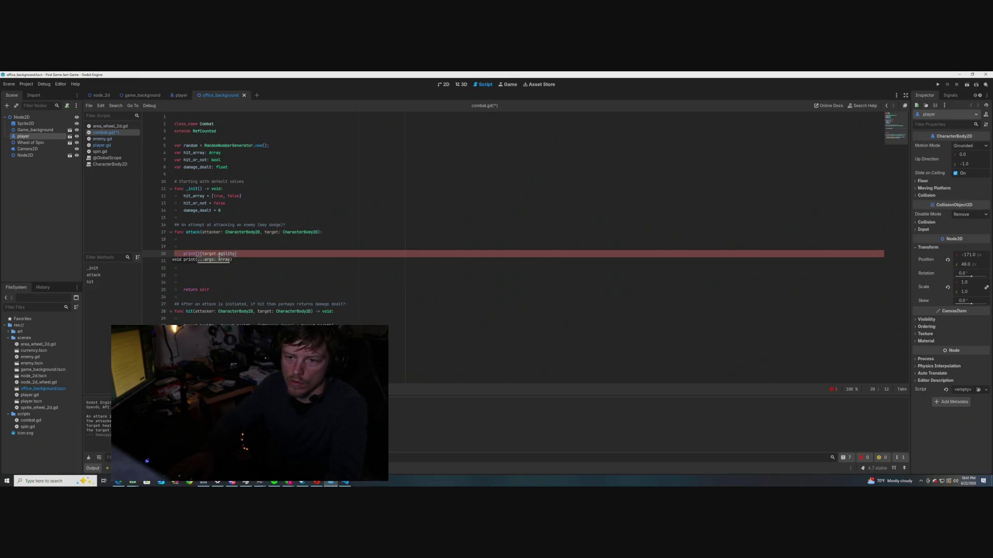
key("BackSpace")
key("End")
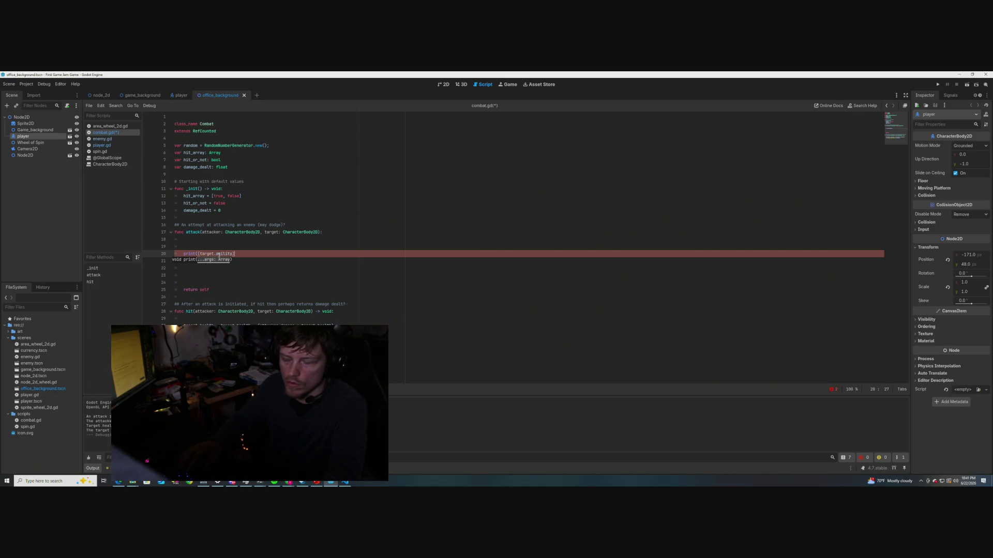
type(")")
Insert self.hit_array[ran ahead of target.agility inside the print call
left_click(218, 255)
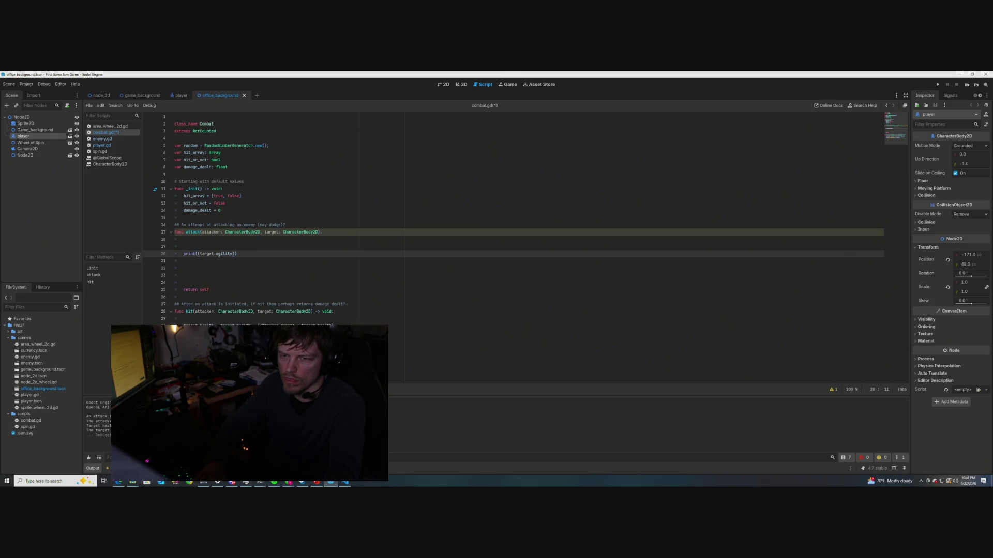
type("self.")
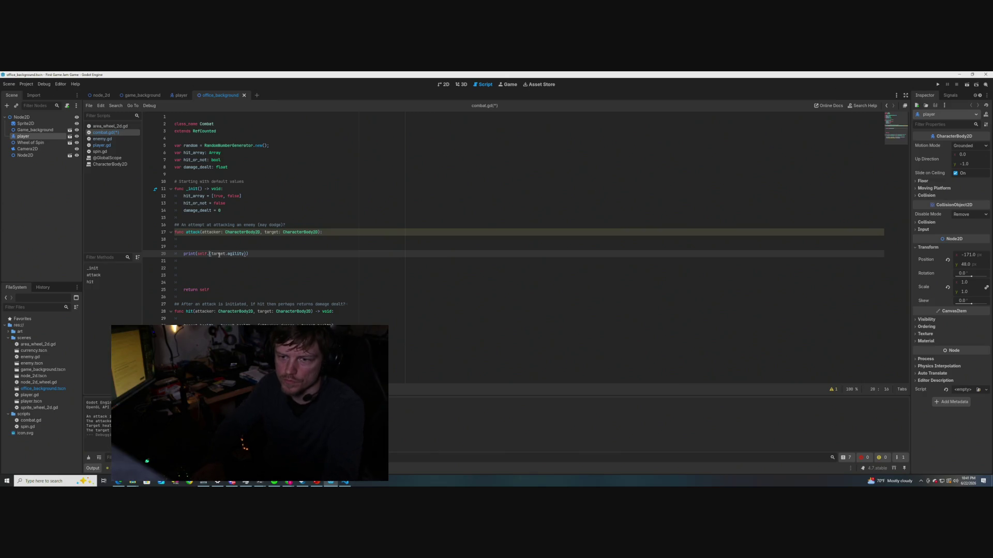
type("hit_ar")
key("Return")
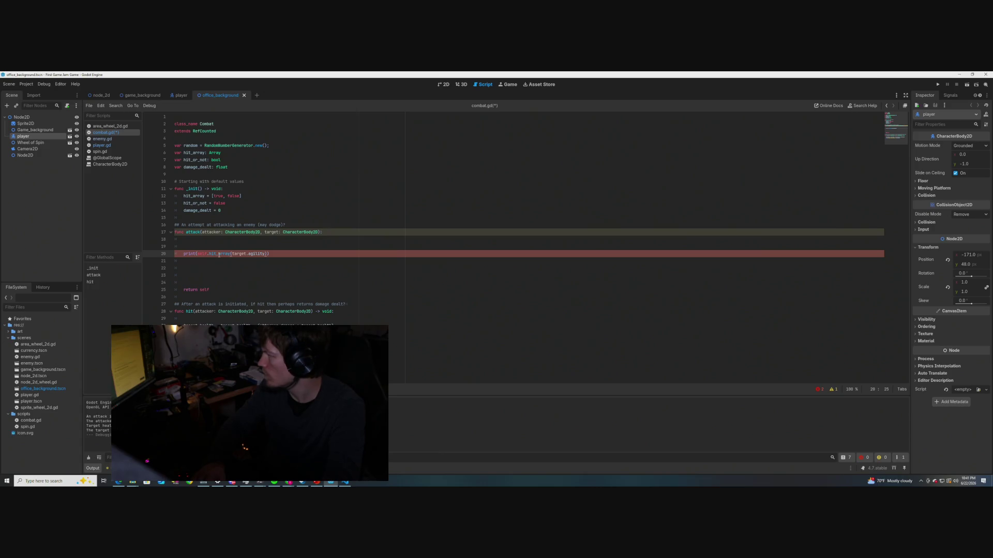
type(".")
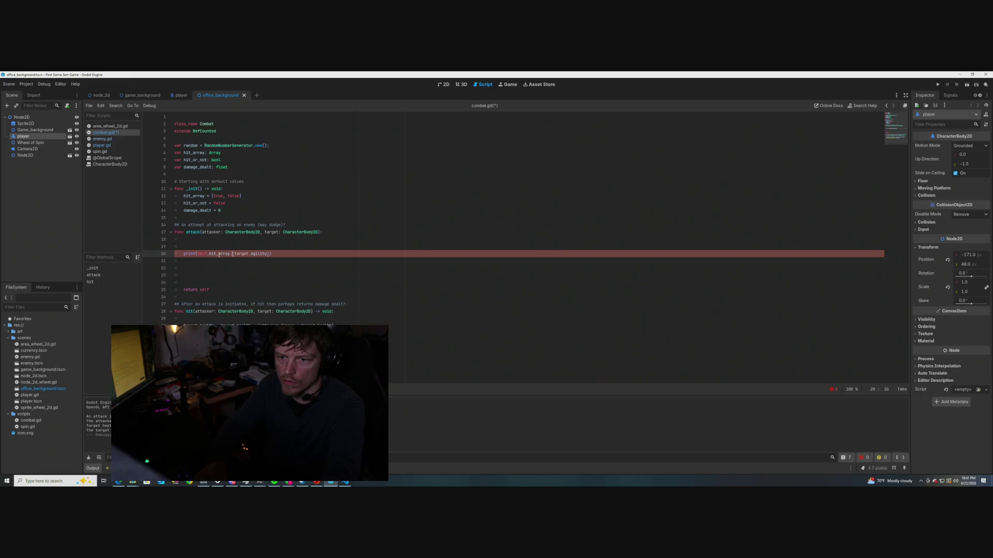
key("BackSpace")
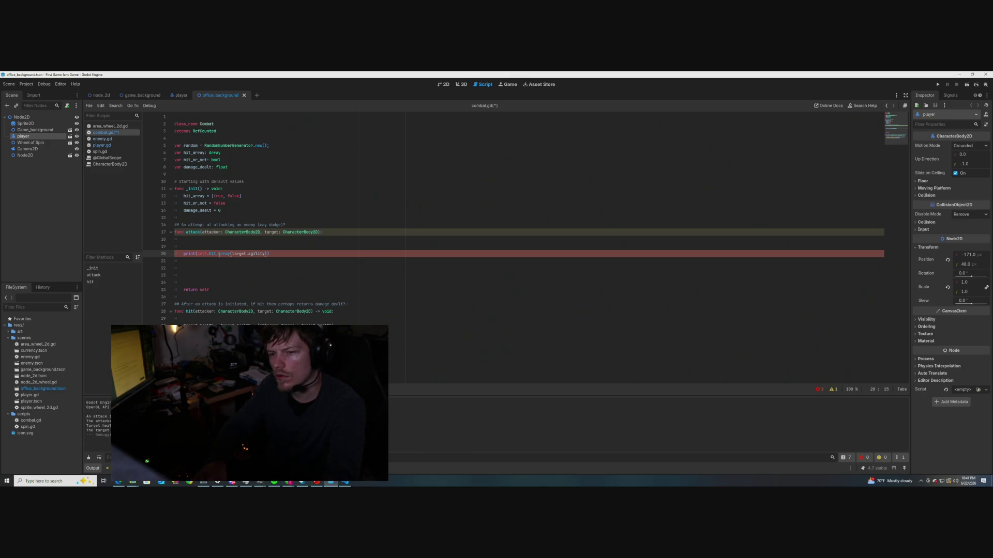
type("[")
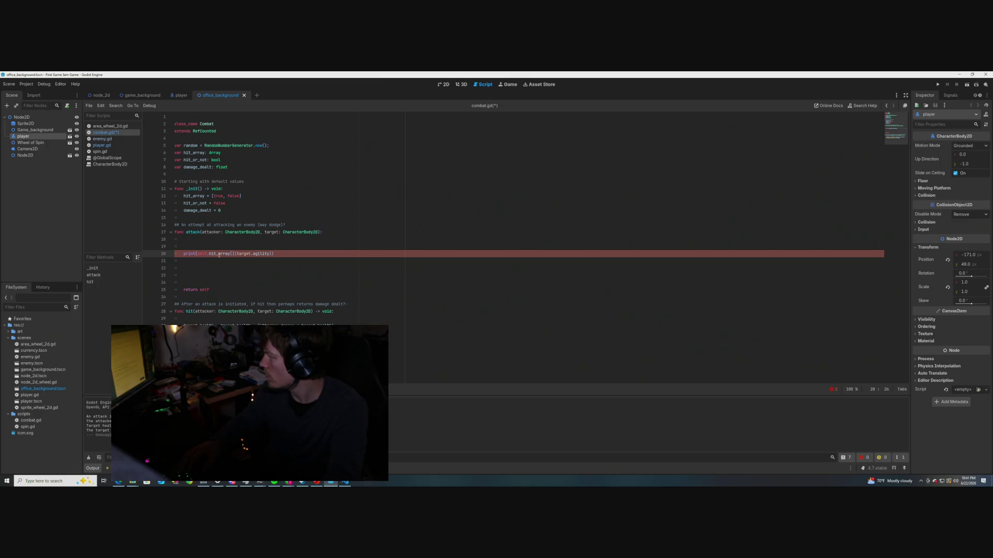
type("ran")
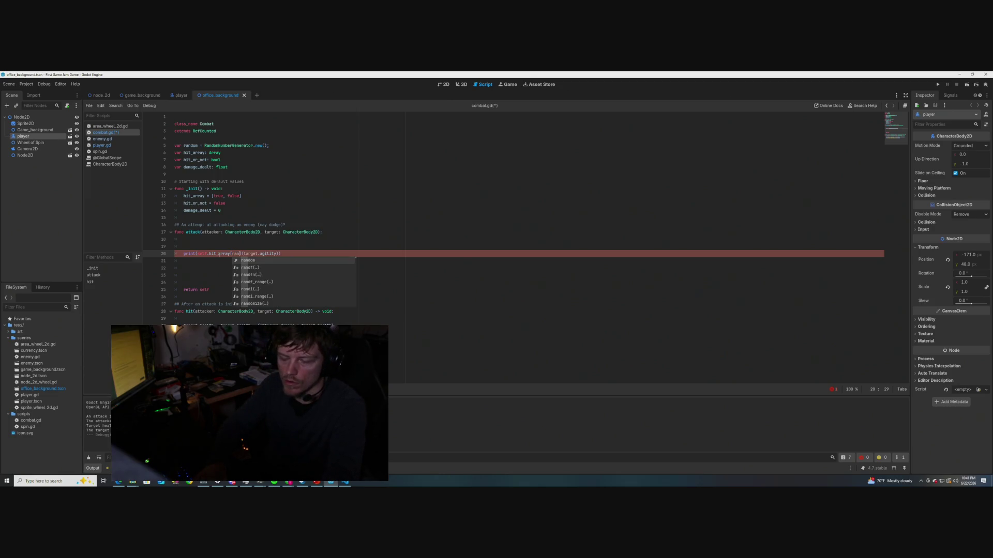
Complete the index as random.rand_weighted(target.agility), then open the script warnings list
key("Return")
type(".")
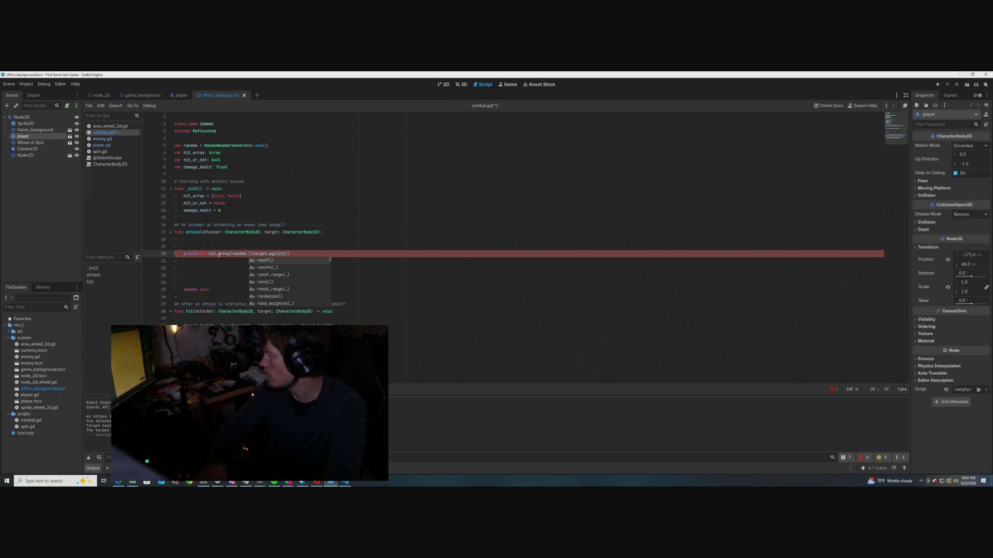
type("rand_w")
key("Return")
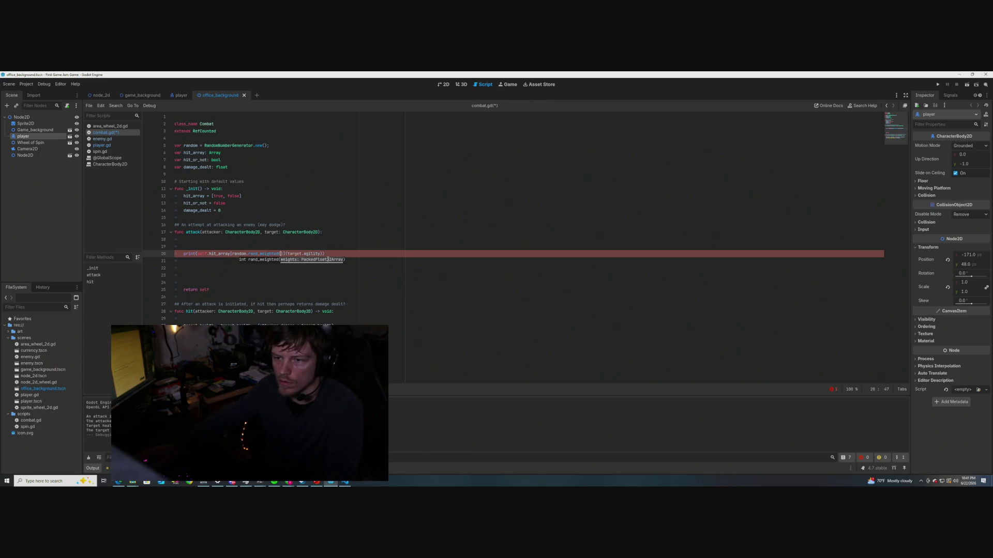
key("Right")
key("Right")
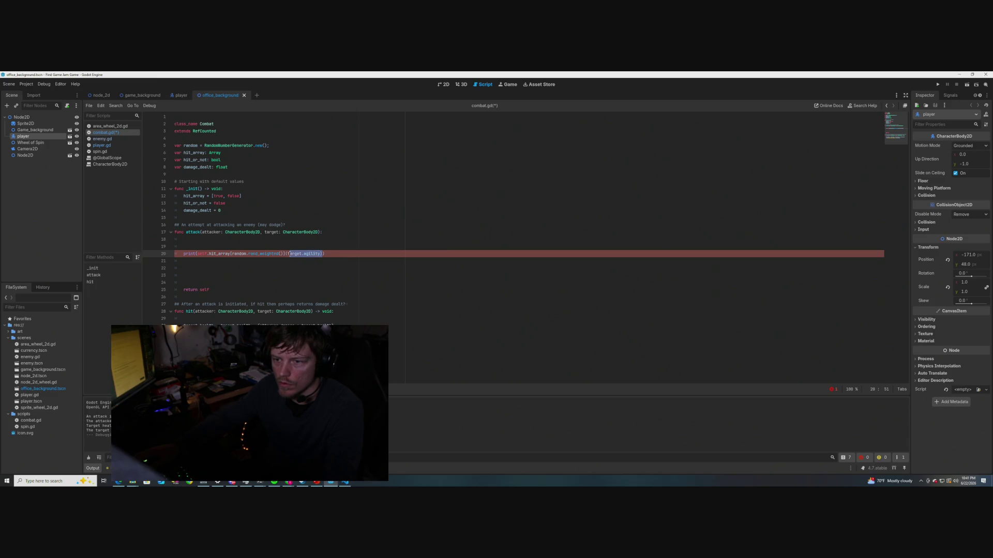
key("BackSpace")
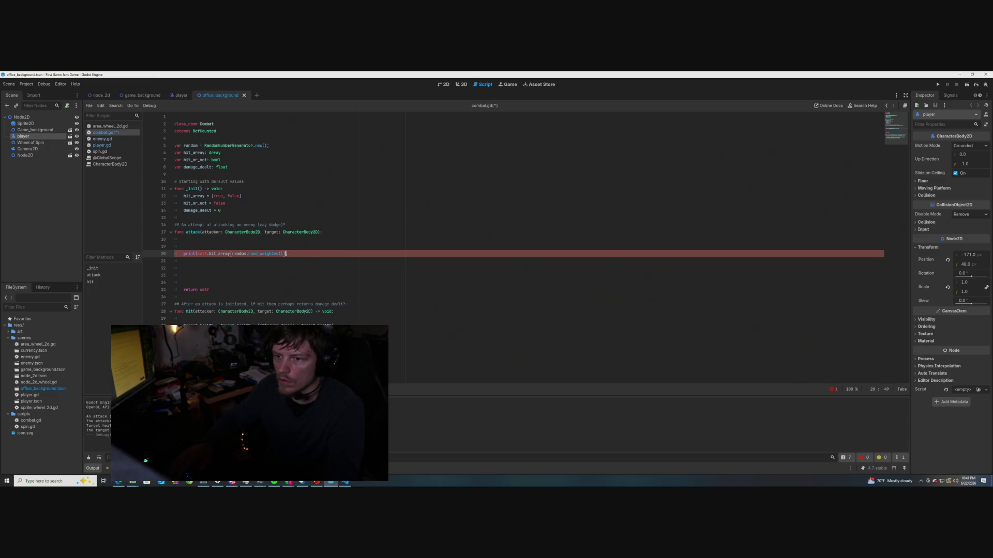
key("ctrl+z")
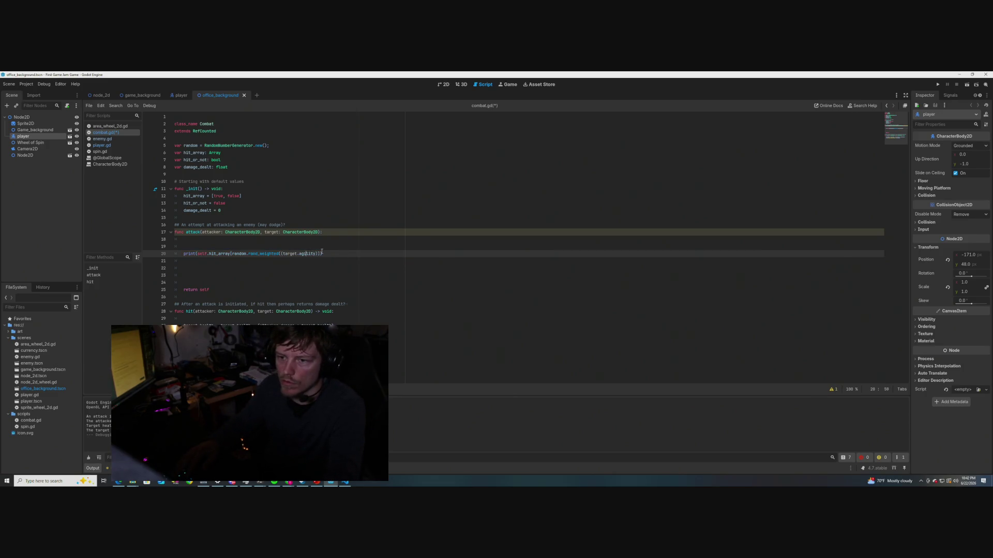
key("ctrl+z")
key("Down")
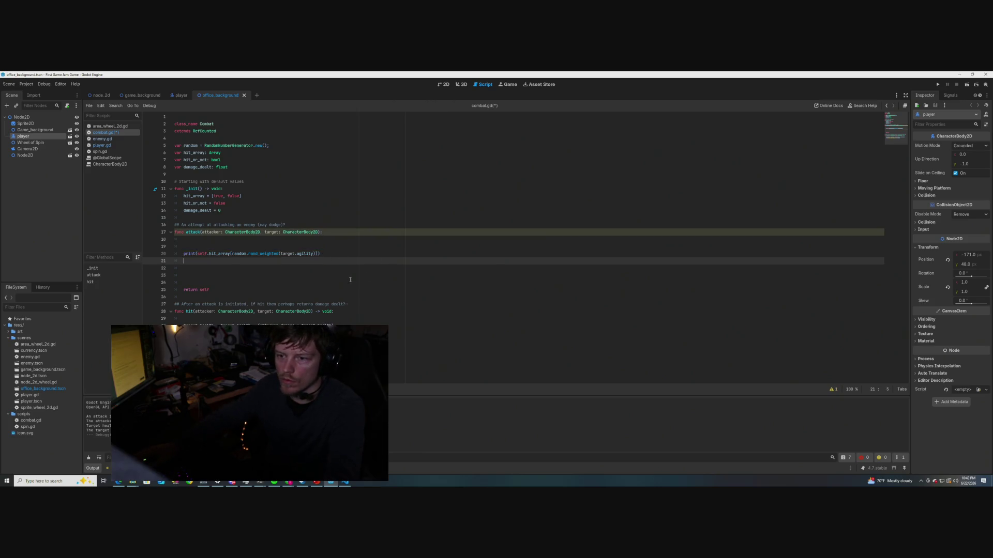
left_click(829, 390)
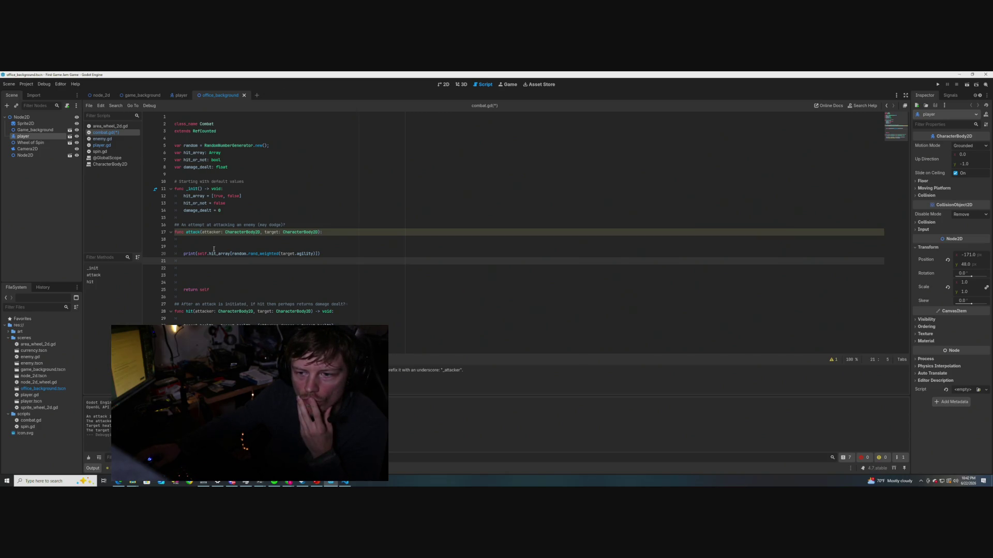
key("ctrl+s")
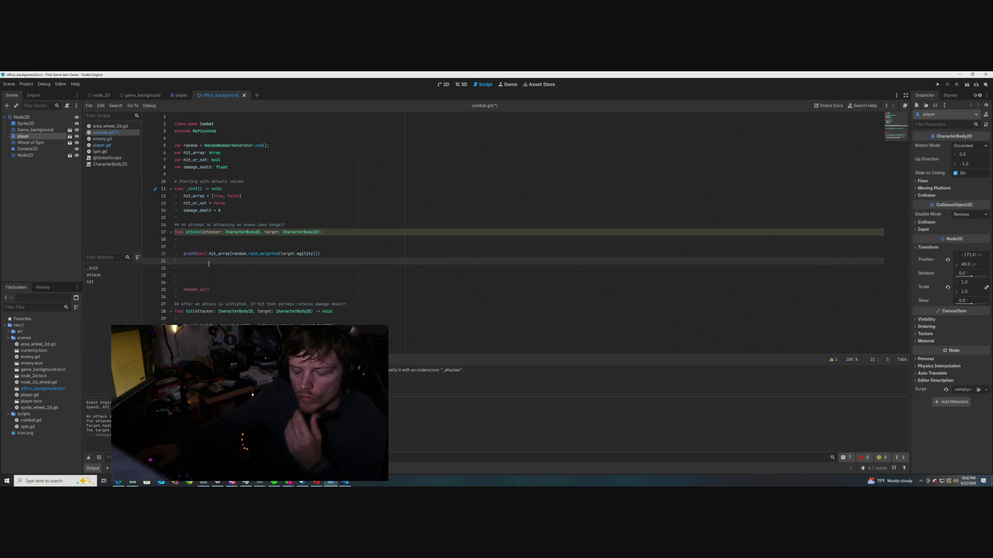
Add print("Hit or not: ") above the hit_array print, then switch to player.gd
left_click(203, 247)
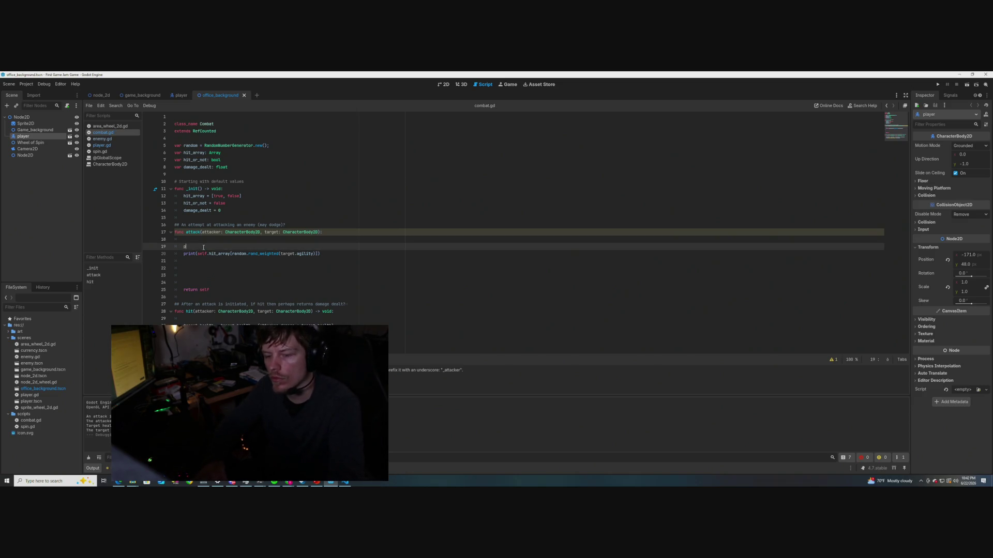
type("print")
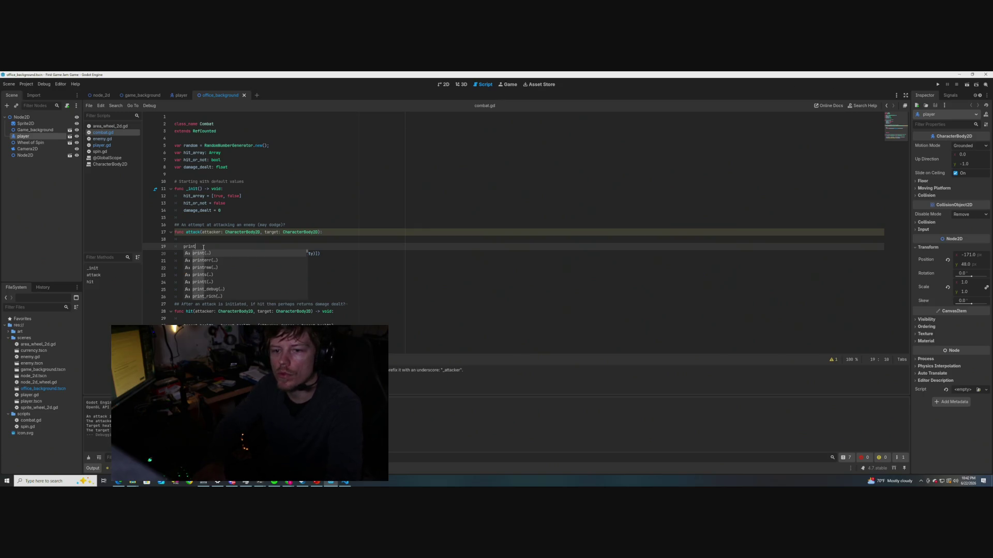
key("Return")
type("it")
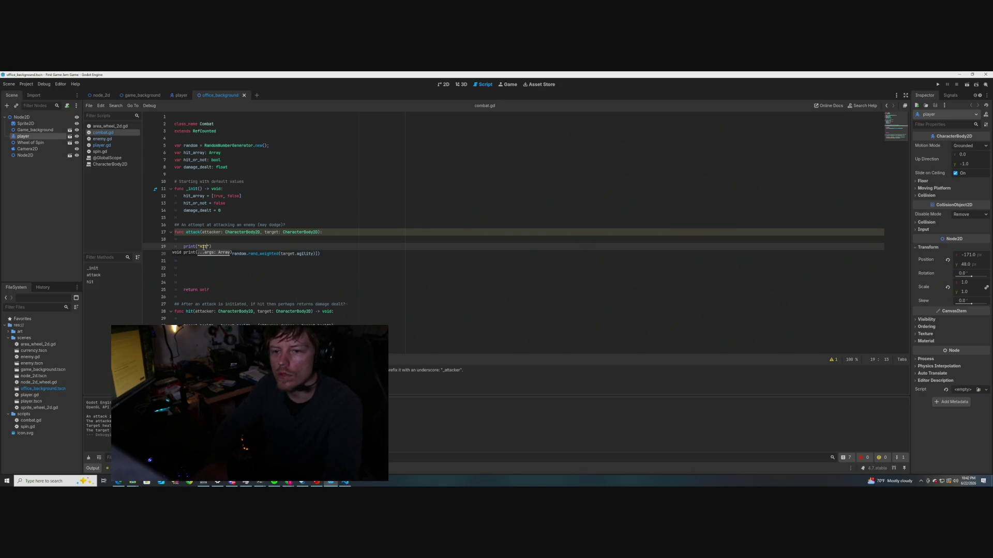
type(" or not:")
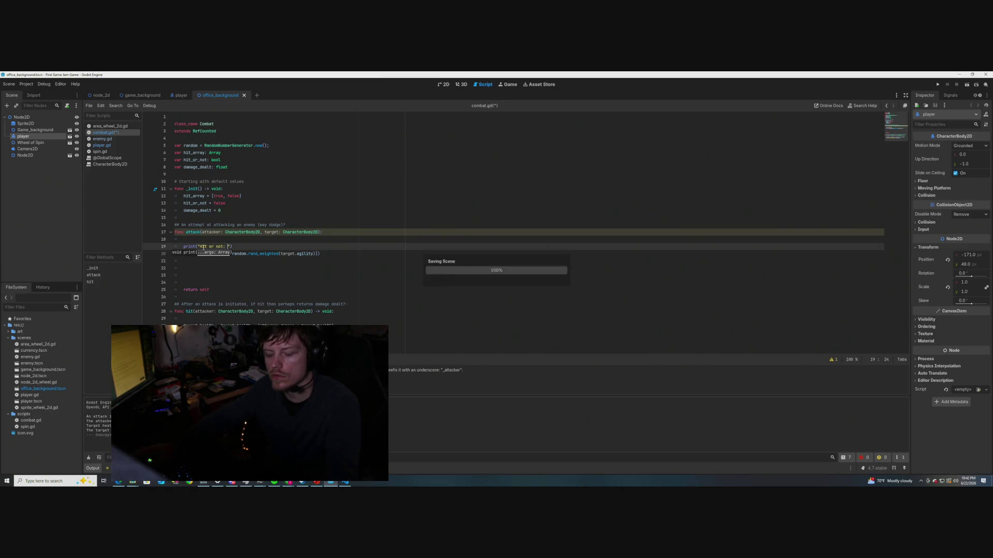
left_click(372, 253)
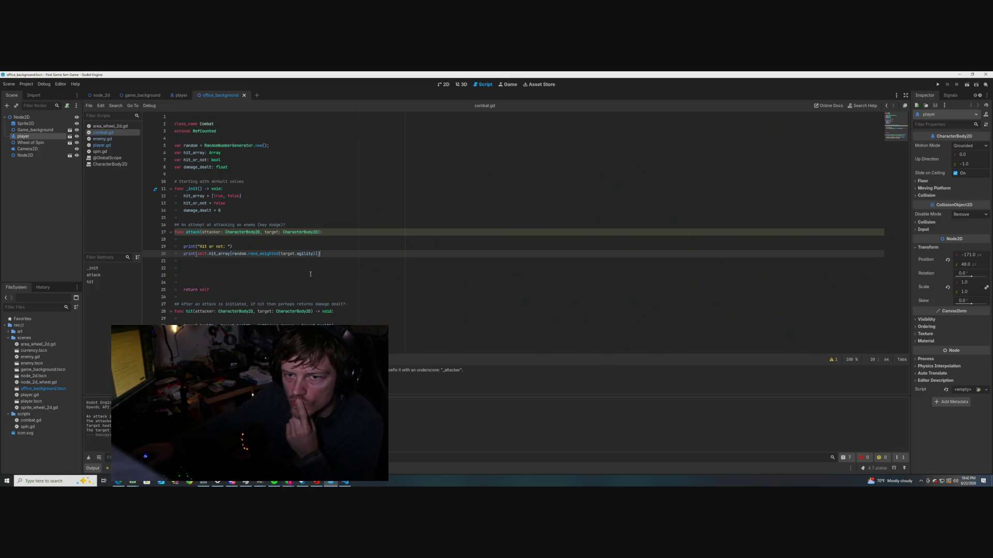
left_click(102, 145)
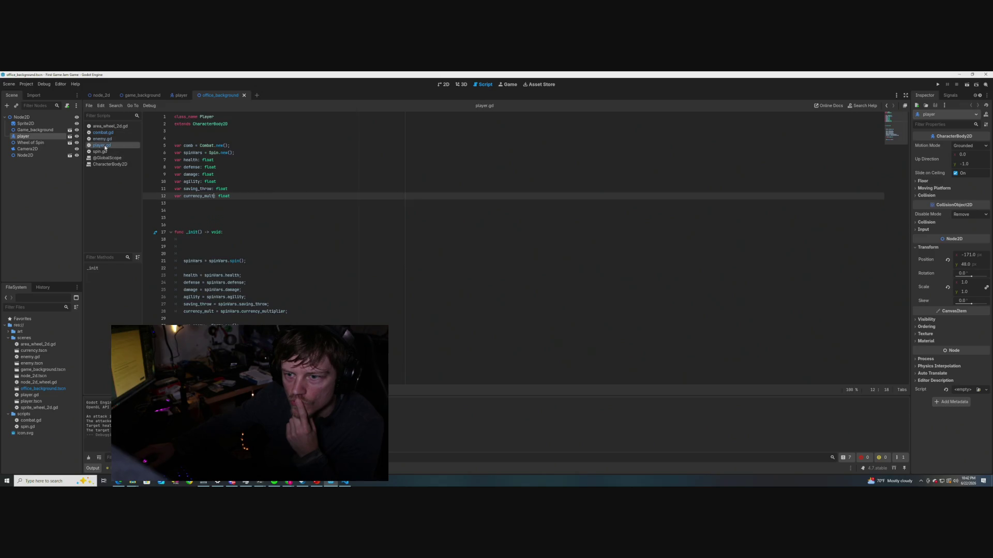
left_click(367, 254)
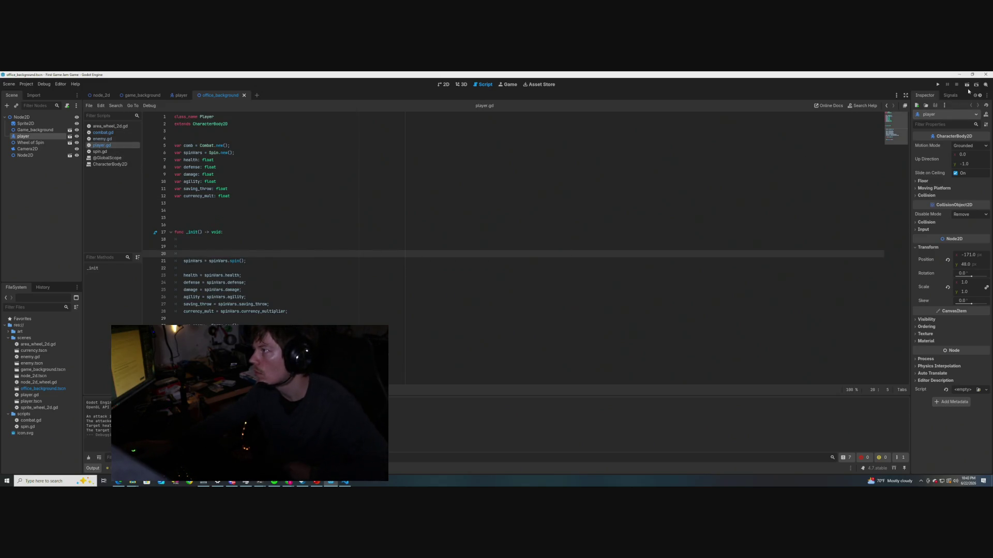
Run the game with F5, view the debugger's Errors list, and glance at the Game Jam notes
key("F5")
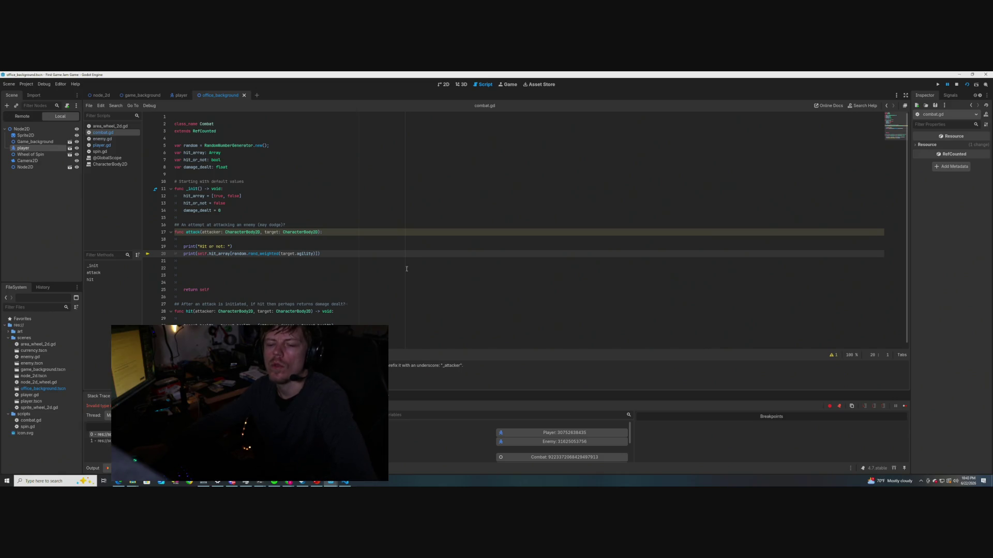
left_click(127, 396)
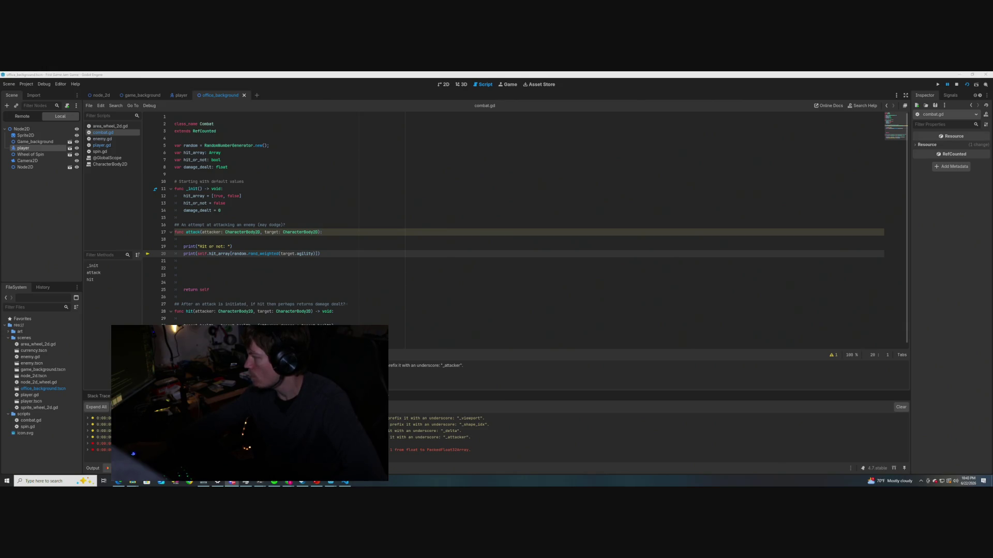
key("alt+Tab")
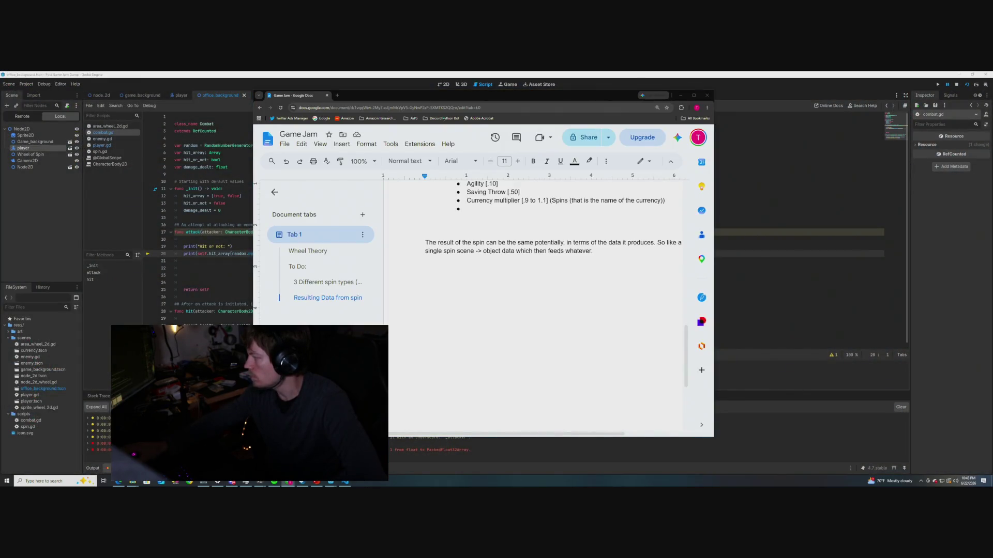
key("alt+Tab")
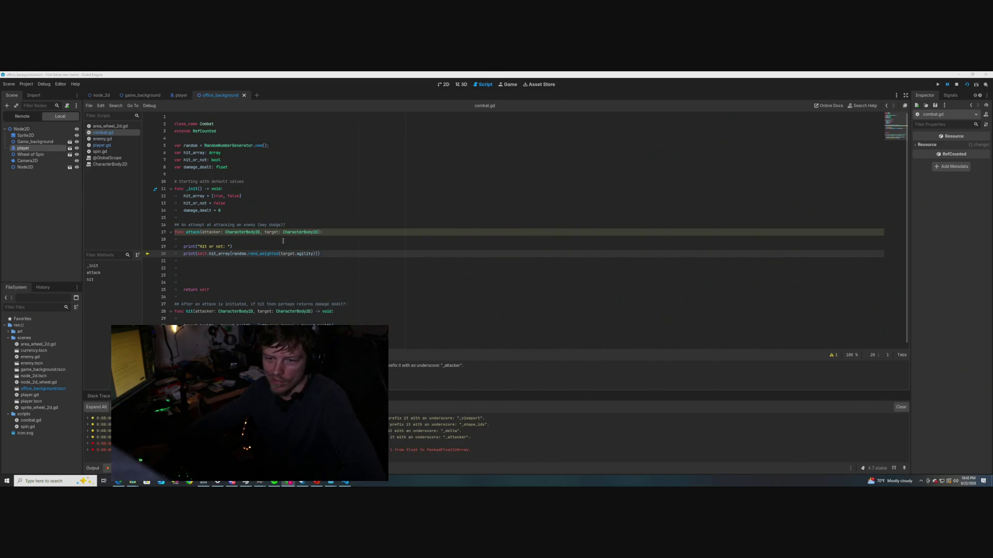
Inspect the runtime value of target passed to rand_weighted on line 20
left_click(296, 254)
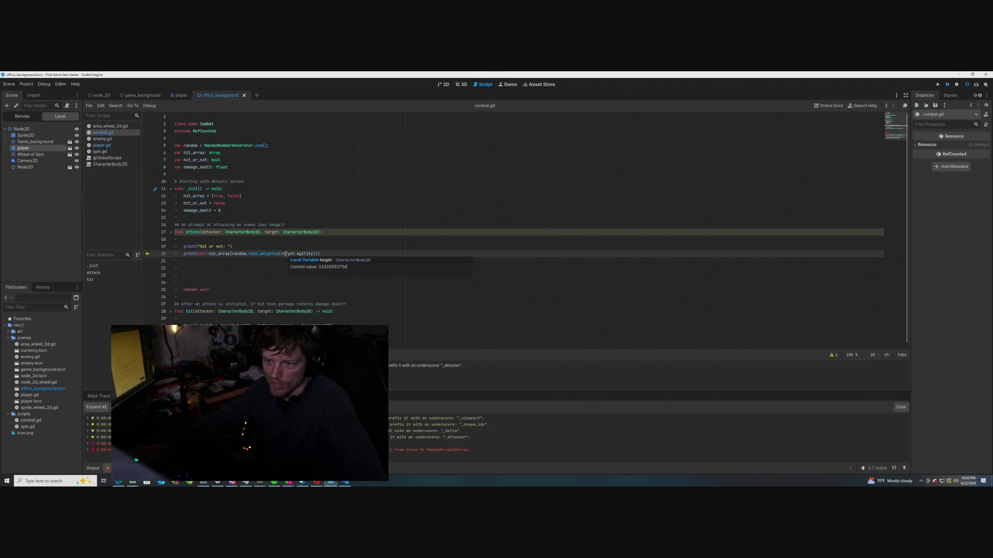
left_click(262, 254)
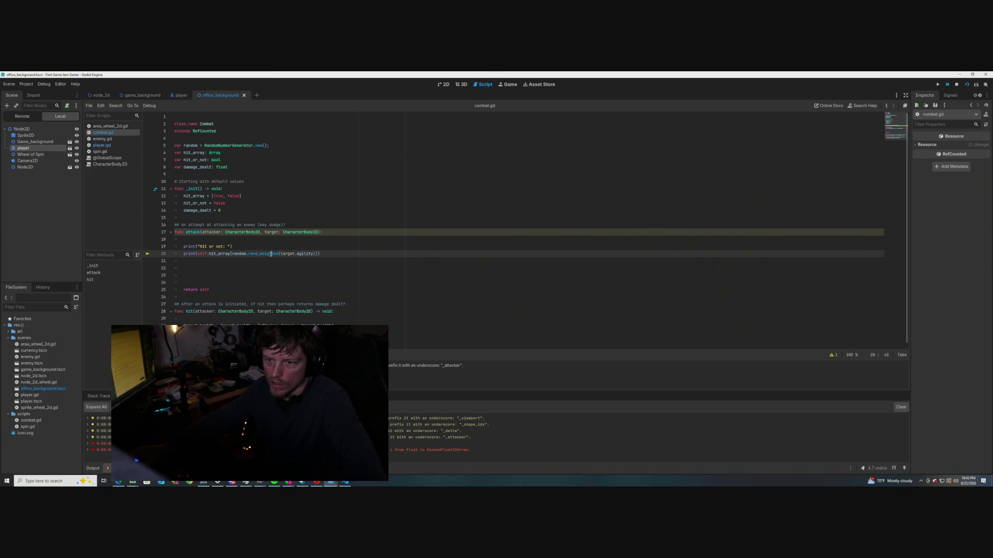
left_click(290, 254)
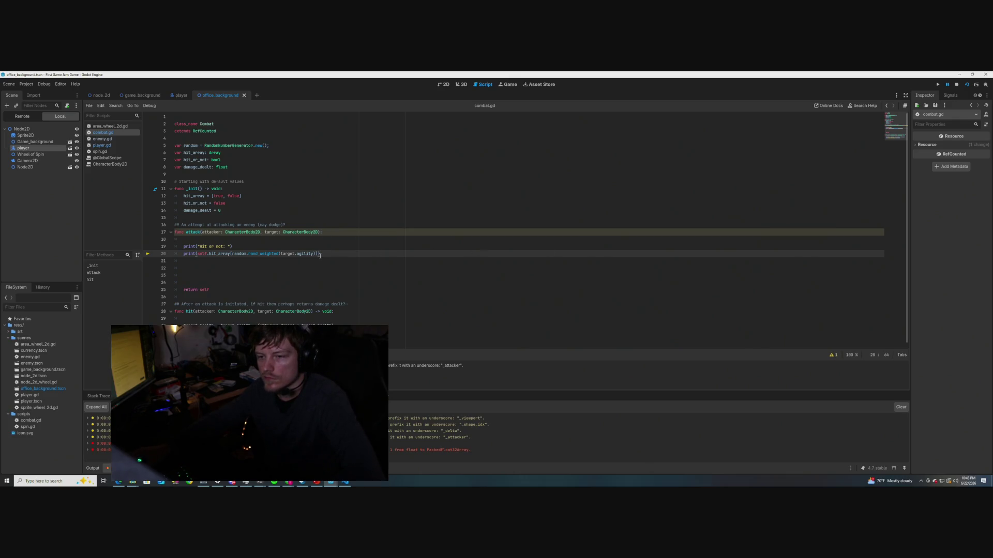
Review attack()'s lines 17–20 by selecting them, then switch to the enemy.gd script
mouse_move(320, 254)
left_mouse_down()
mouse_move(179, 254)
mouse_move(183, 241)
left_mouse_up()
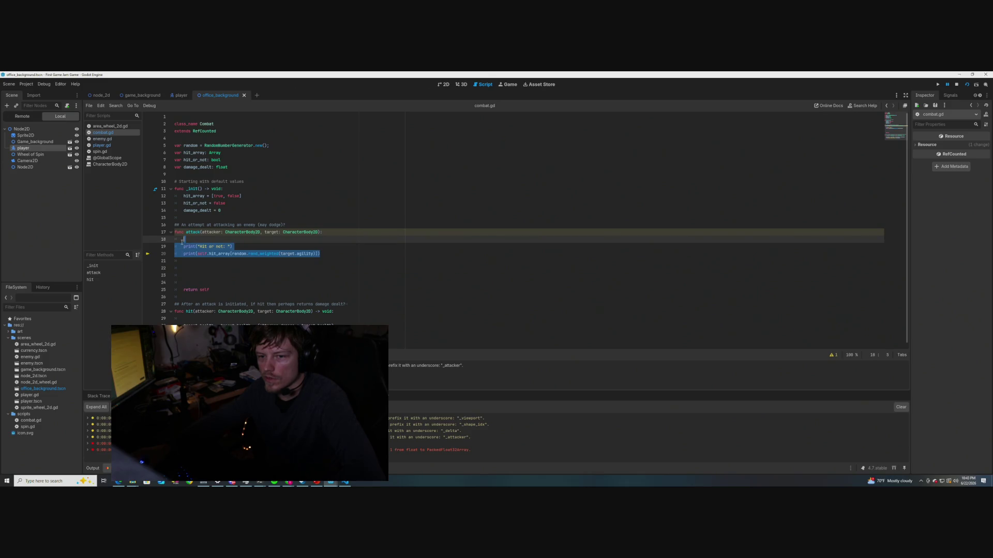
mouse_move(328, 255)
left_mouse_down()
mouse_move(177, 240)
mouse_move(199, 234)
left_mouse_up()
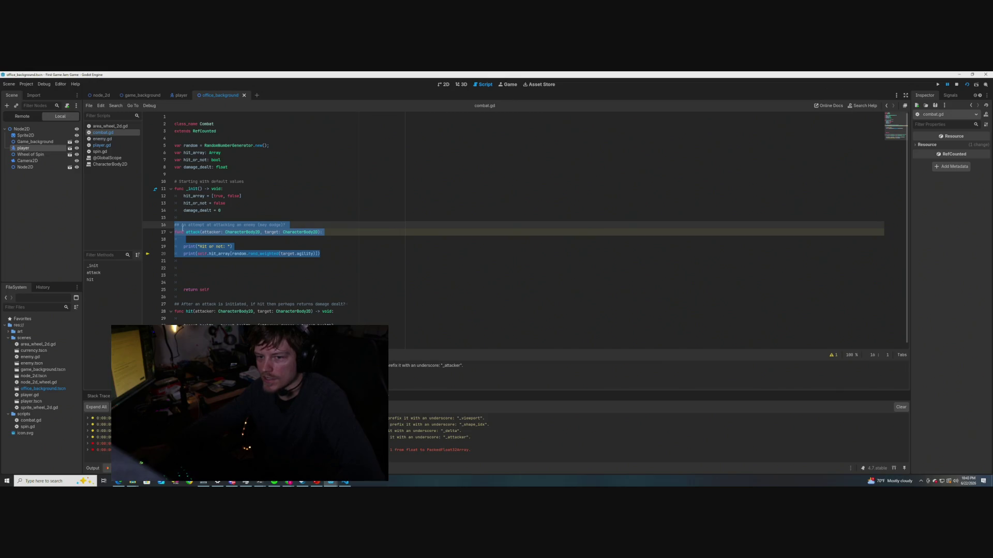
left_click(305, 216)
left_click_drag(320, 253, 171, 232)
left_click(326, 211)
mouse_move(336, 253)
left_mouse_down()
mouse_move(176, 223)
mouse_move(176, 232)
left_mouse_up()
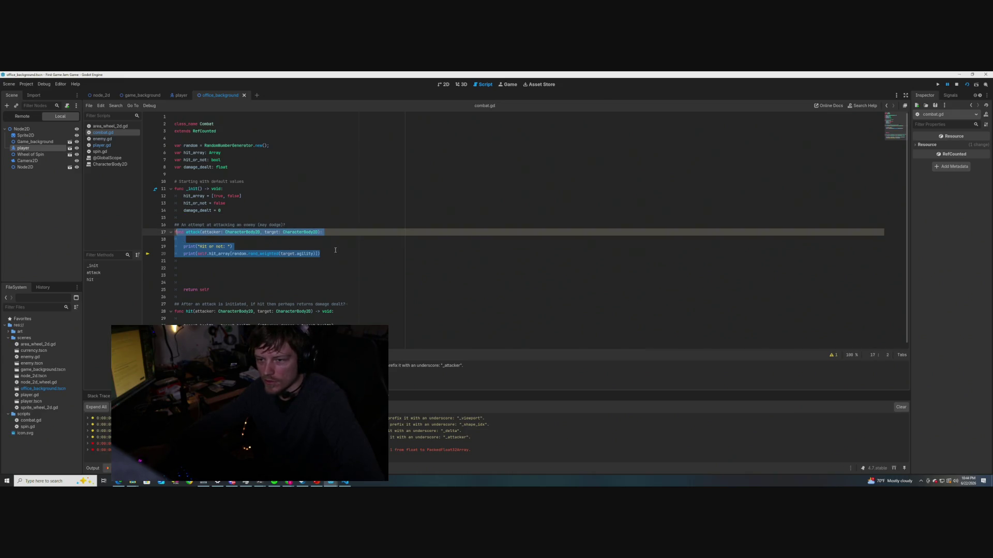
left_click(335, 249)
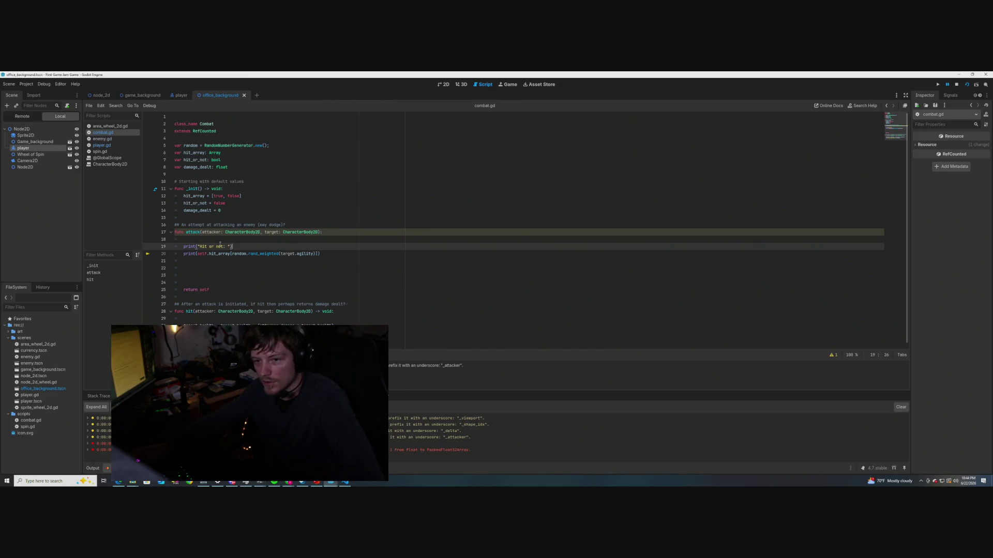
left_click(243, 268)
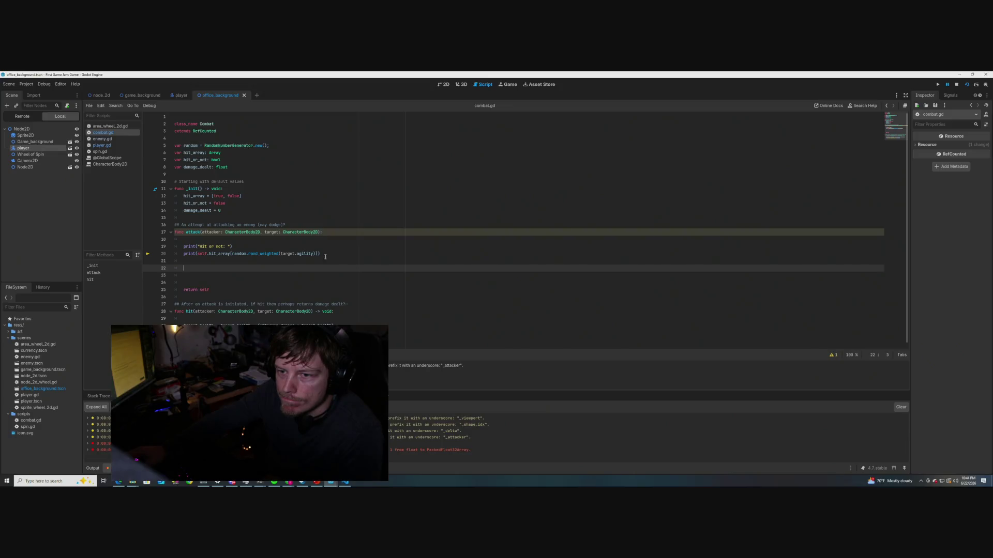
left_click(101, 138)
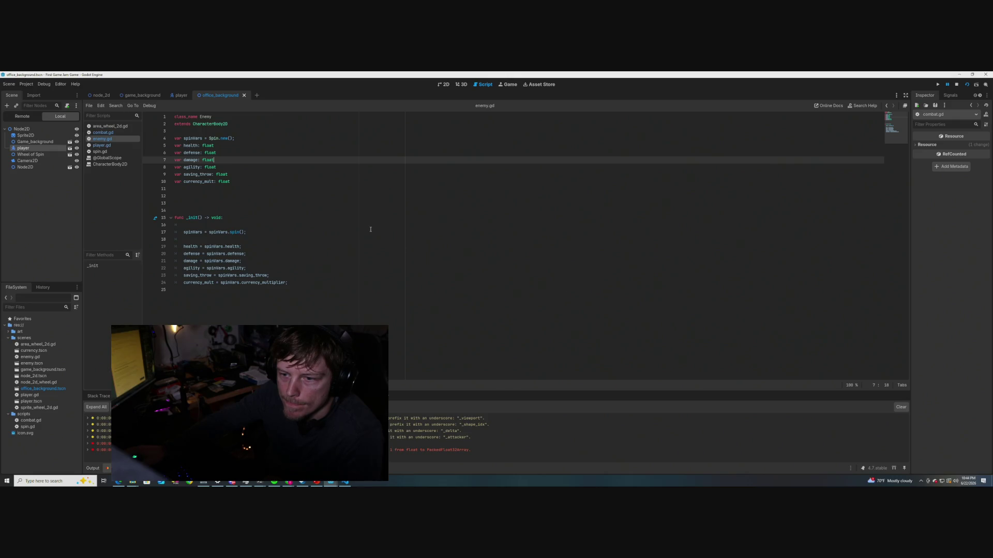
Review spin.gd, looking at the roll_agility() call on line 52
left_click(99, 151)
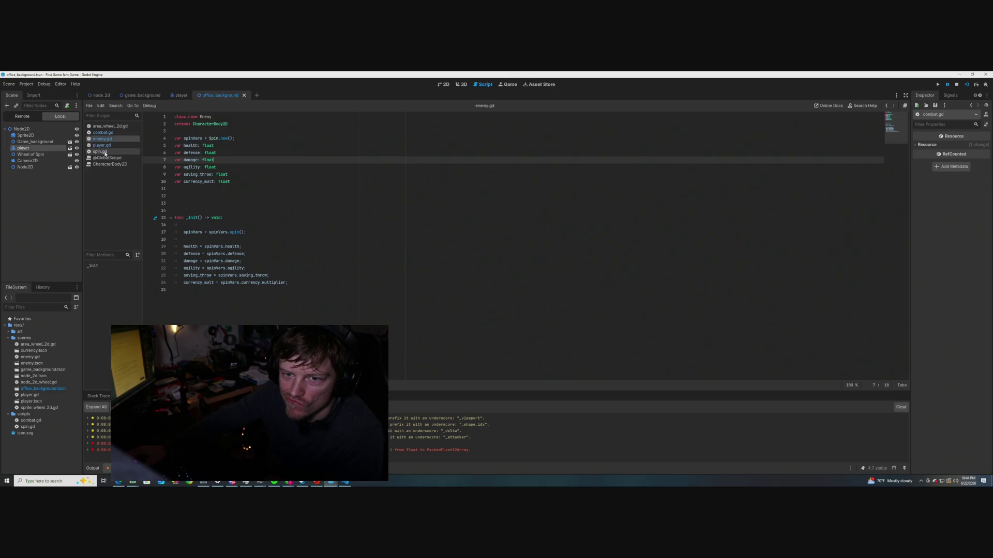
scroll(267, 262, "down", 5)
scroll(266, 262, "down", 5)
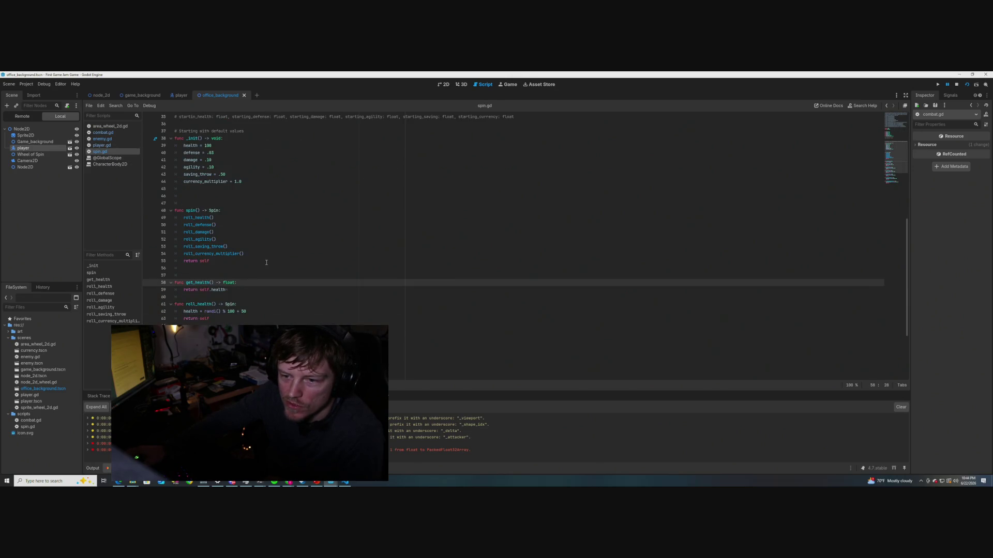
scroll(264, 252, "up", 5)
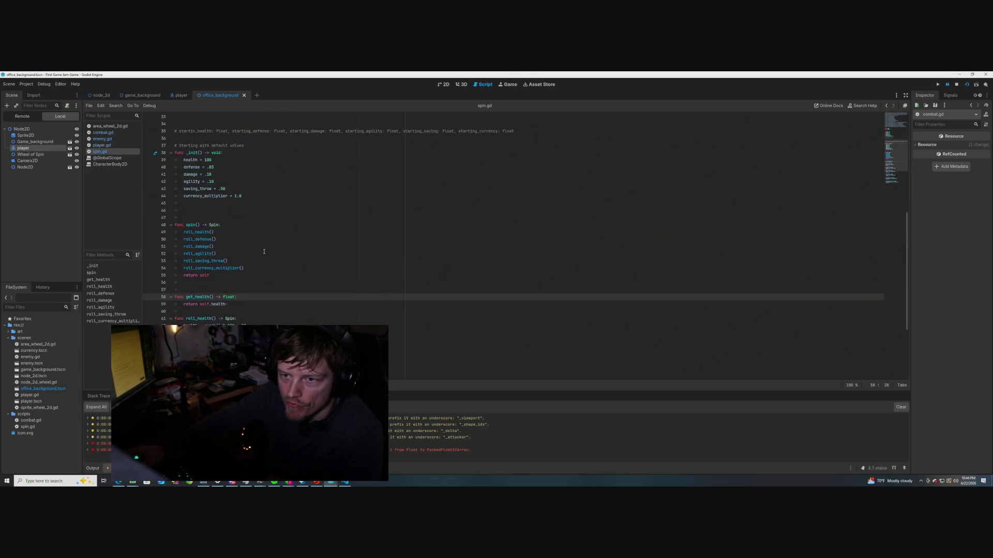
left_click(264, 252)
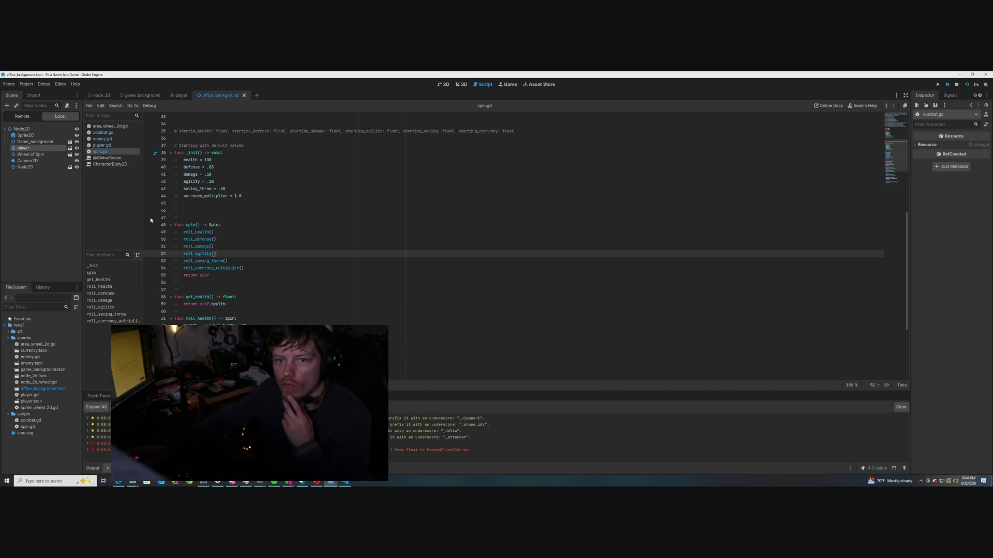
Look over player.gd and enemy.gd, then return to combat.gd
left_click(105, 145)
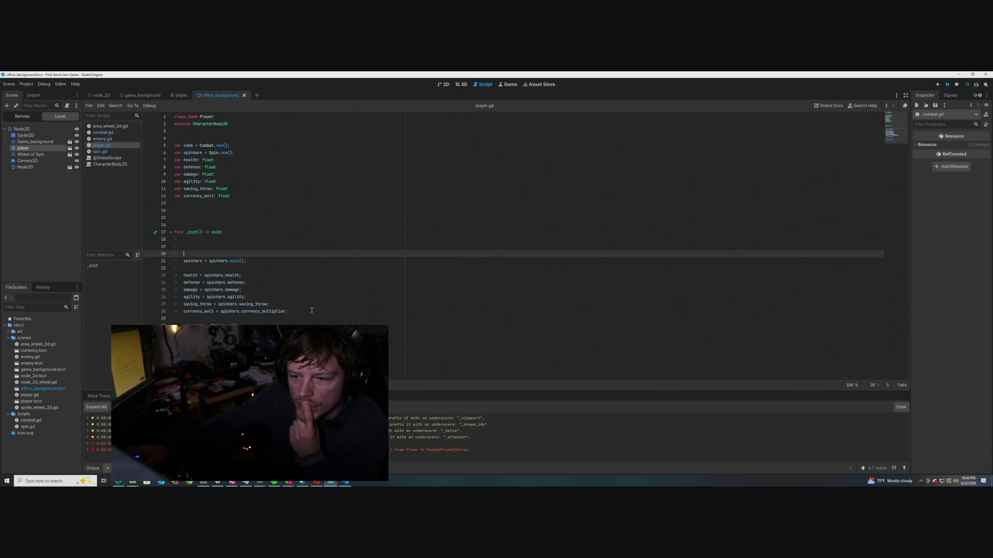
left_click(105, 139)
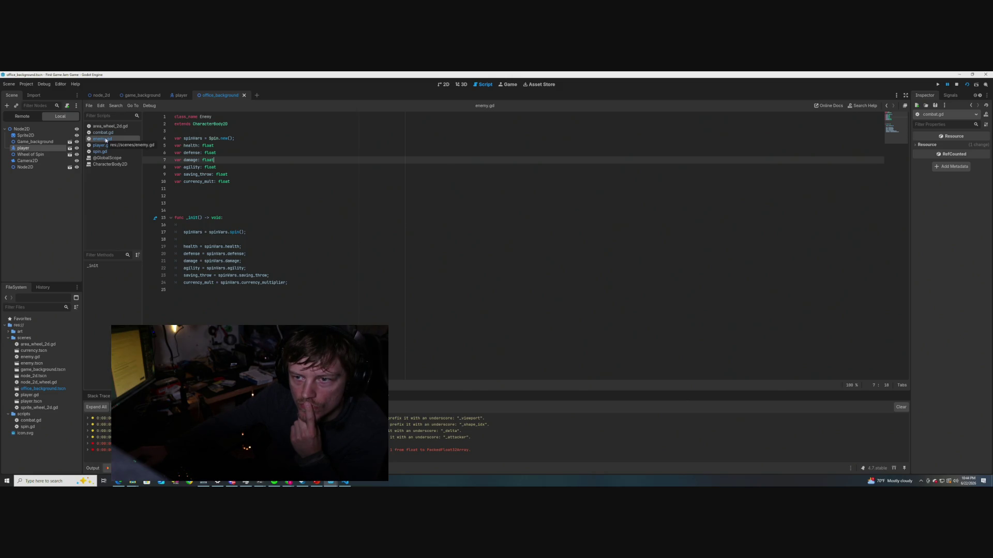
left_click(104, 132)
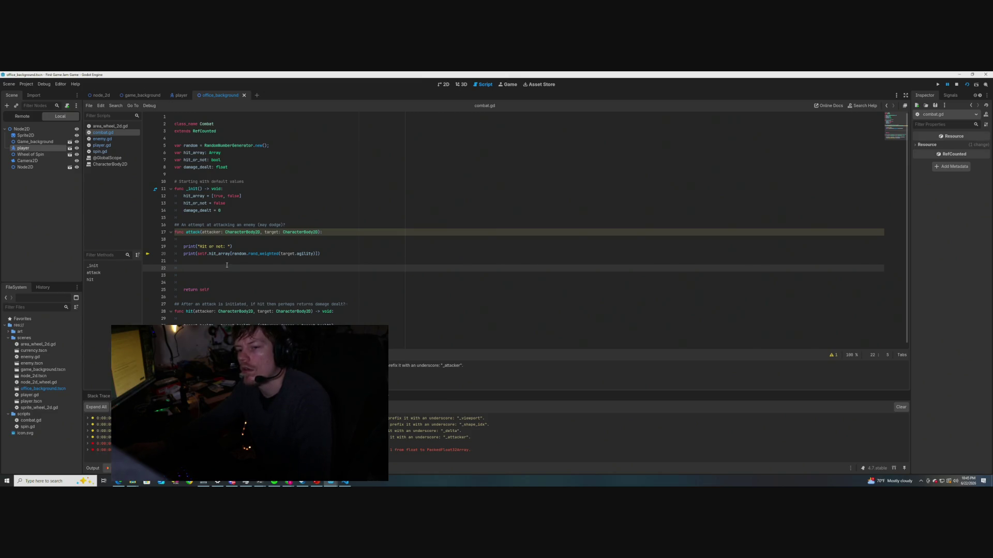
Wrap target.agility in square brackets on line 20 and save combat.gd
left_click(288, 254)
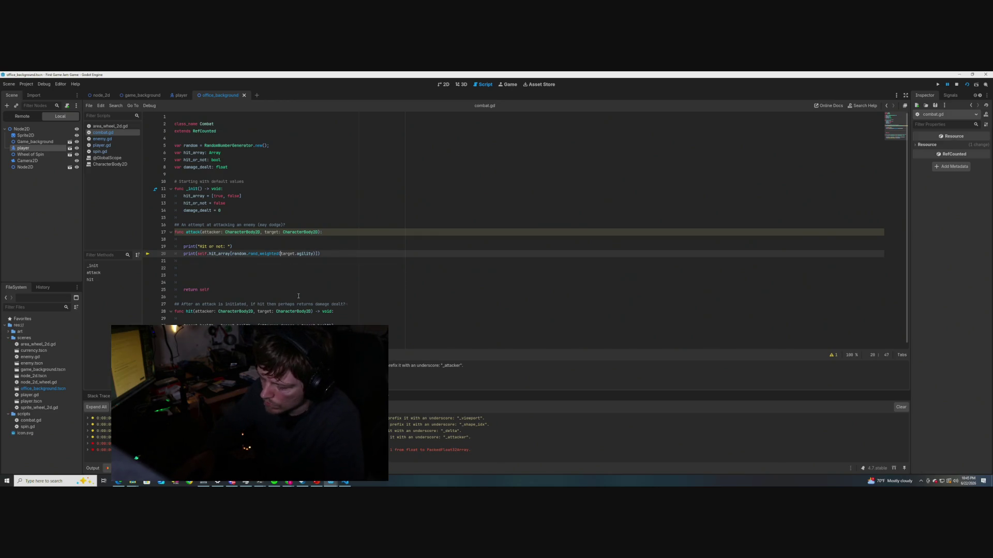
type("[")
key("ctrl+Right")
key("ctrl+Right")
key("ctrl+Right")
type("]")
type("])")
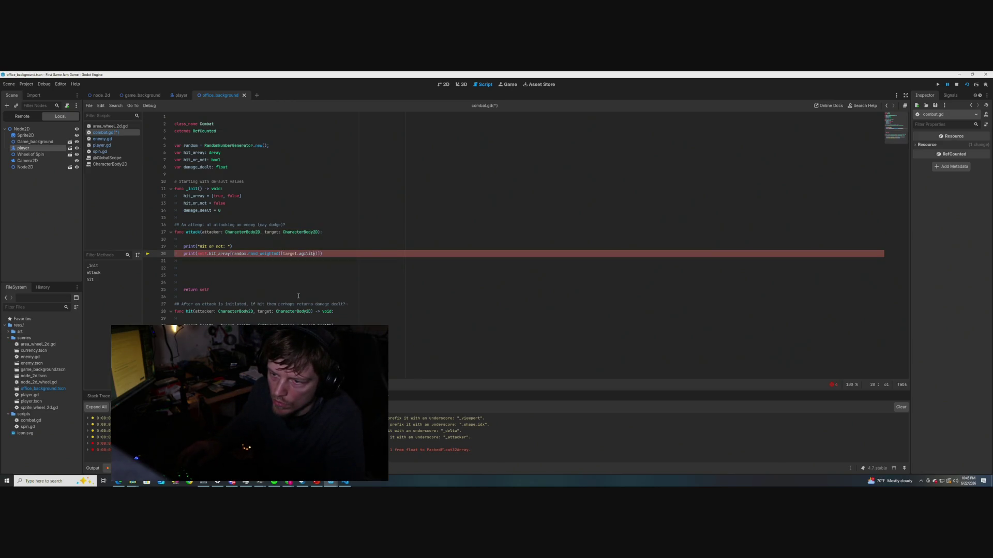
type("]")
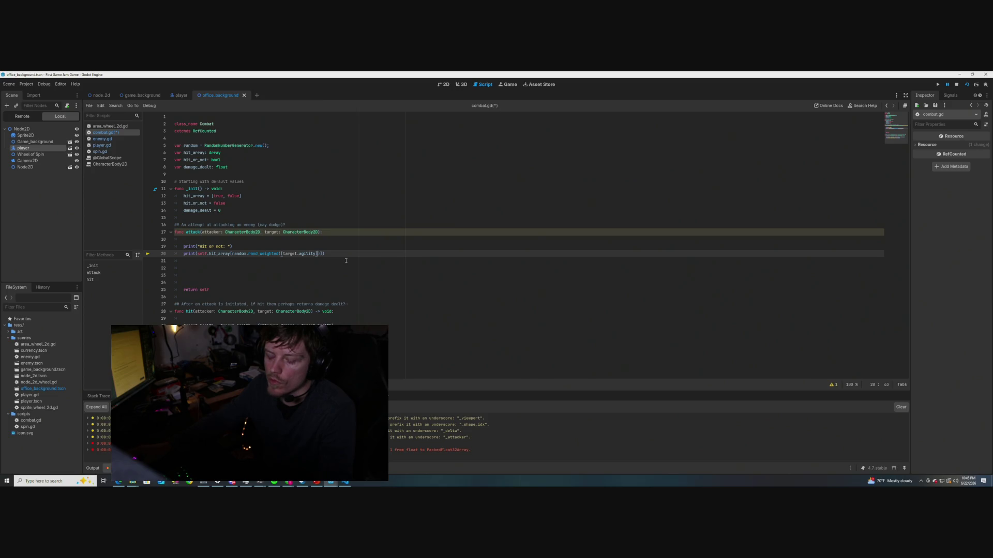
left_click(346, 260)
key("ctrl+s")
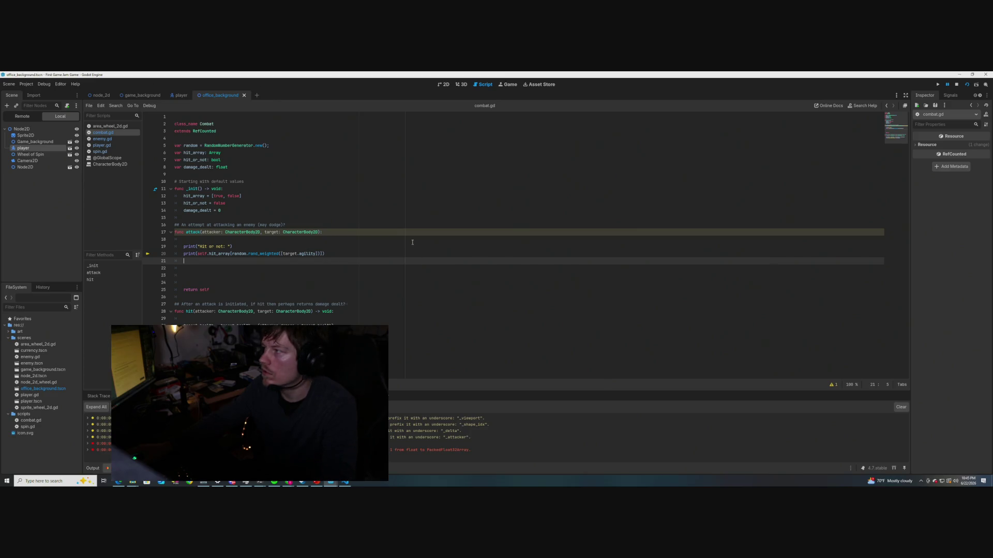
Stop the debug session, switch to player.gd, and run the scene with F6
key("F8")
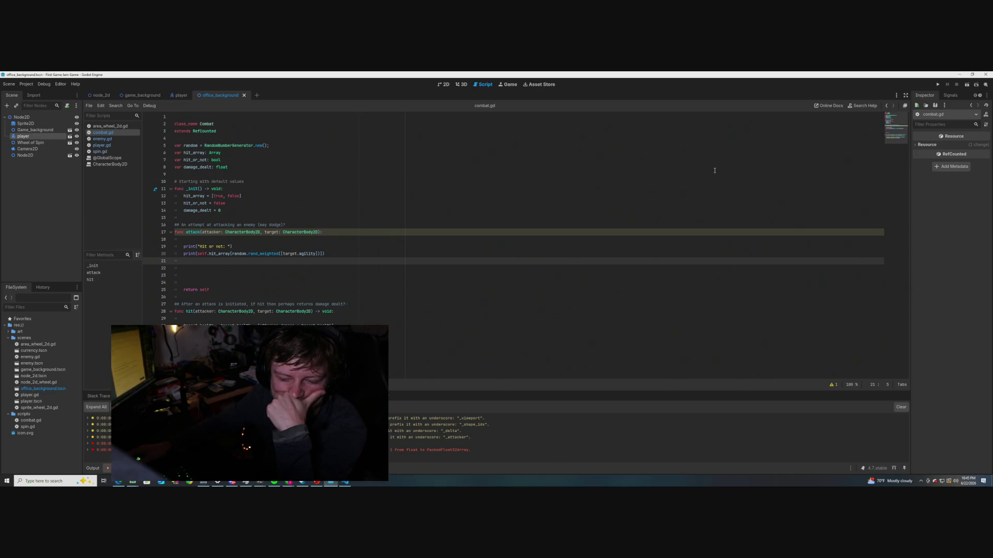
left_click(101, 145)
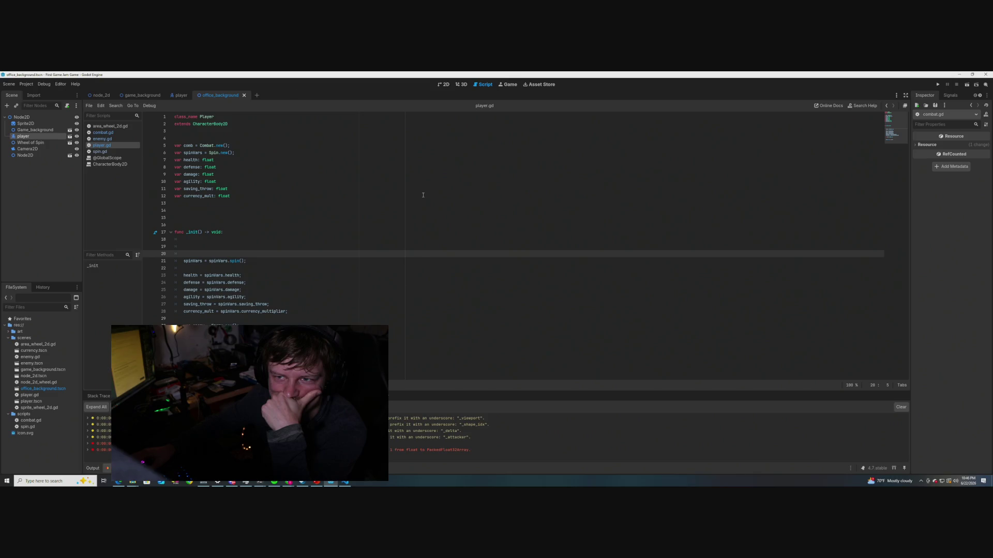
key("F6")
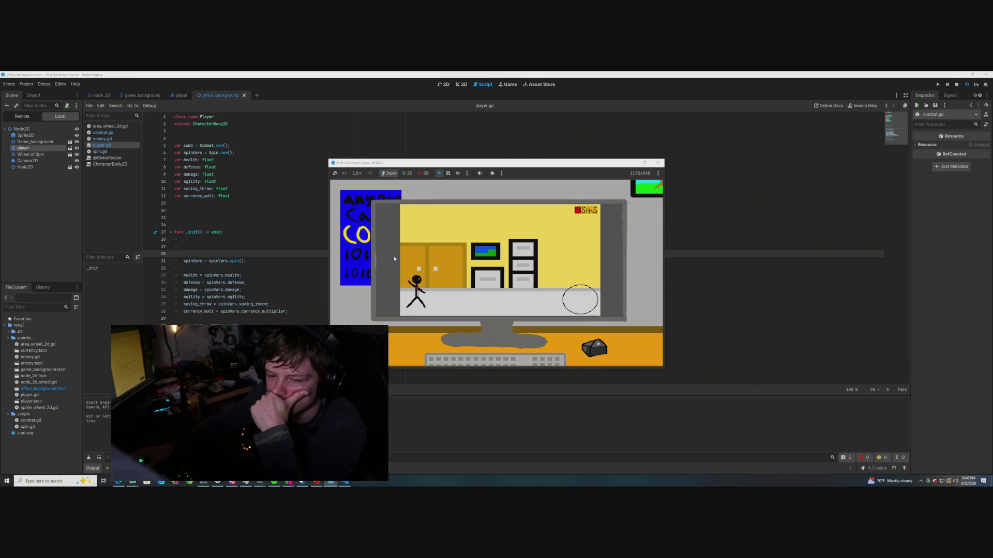
Rerun the game five times, closing its window after each run to check the hit result
left_click(657, 163)
left_click(966, 86)
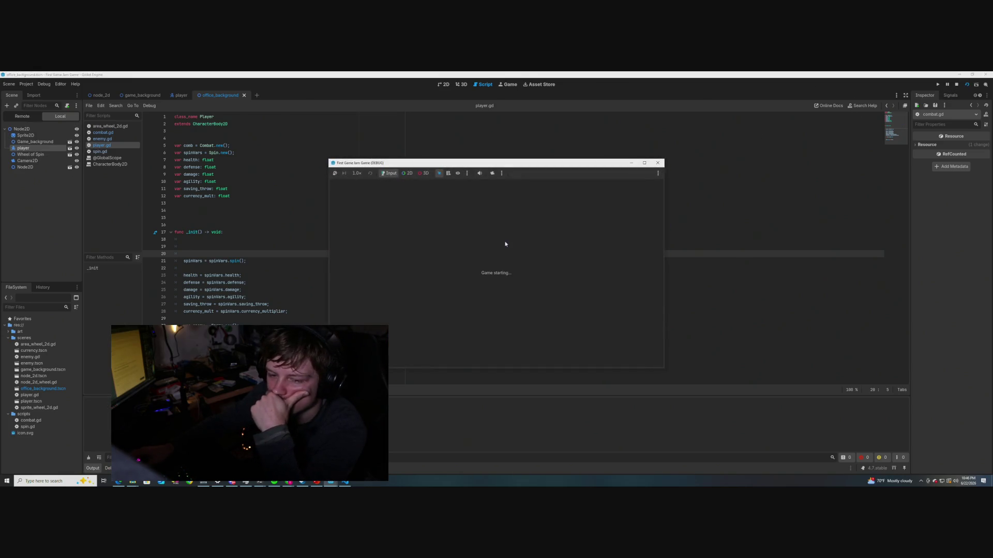
left_click(658, 162)
key("F6")
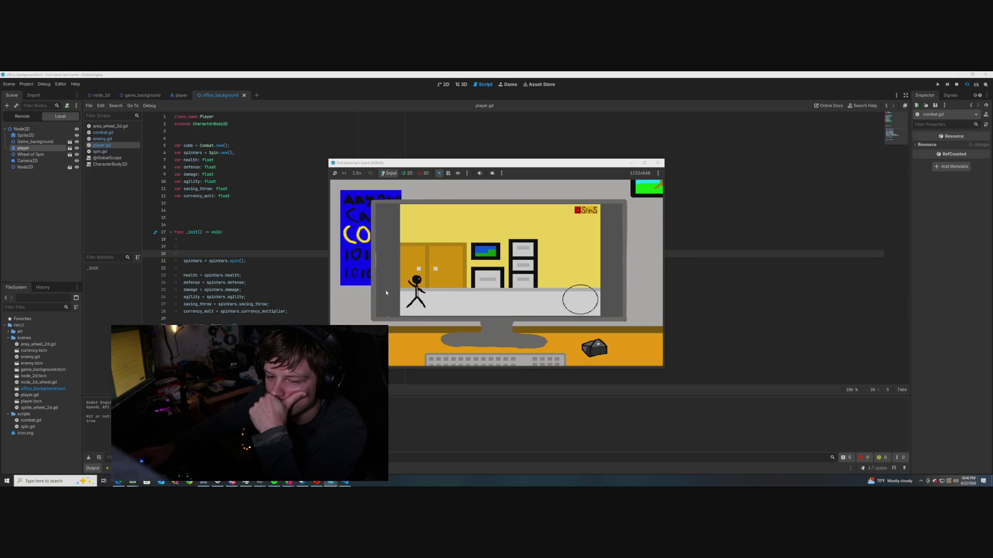
left_click(658, 163)
key("F6")
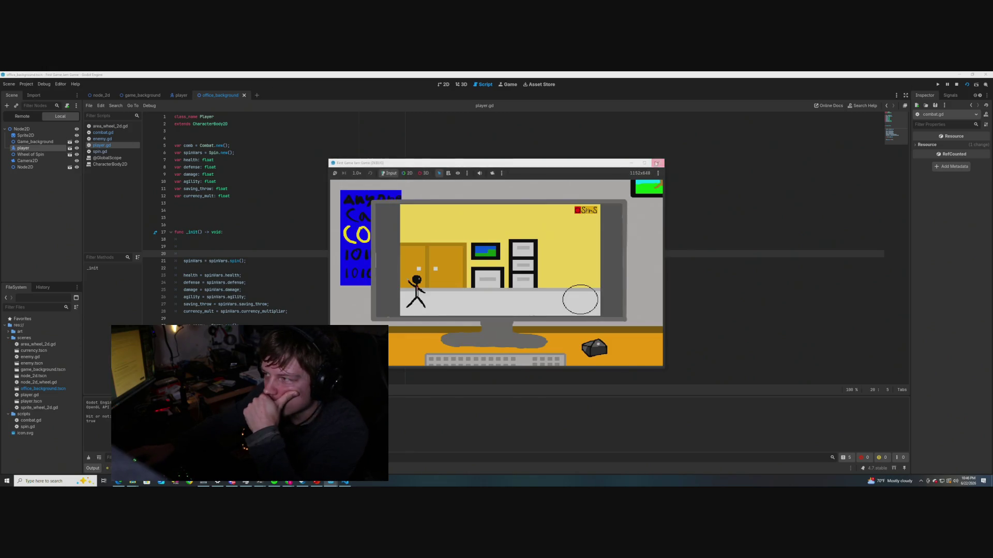
left_click(657, 163)
key("F6")
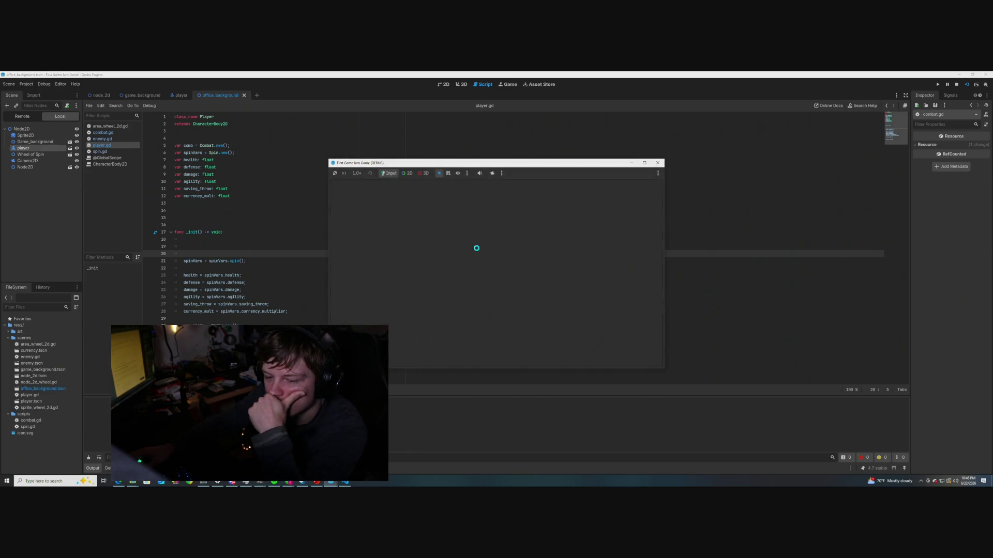
left_click(657, 163)
key("F6")
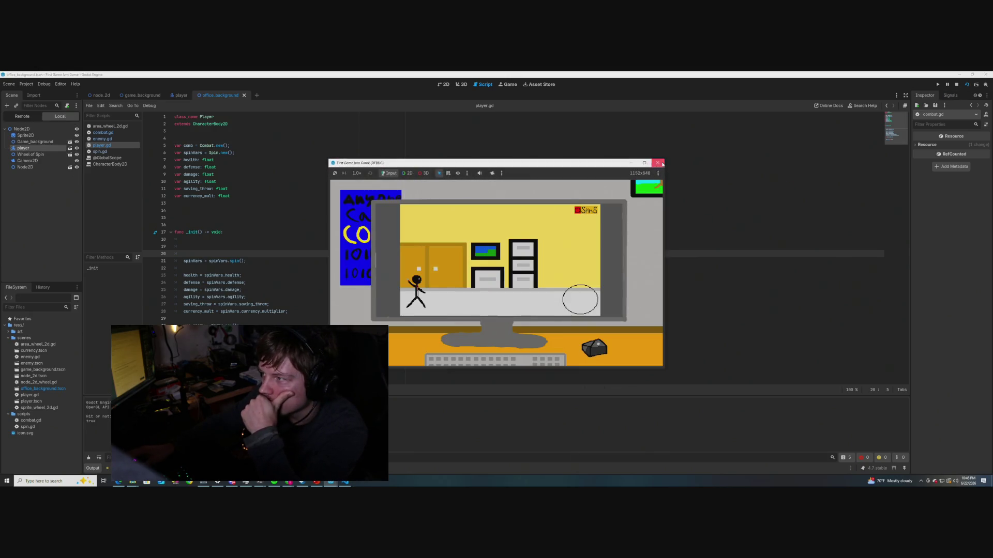
left_click(657, 163)
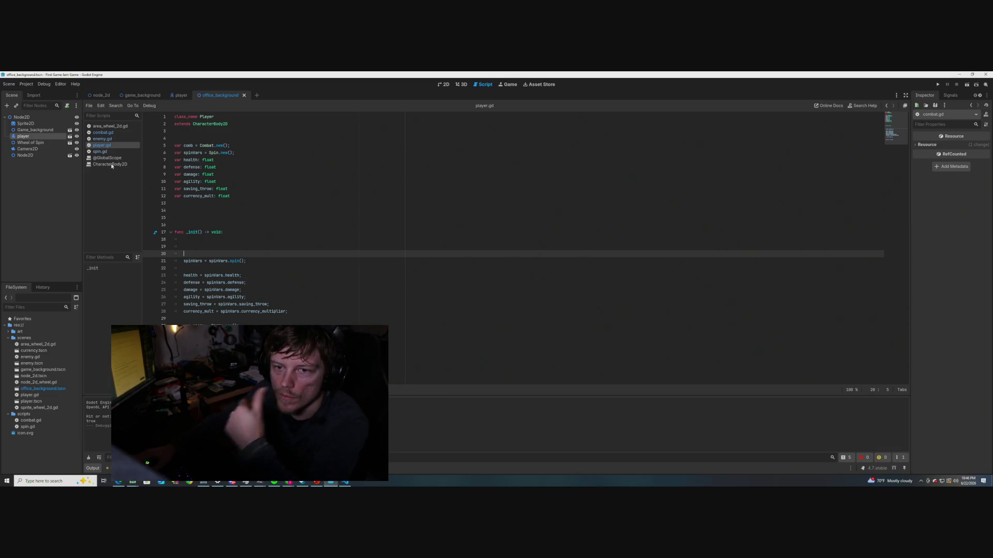
Cycle through spin.gd, enemy.gd and player.gd, then return to combat.gd
left_click(100, 152)
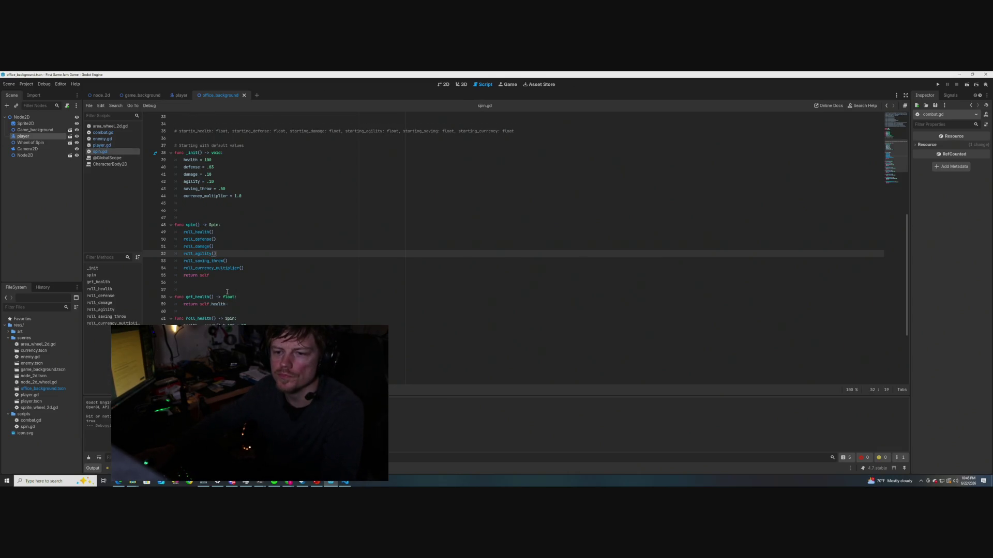
left_click(102, 139)
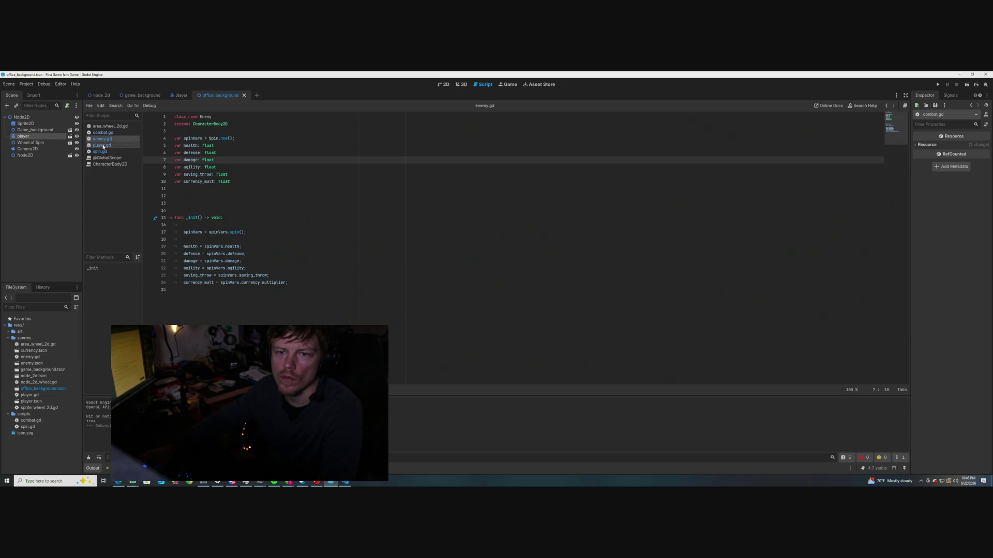
left_click(103, 146)
left_click(102, 133)
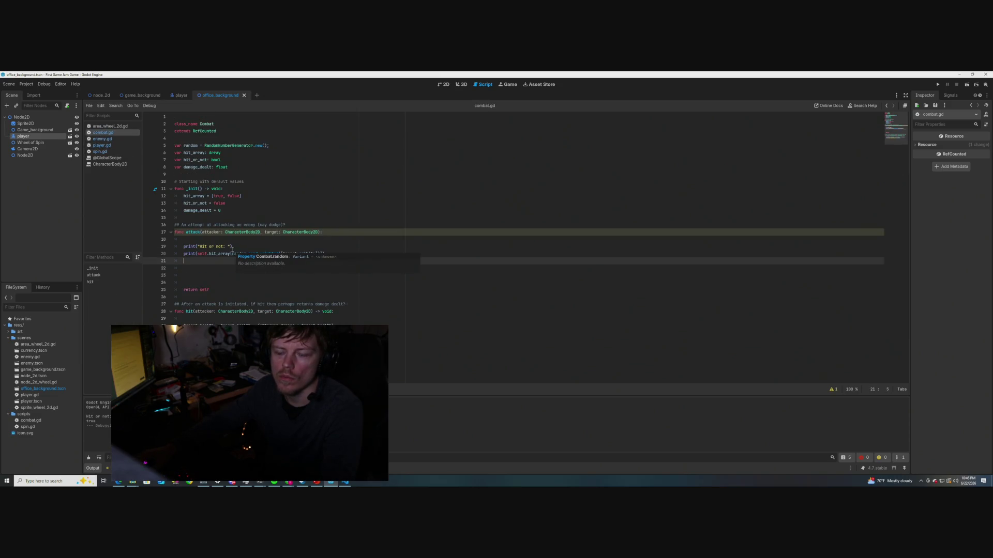
Add target.agility = 1 before the hit-or-not prints in attack() and save
left_click(289, 240)
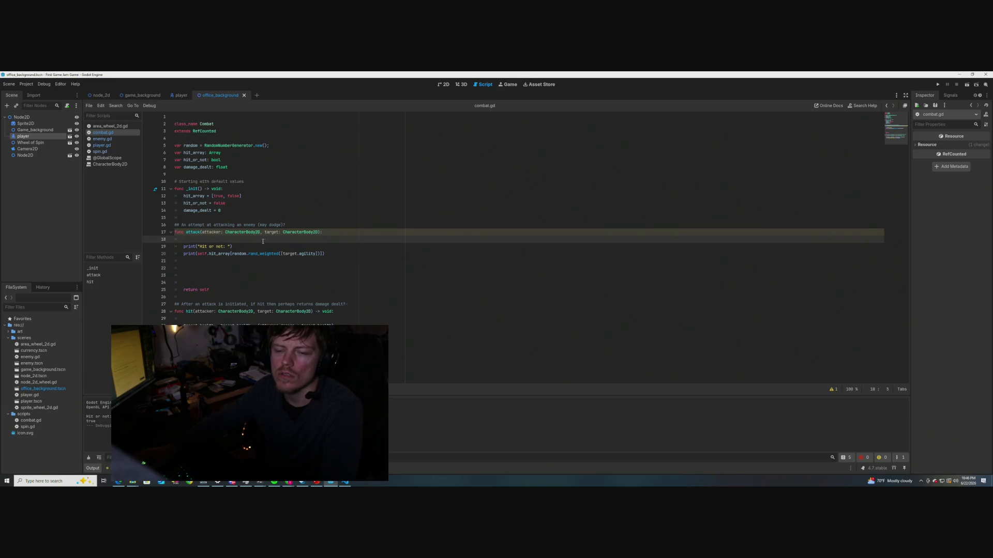
key("Return")
key("Return")
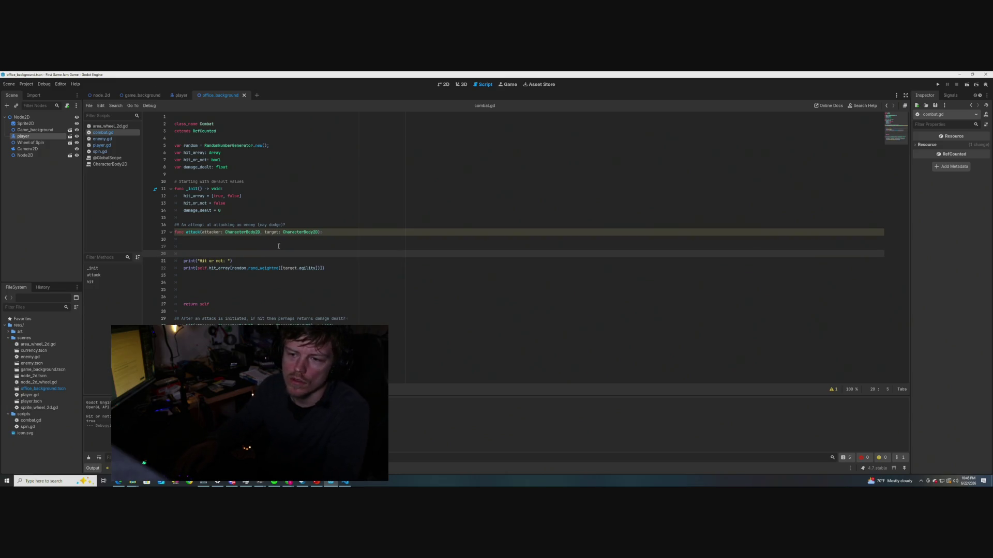
type("targe")
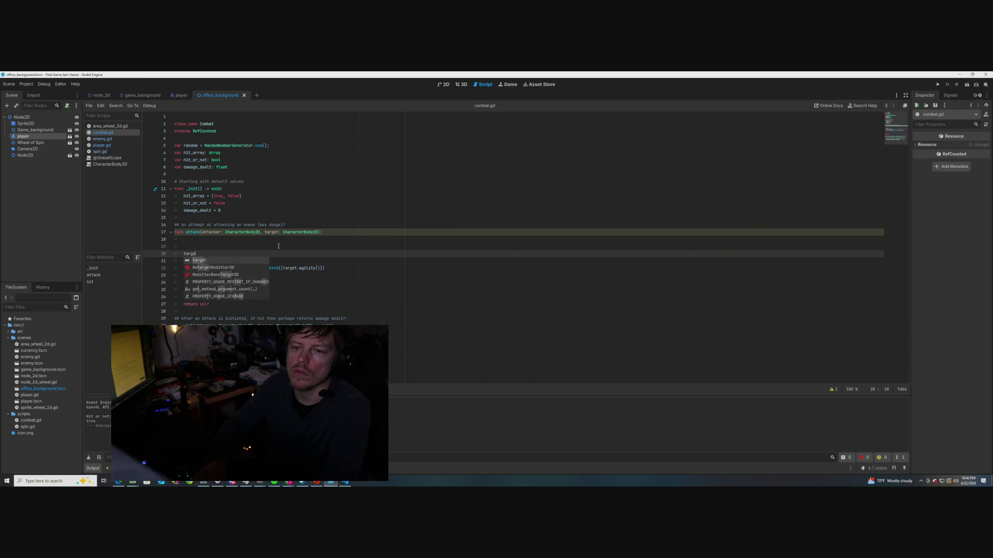
type("t.agi")
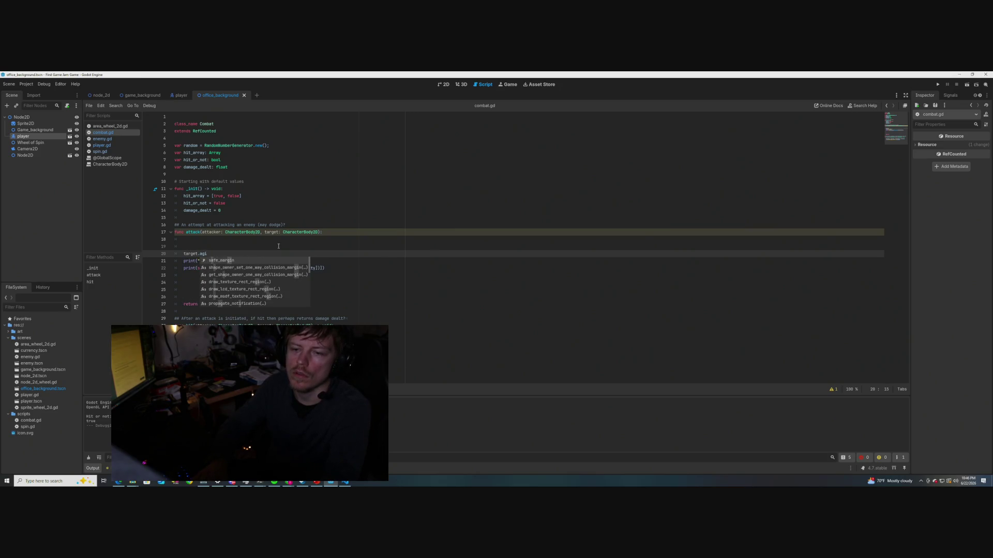
type("lity =")
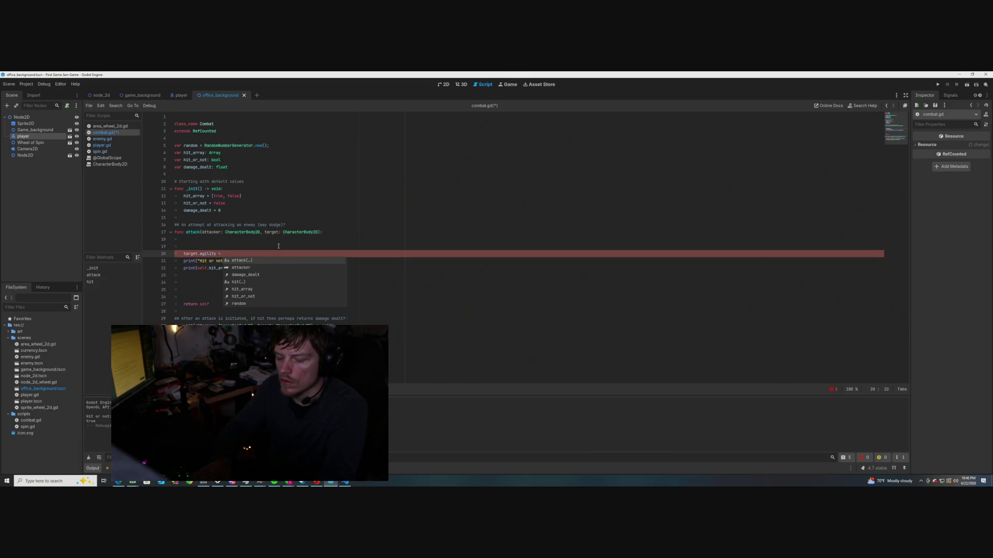
type("1;")
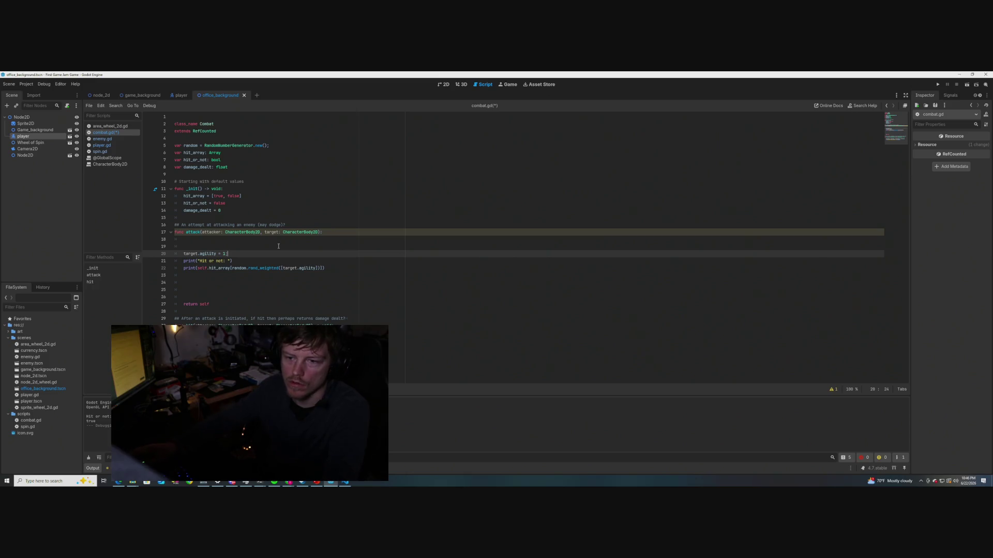
left_click(281, 245)
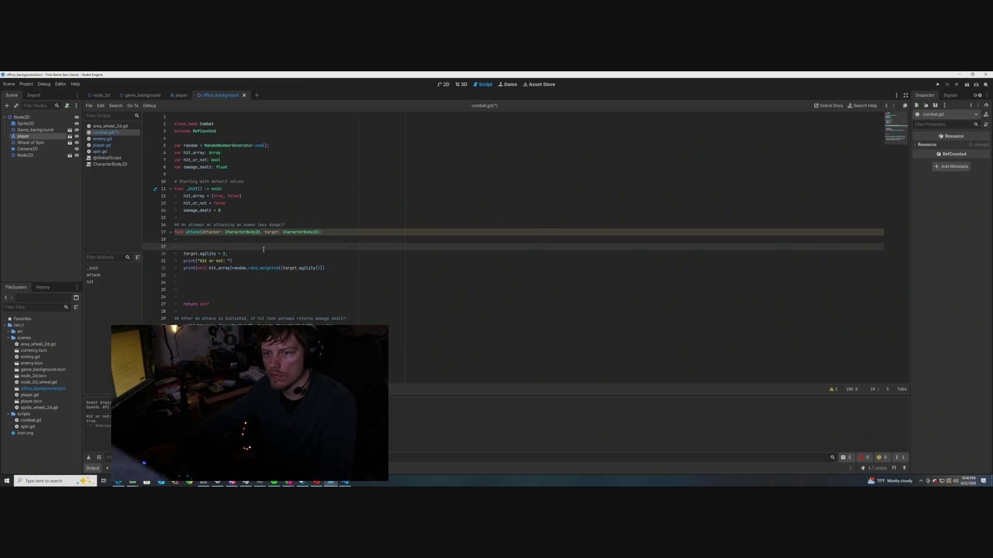
left_click(231, 253)
key("ctrl+s")
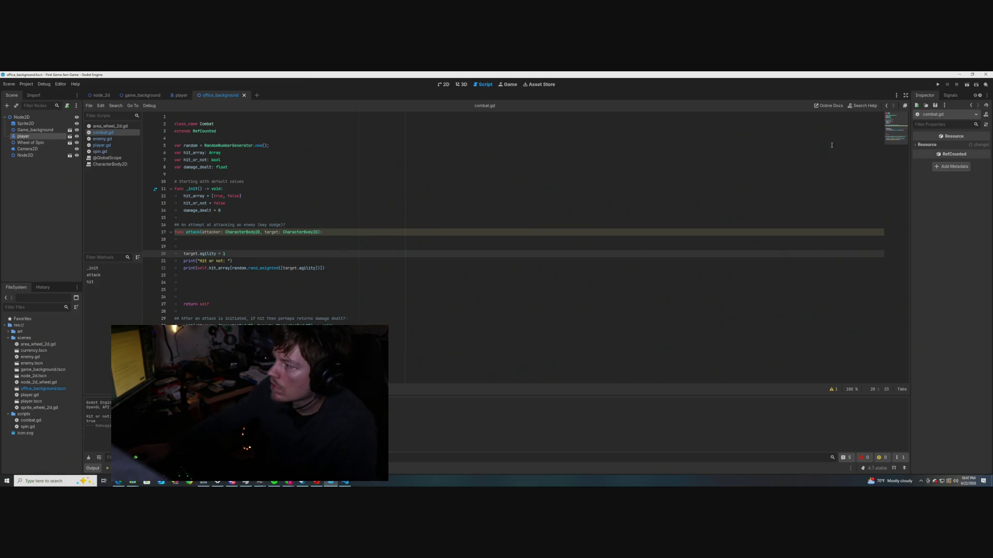
Test with agility 1, then change it to 0 and rerun, which prints Hit or not: false
left_click(967, 87)
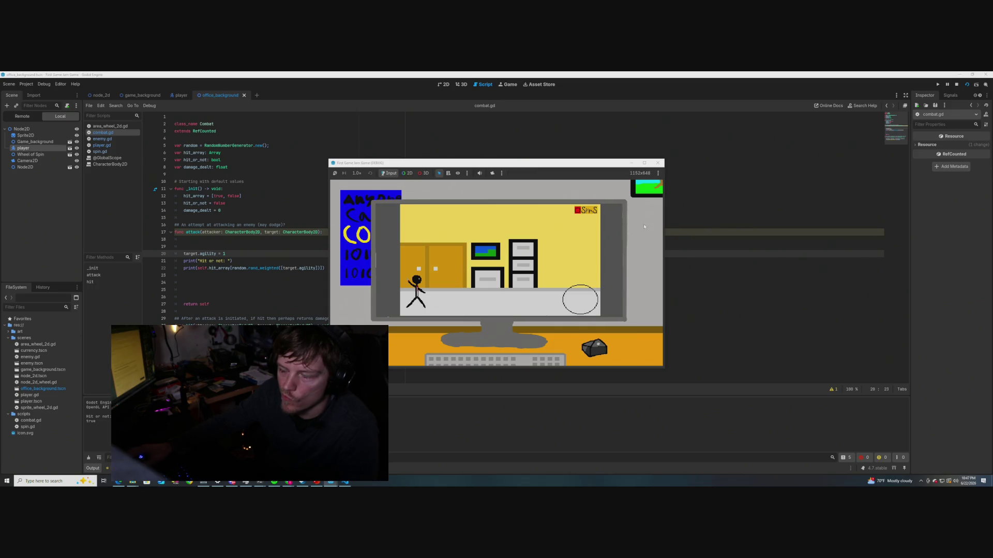
left_click(657, 163)
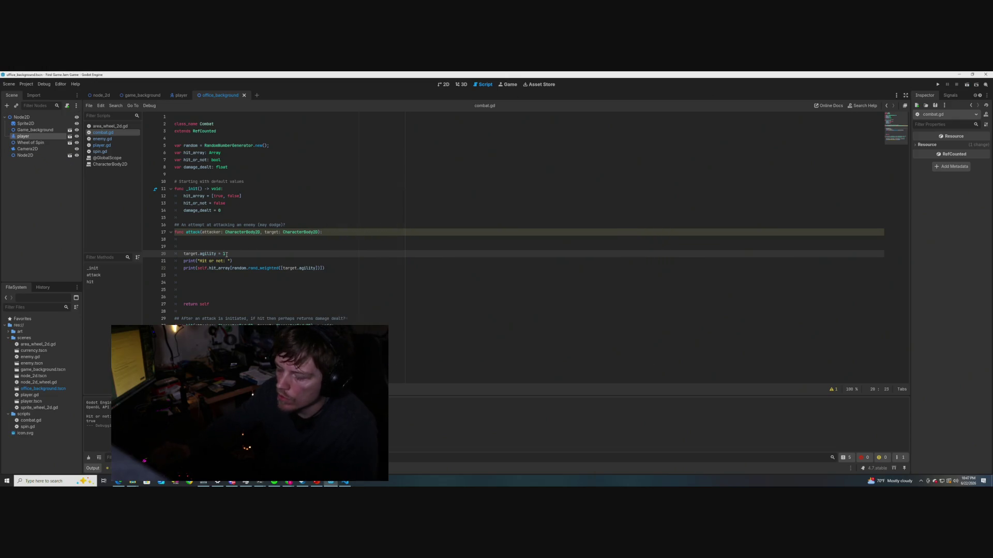
key("BackSpace")
type("0")
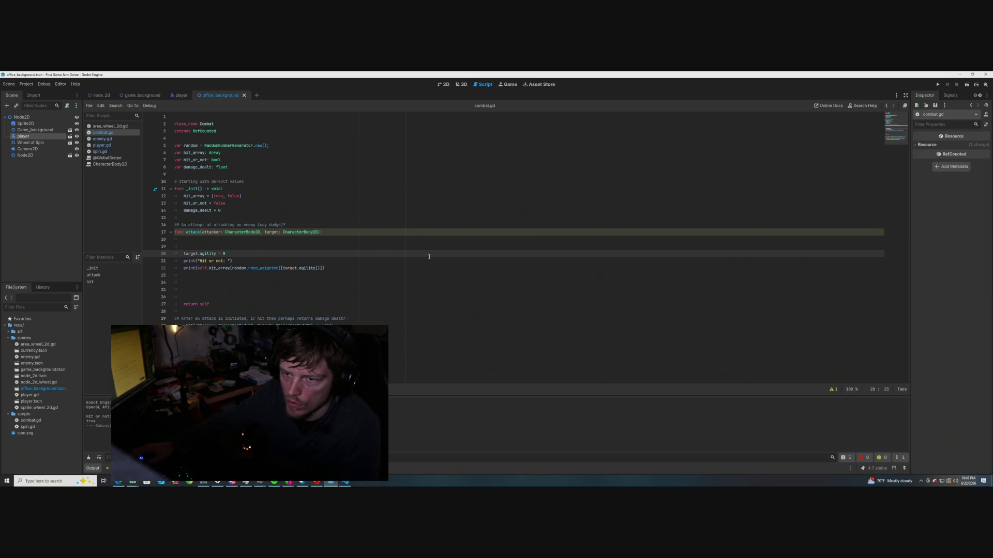
key("F6")
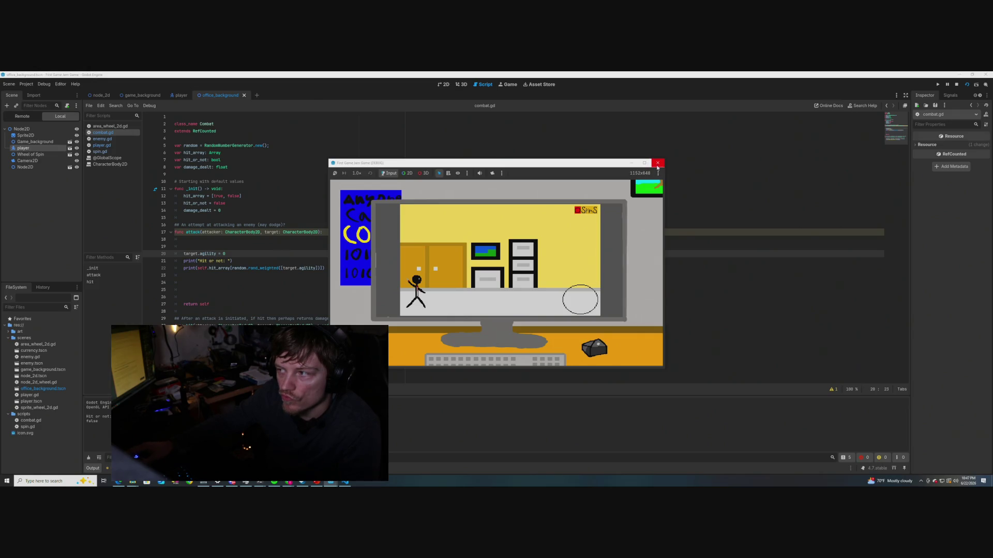
left_click(658, 164)
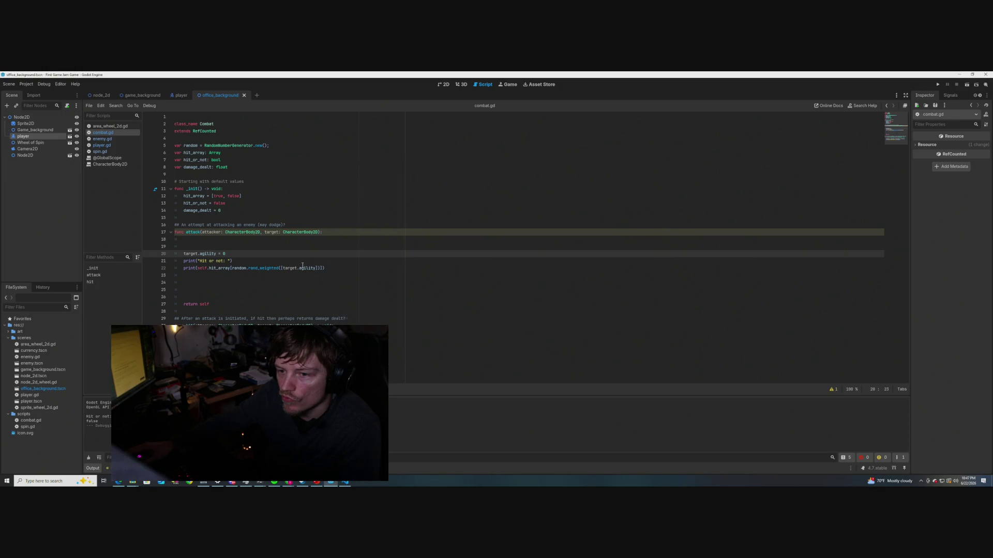
Delete the target.agility assignment on line 20 and rerun the scene to test it
left_click_drag(231, 253, 184, 254)
key("BackSpace")
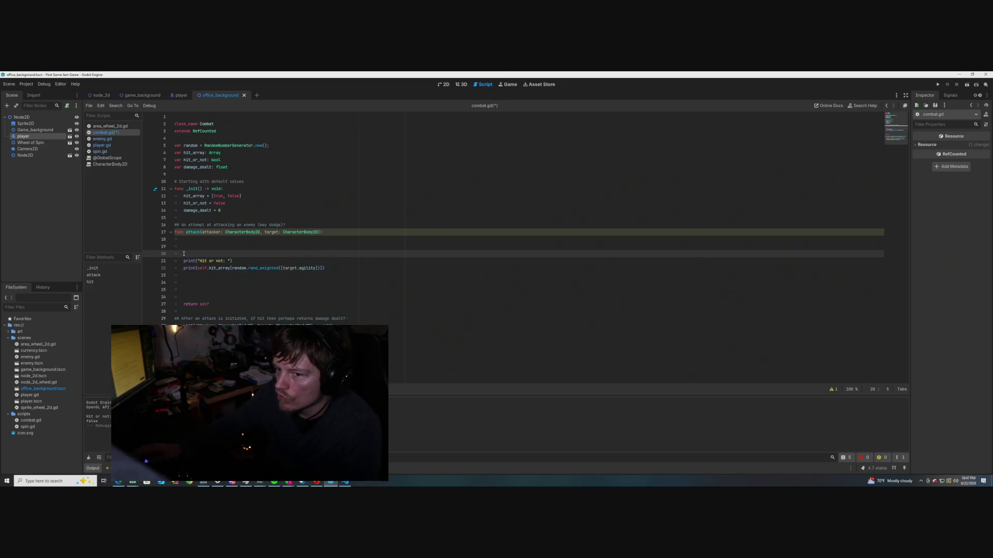
key("F5")
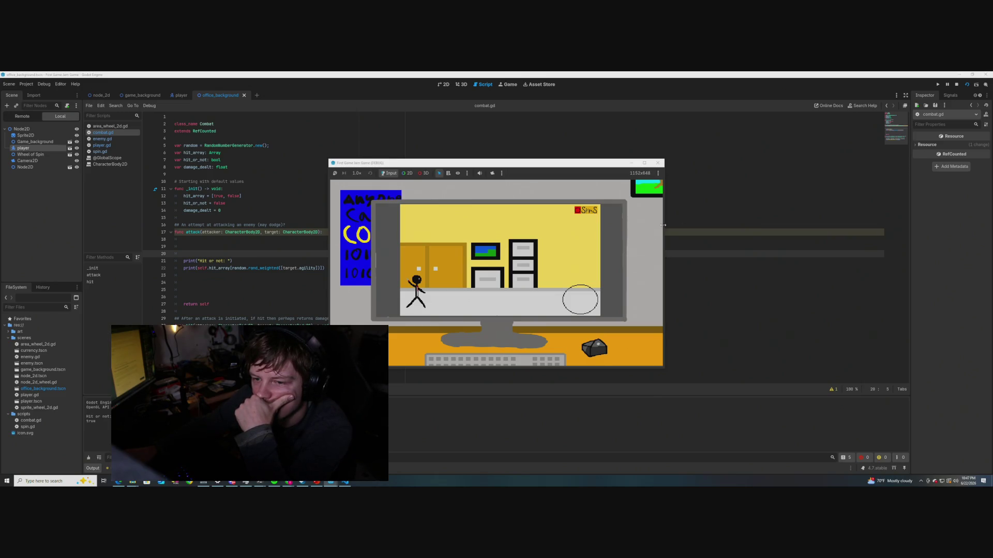
left_click(662, 165)
Insert a blank line after the first print statement
left_click(419, 275)
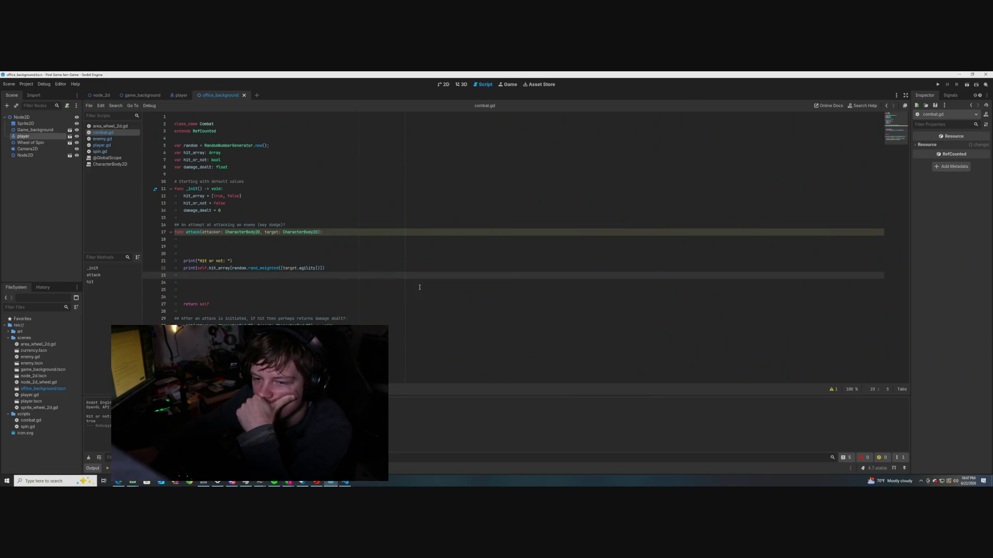
left_click(249, 261)
key("Return")
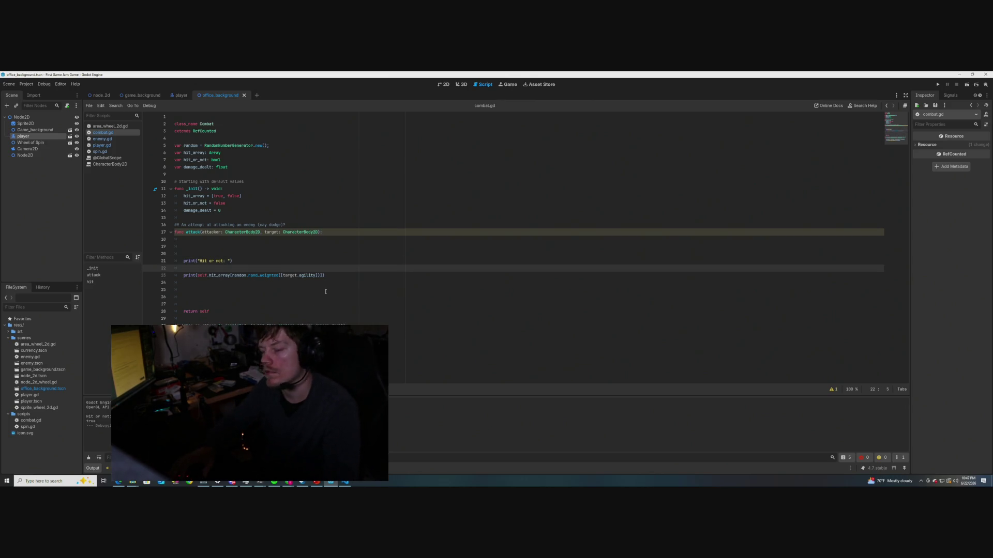
Write the loop header for(int i = 0; i < 100; i++) above the hit_array print
type("for")
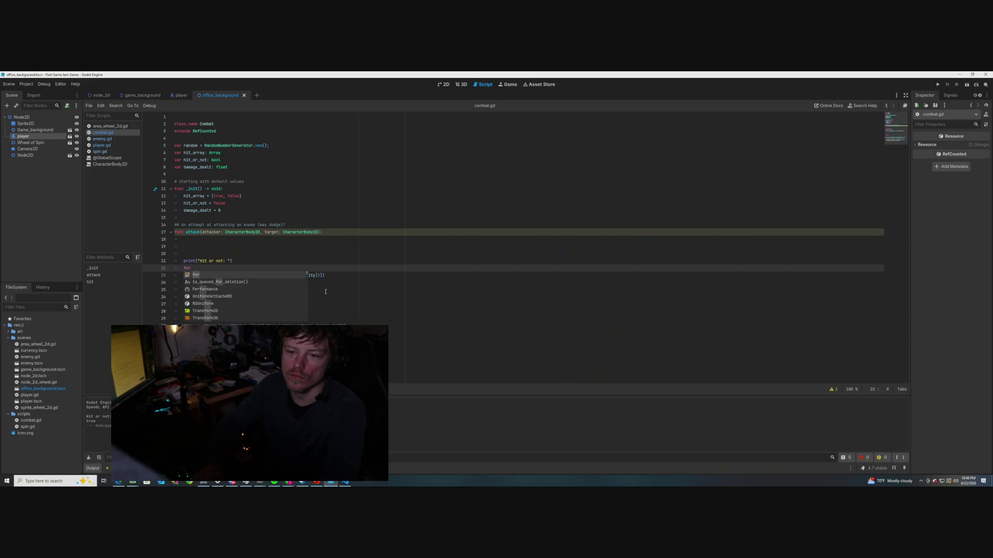
type("(int i ")
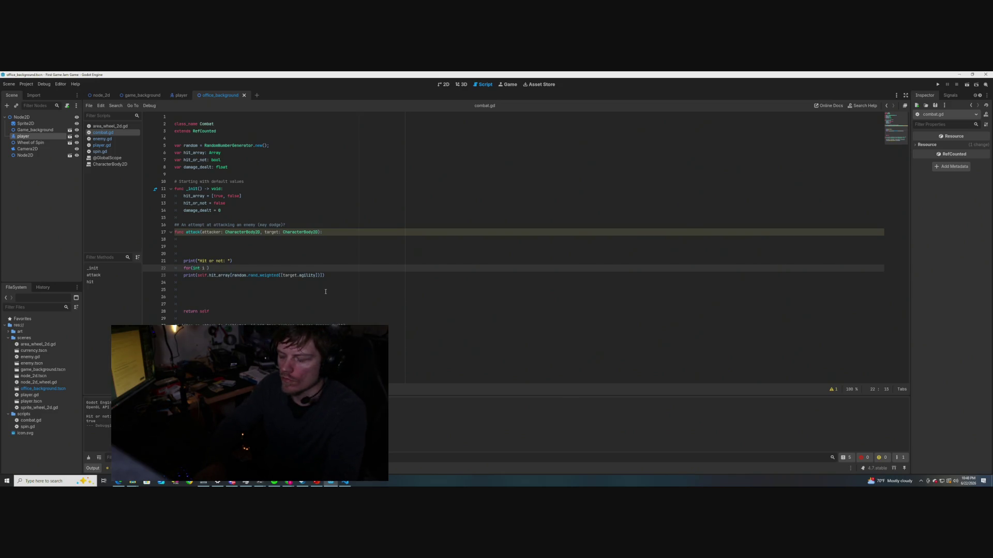
type("=")
key("BackSpace")
key("BackSpace")
key("BackSpace")
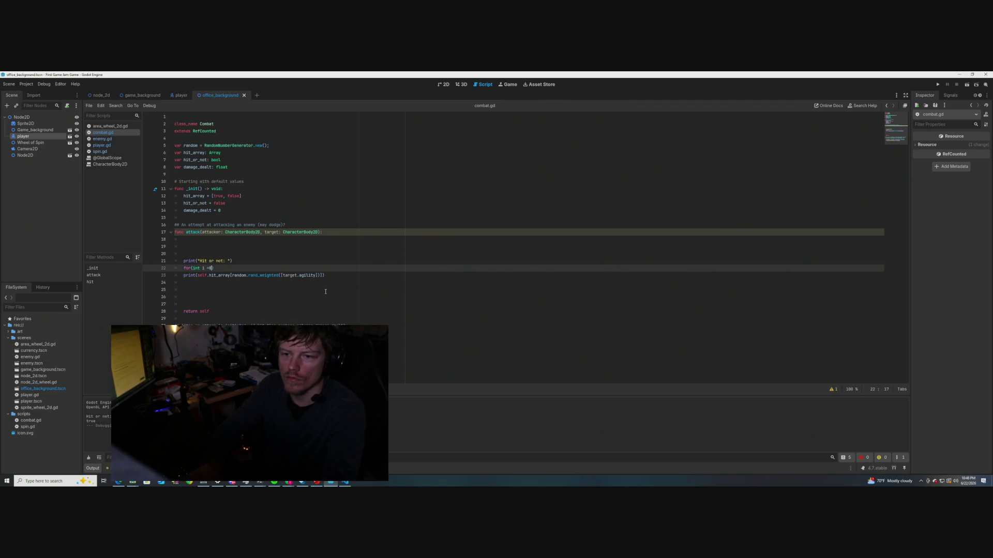
type("; i ")
type("100,")
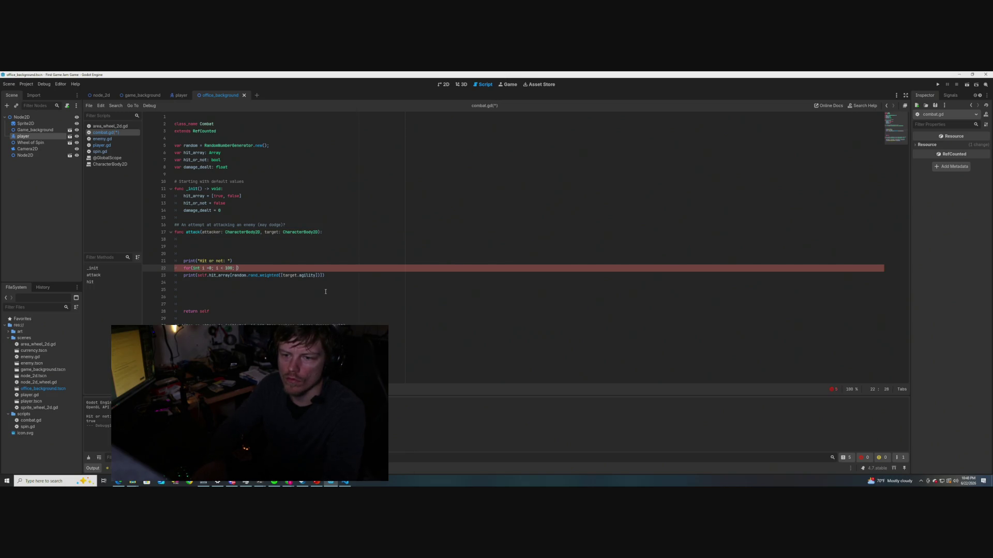
type("i++")
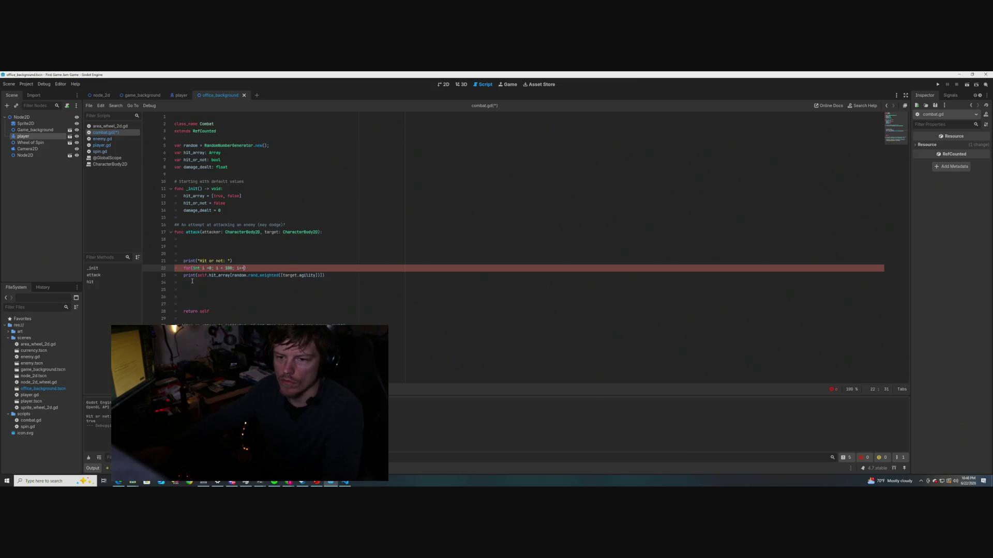
key("Down")
key("Home")
key("Tab")
key("Up")
key("End")
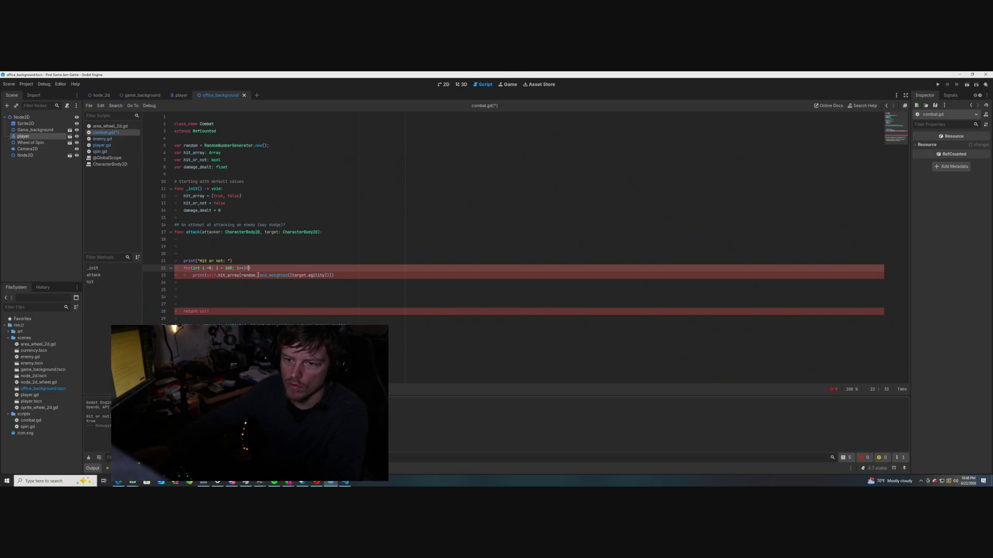
key("Return")
key("Return")
key("Return")
Move the hit_array print inside the loop, drop the closing brace, and space out i = 0
left_click_drag(334, 311, 199, 311)
key("BackSpace")
key("BackSpace")
key("BackSpace")
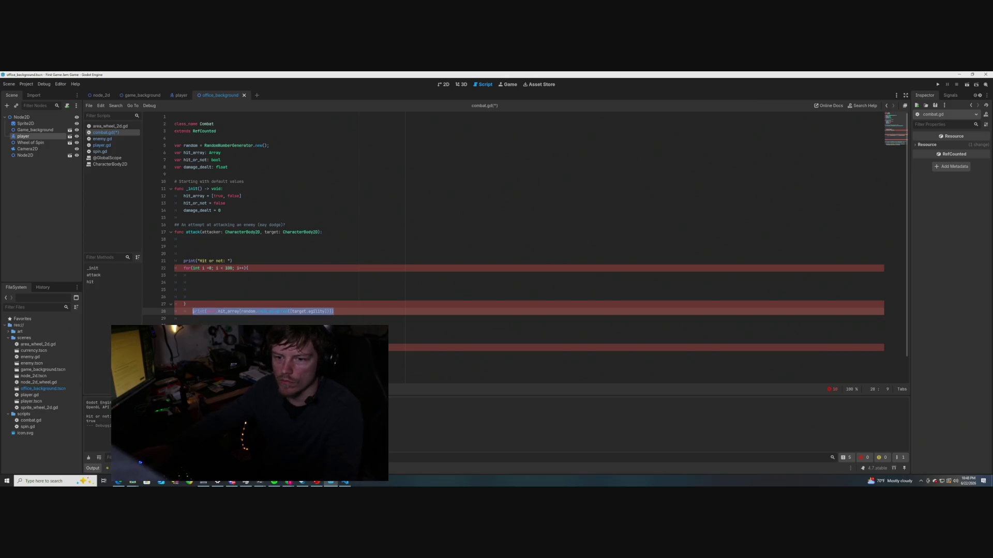
key("Up")
key("Up")
key("Up")
type("print(self.hit_array[random.rand_weighted([target.agility])])")
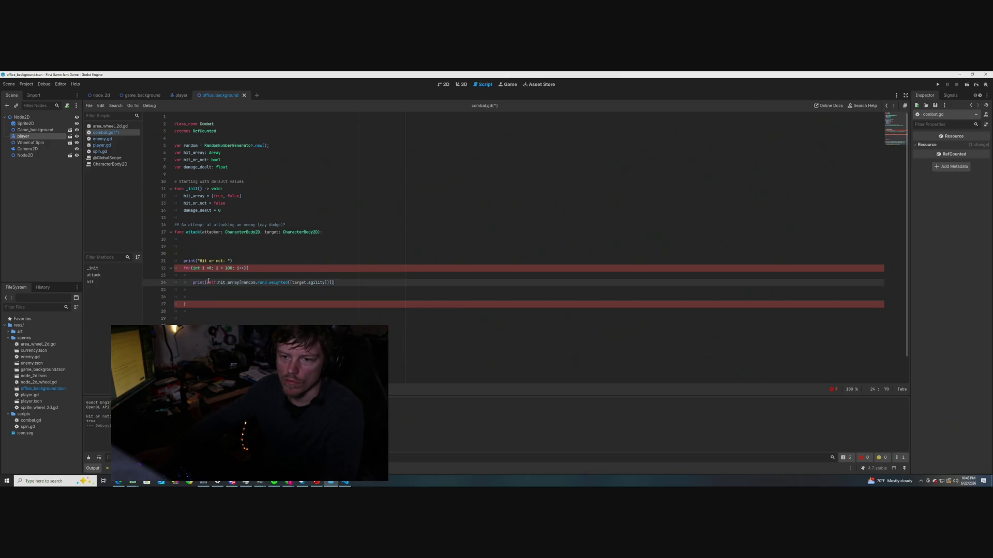
left_click(234, 308)
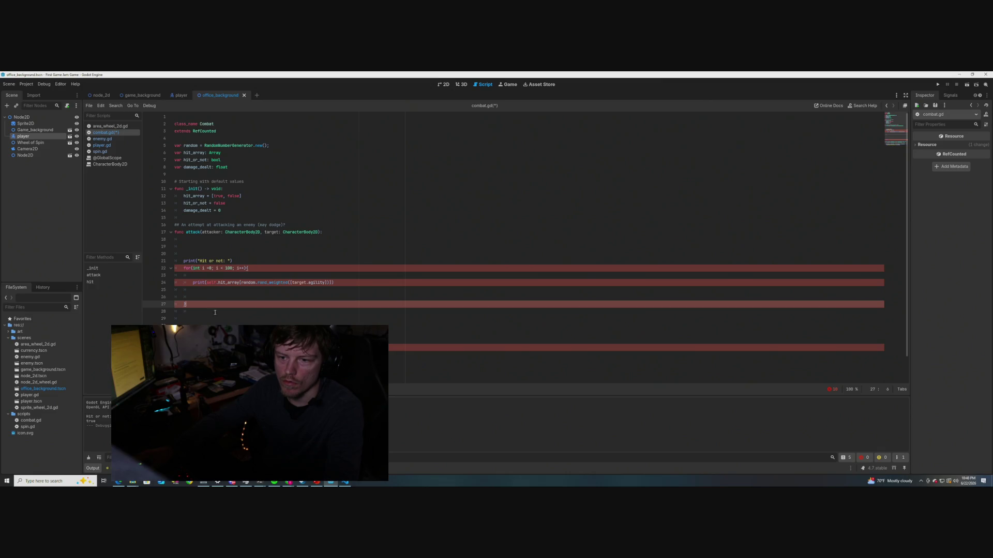
key("BackSpace")
left_click(254, 269)
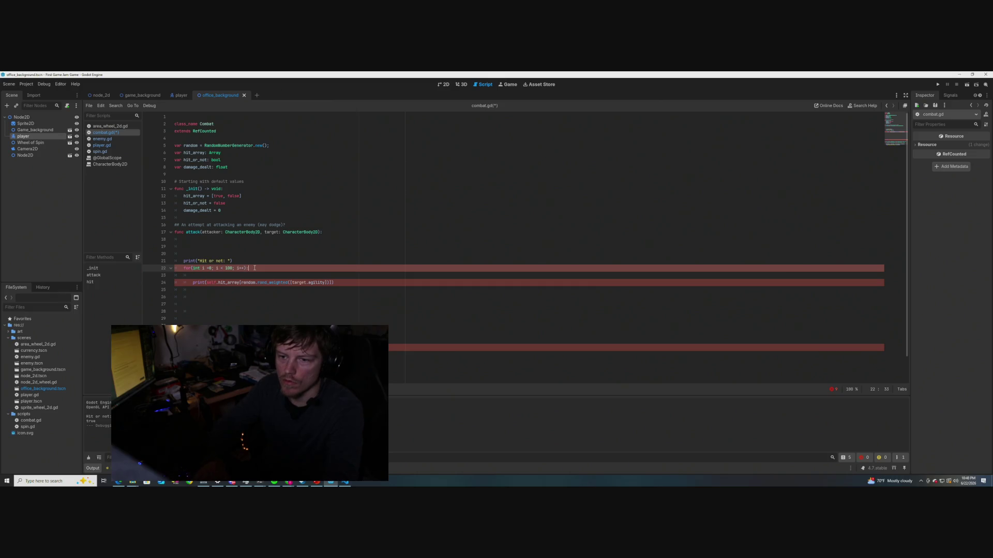
key("Down")
key("Down")
key("Down")
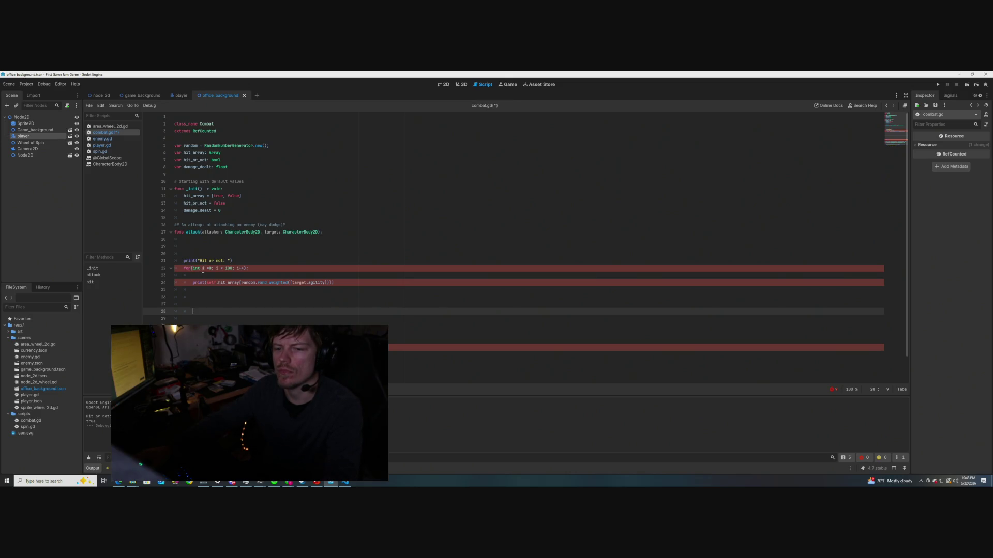
left_click(210, 267)
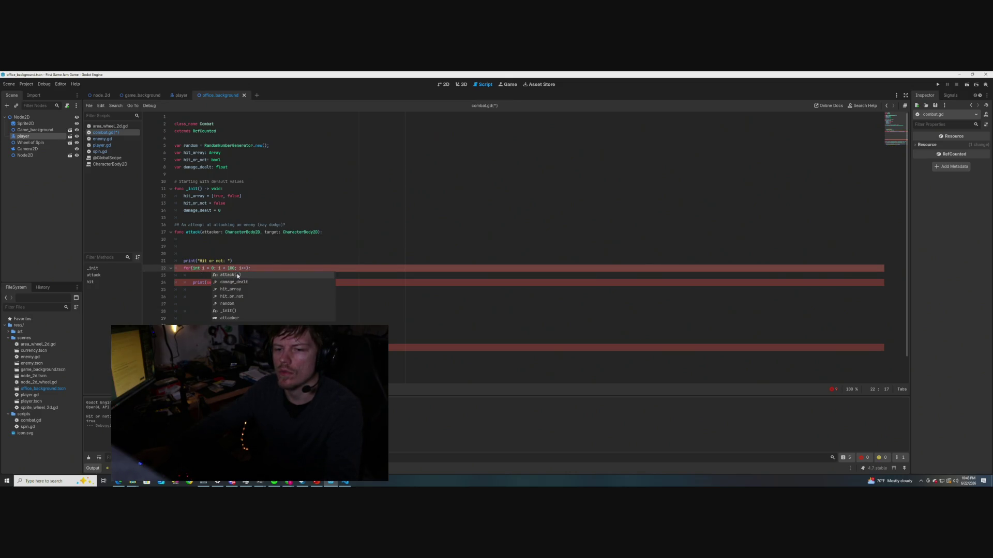
left_click(227, 246)
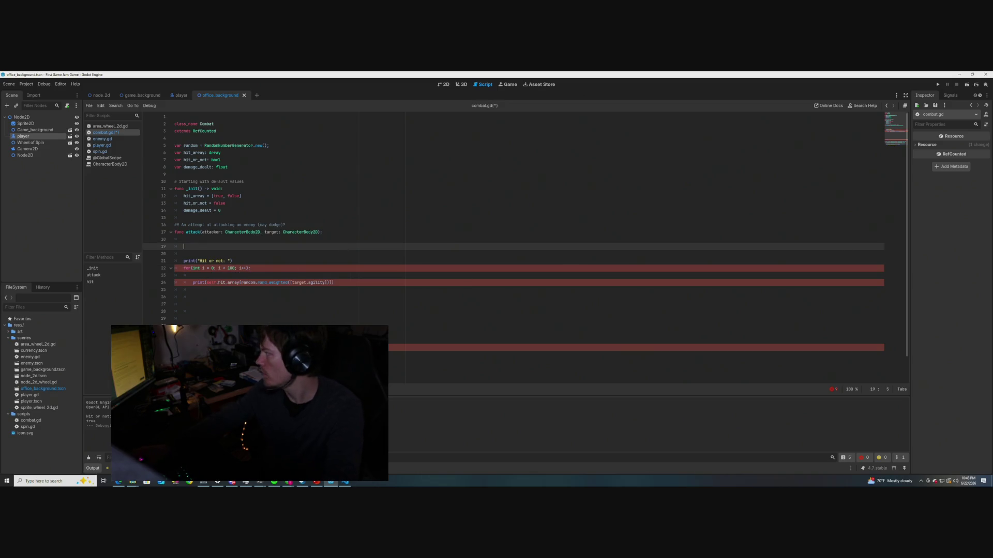
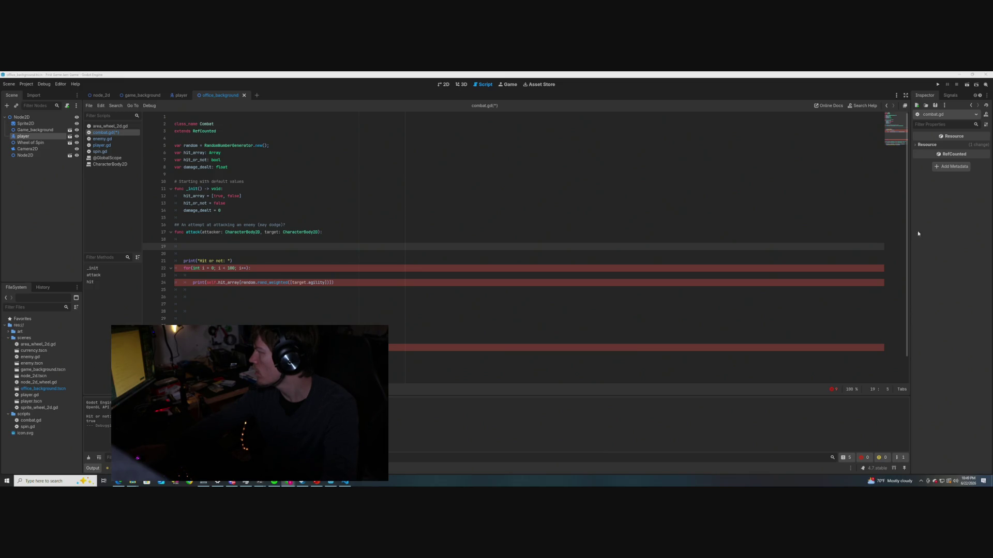
Rewrite the C-style loop header on line 22 as 'for i in 100:'
double_click(195, 269)
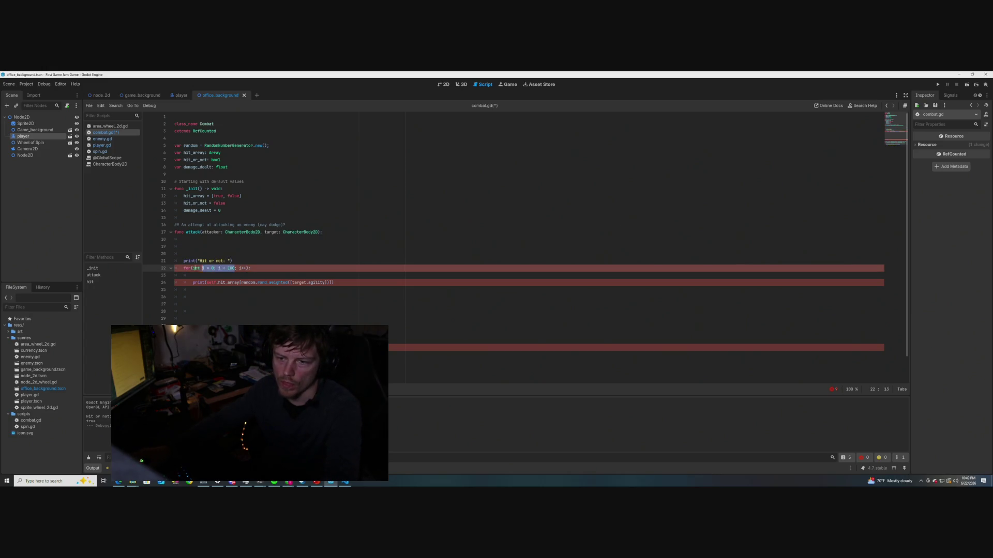
left_click_drag(195, 268, 191, 268)
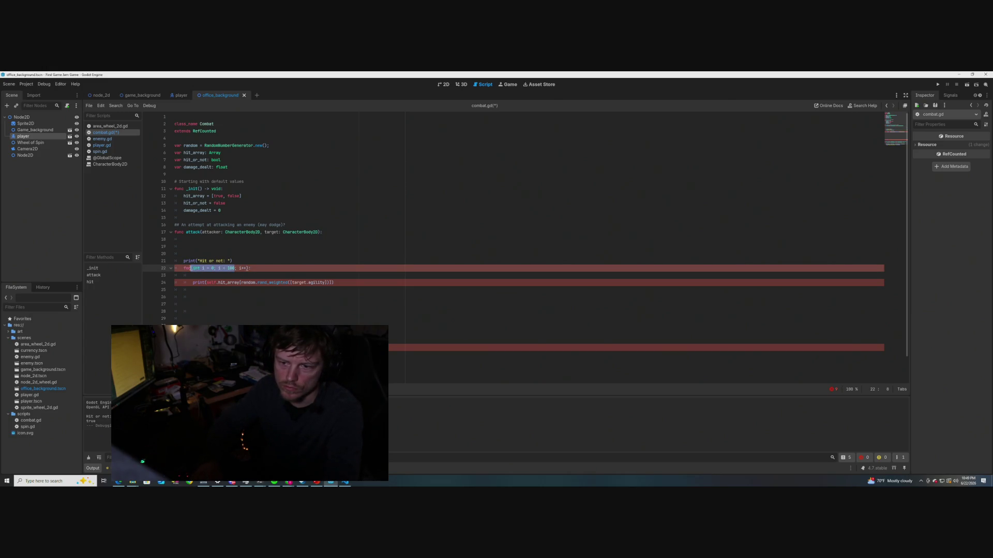
left_click_drag(251, 269, 190, 269)
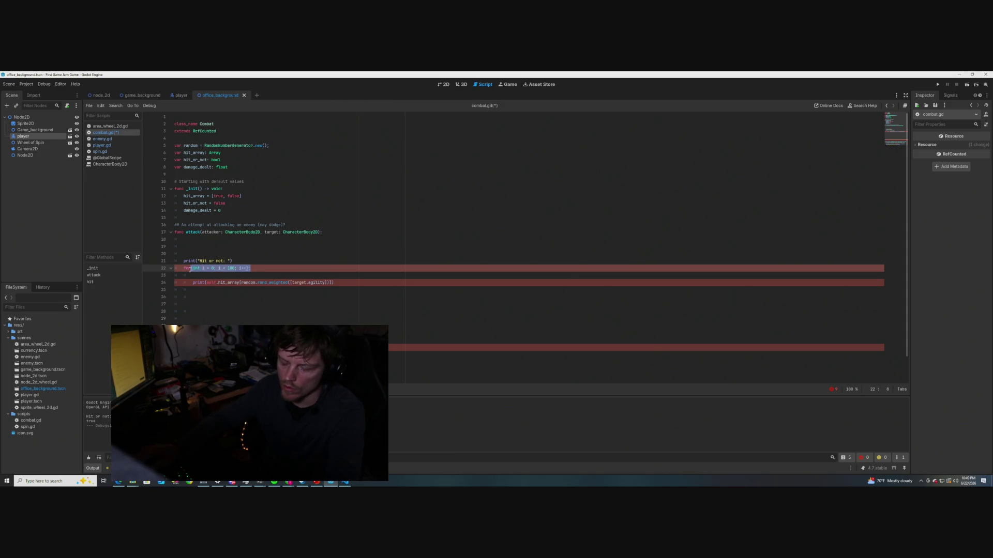
type("i in 100:")
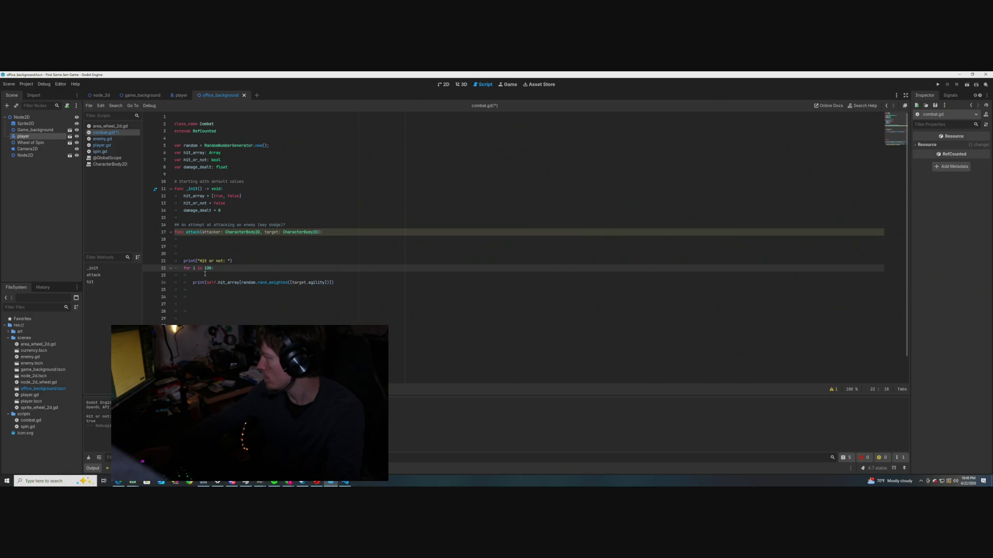
Remove the blank line under the loop, save combat.gd, and run the current scene
left_click(195, 276)
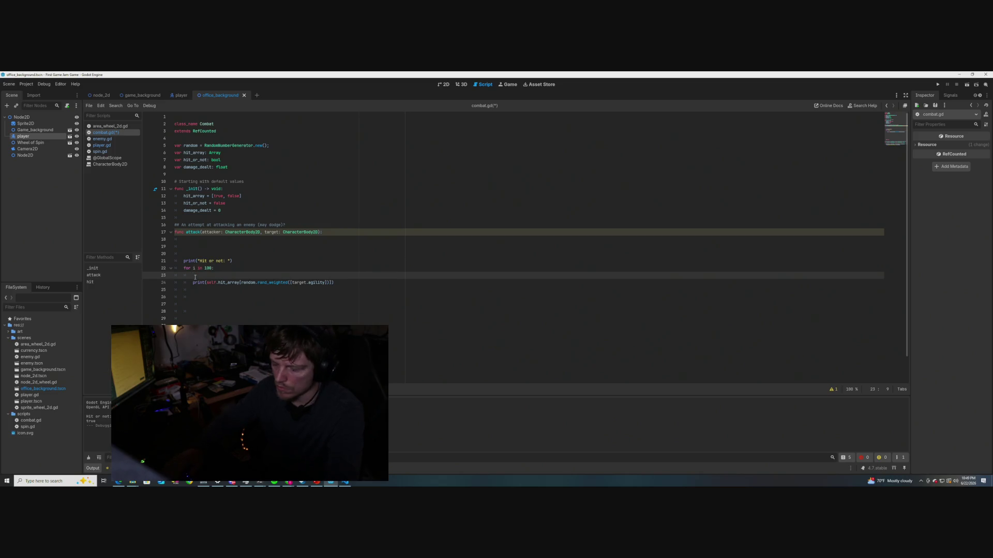
key("BackSpace")
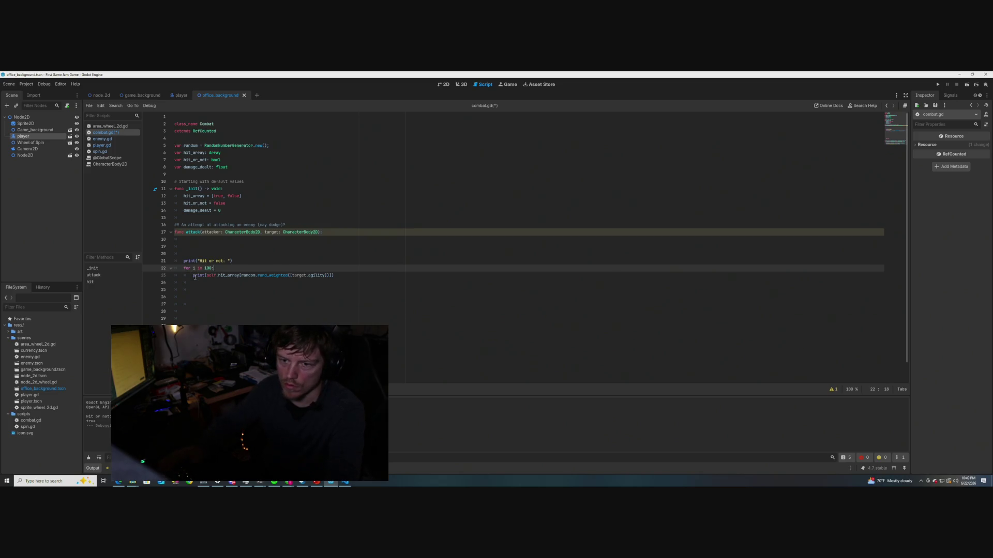
key("ctrl+s")
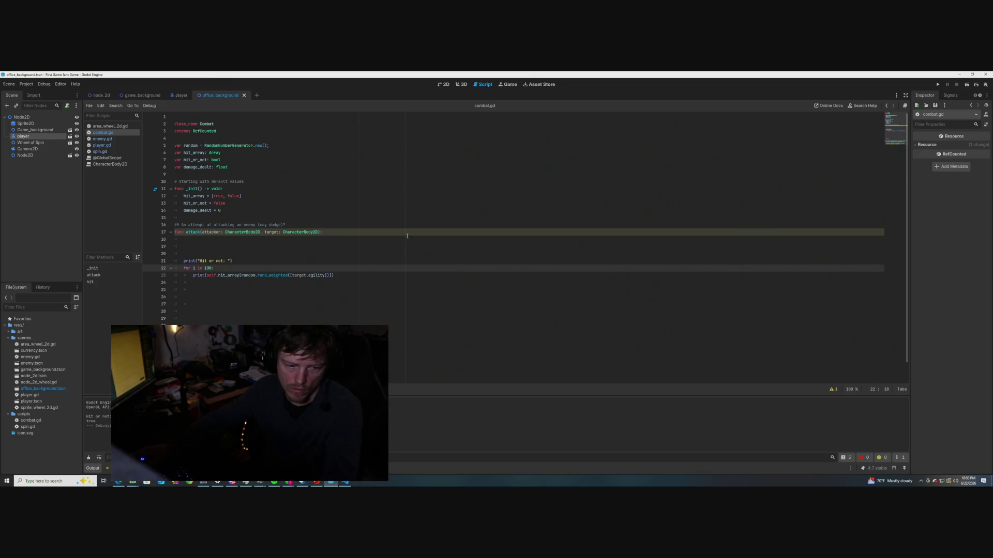
left_click(408, 239)
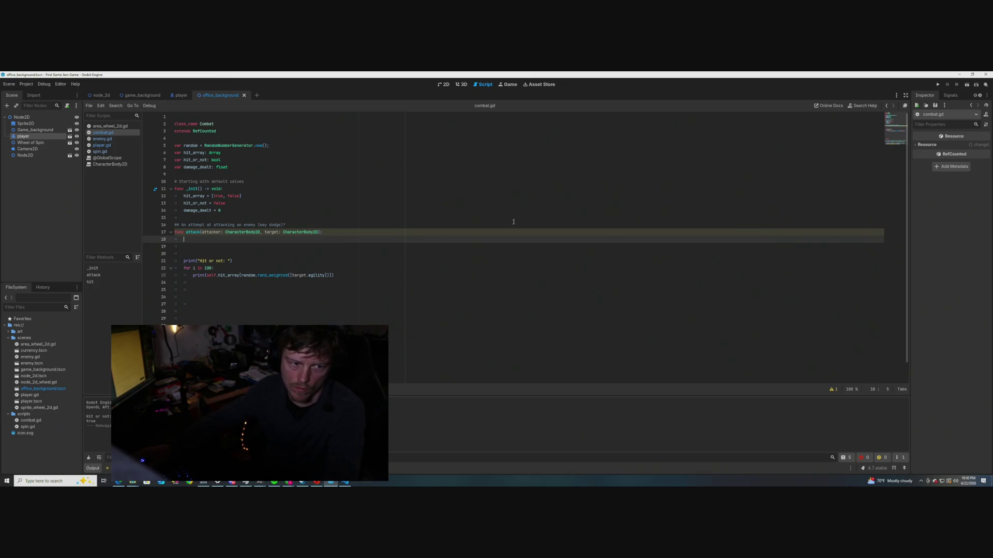
left_click(966, 86)
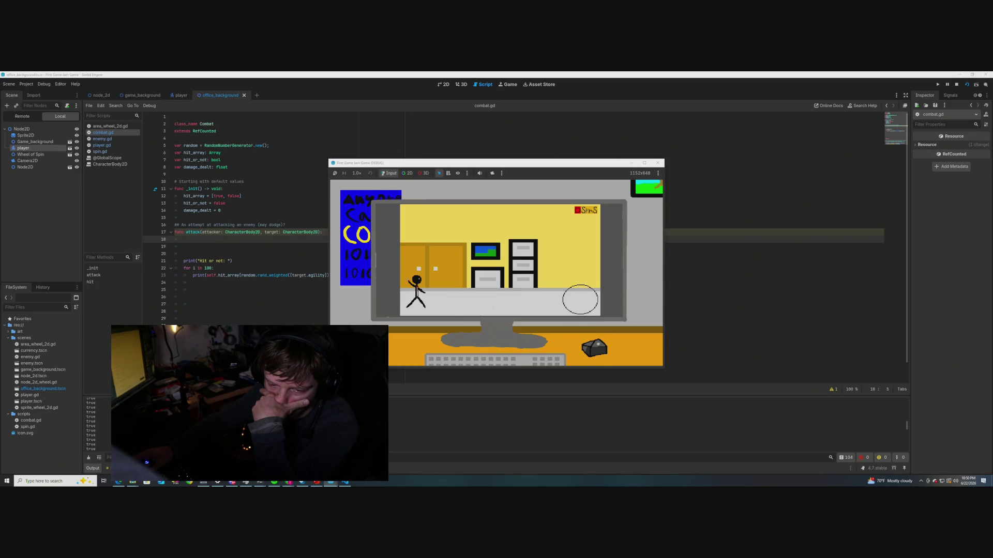
Check the repeated 'true' loop results in the Output, then stop the game with F8
scroll(98, 424, "up", 10)
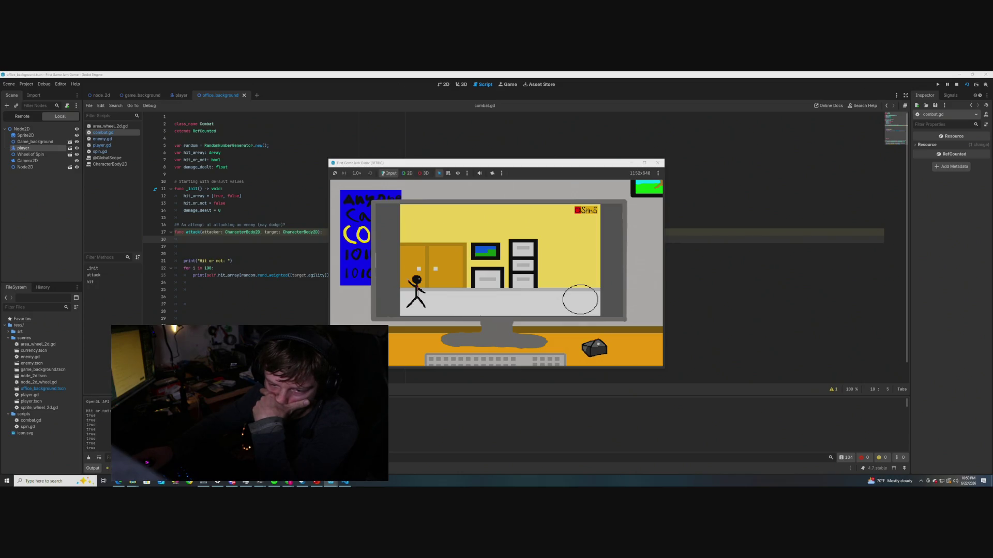
scroll(98, 424, "down", 10)
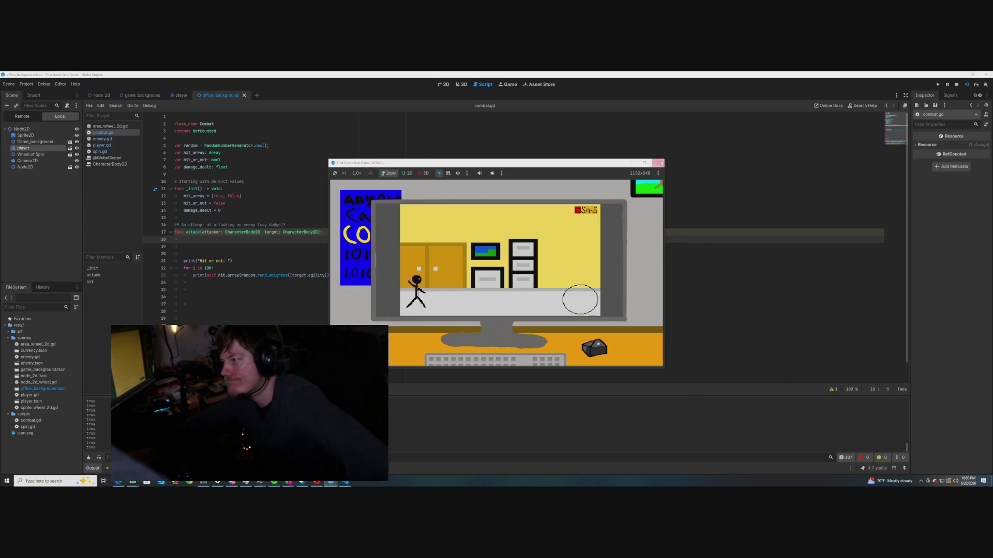
key("F8")
left_click(299, 282)
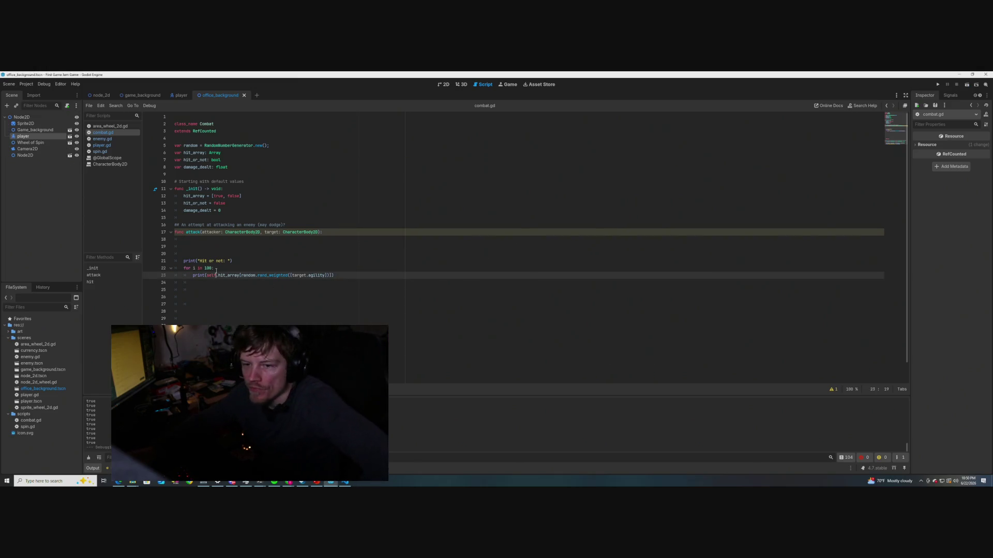
Select target.agility on line 23 and switch to the random number generation docs in Chrome
left_click(326, 275)
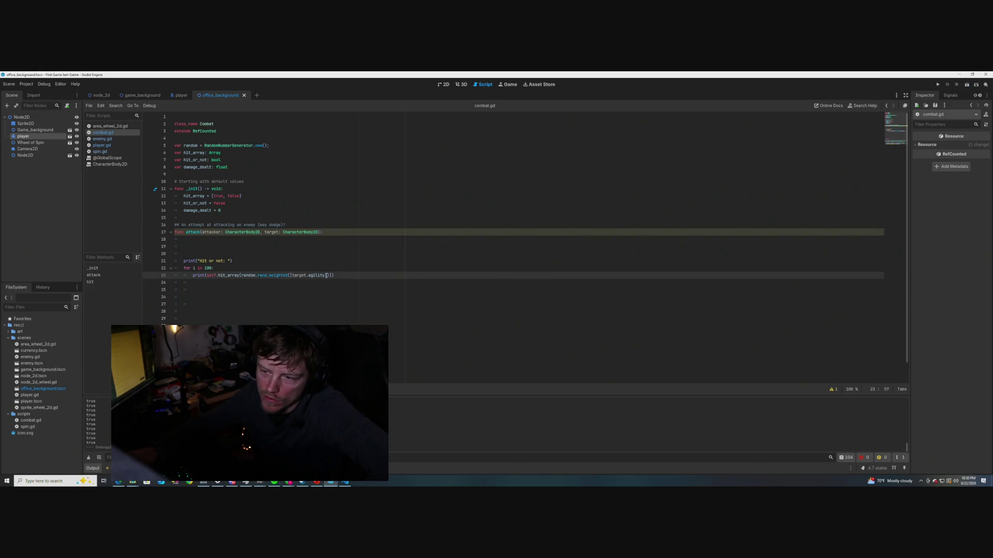
left_click_drag(325, 275, 292, 275)
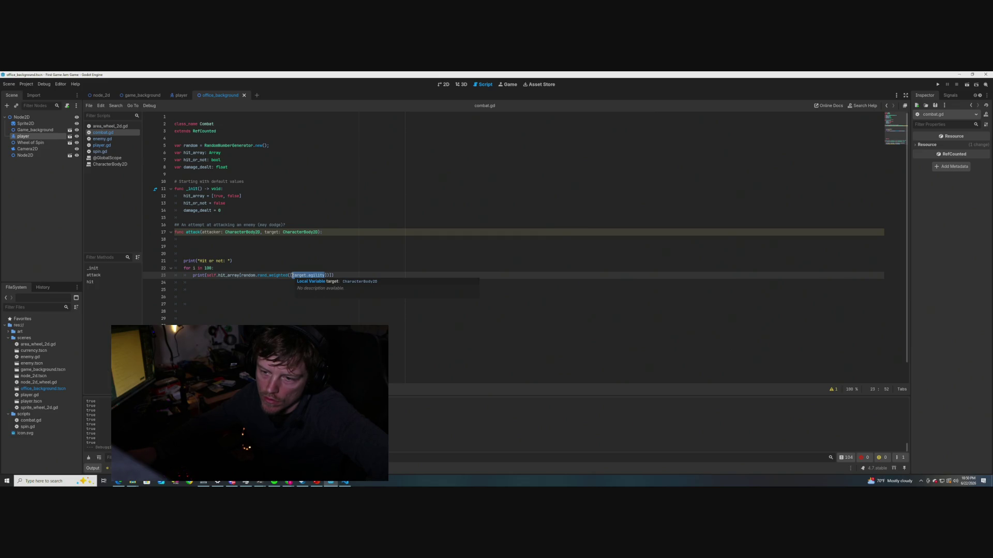
left_click(232, 261)
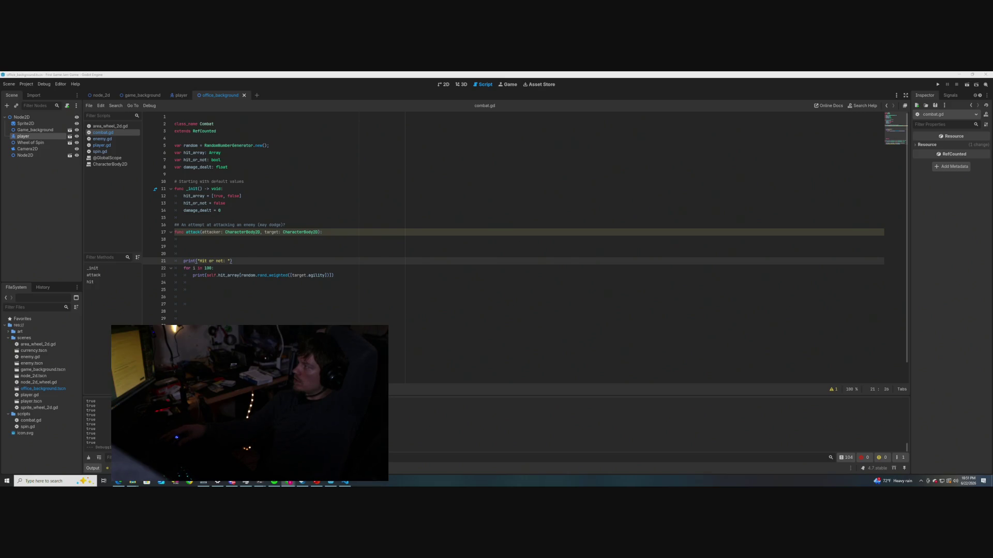
key("alt+Tab")
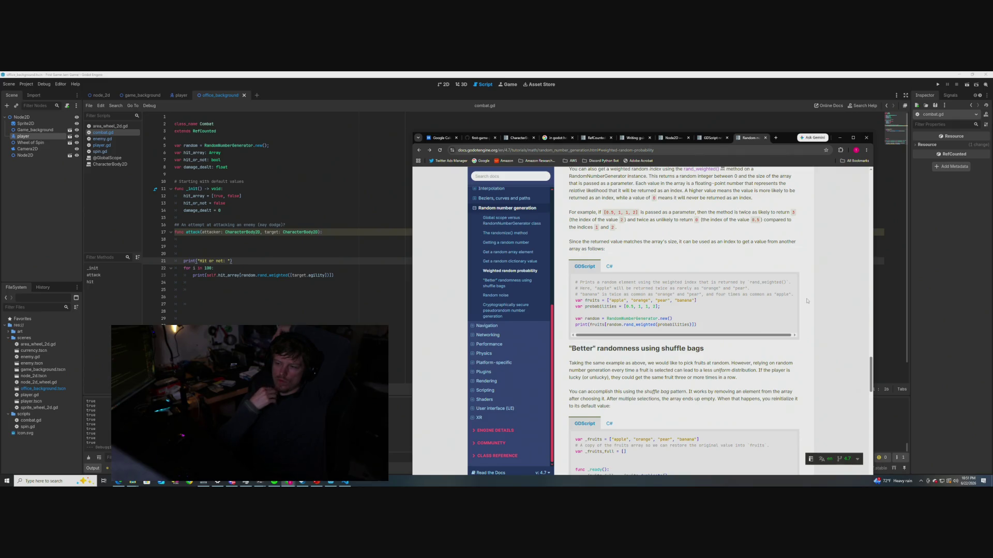
Read through the rand_weighted and shuffle bag examples, then return to the Godot script editor
scroll(722, 286, "down", 3)
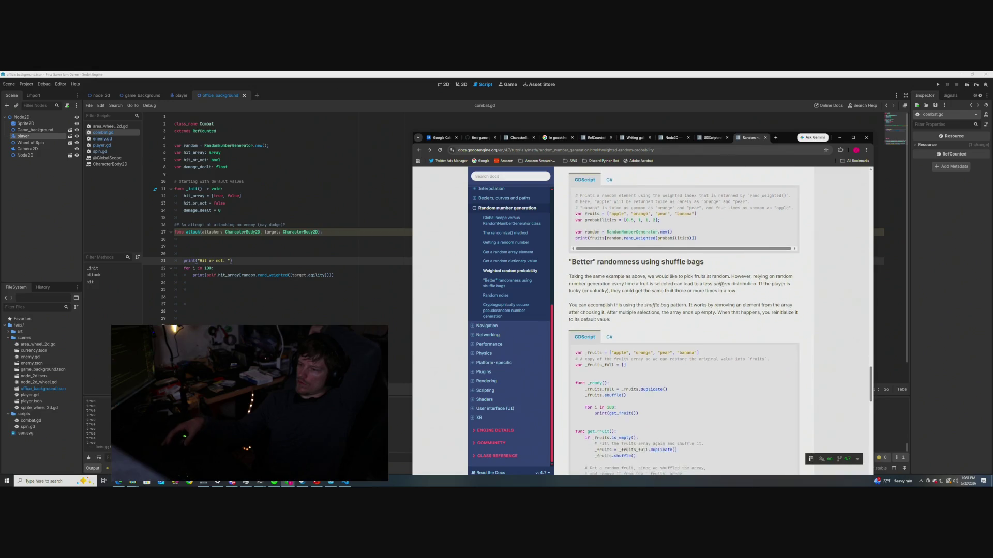
scroll(745, 250, "down", 1)
scroll(744, 253, "up", 2)
scroll(745, 253, "up", 2)
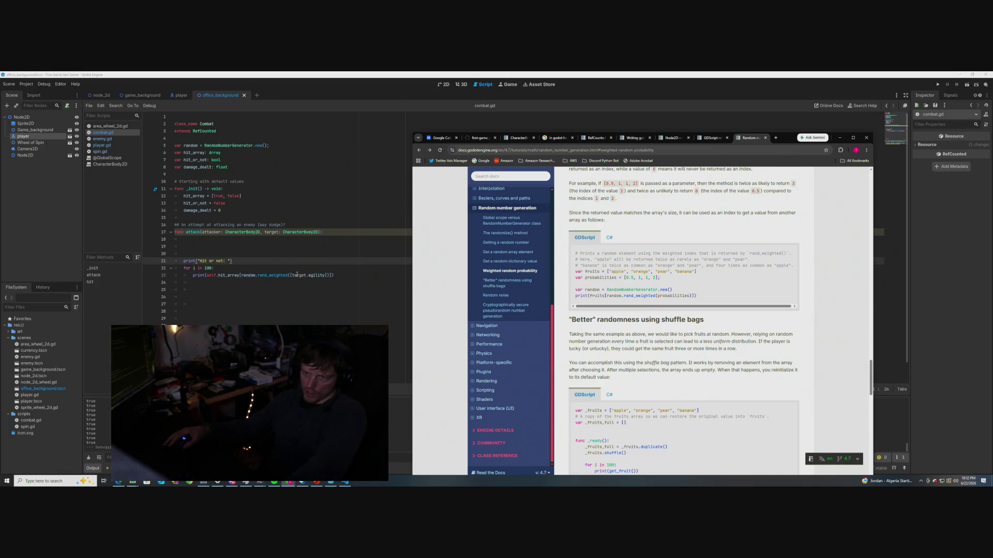
left_click(325, 275)
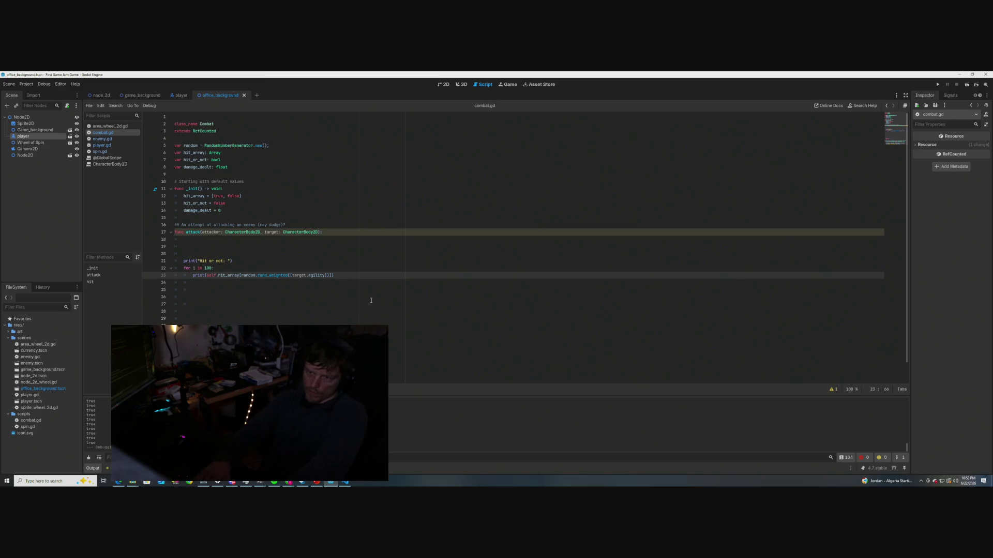
Make the roll rand_weighted([target.agility, 1]), default hit_array to [false, true], and save combat.gd
type(", ")
type("1")
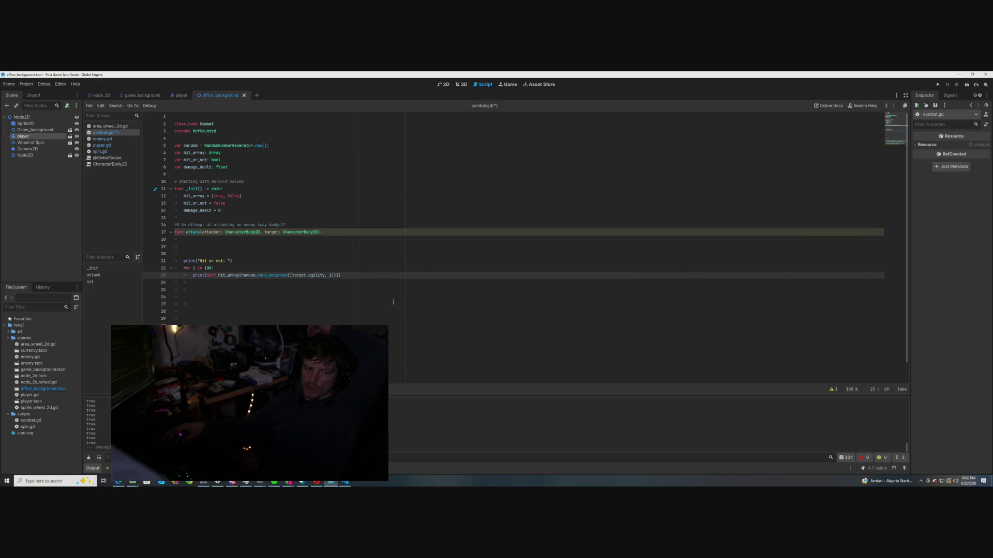
left_click(393, 302)
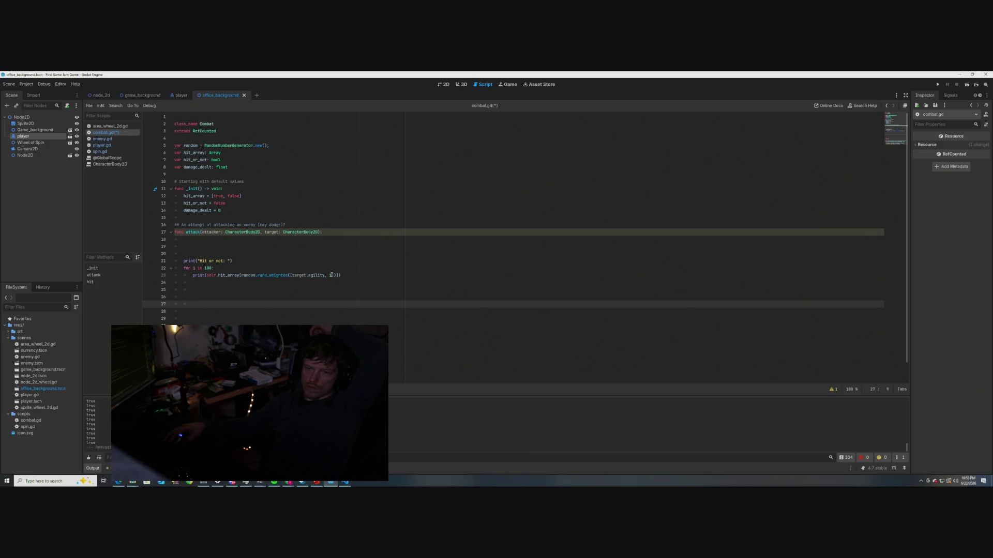
left_click(240, 197)
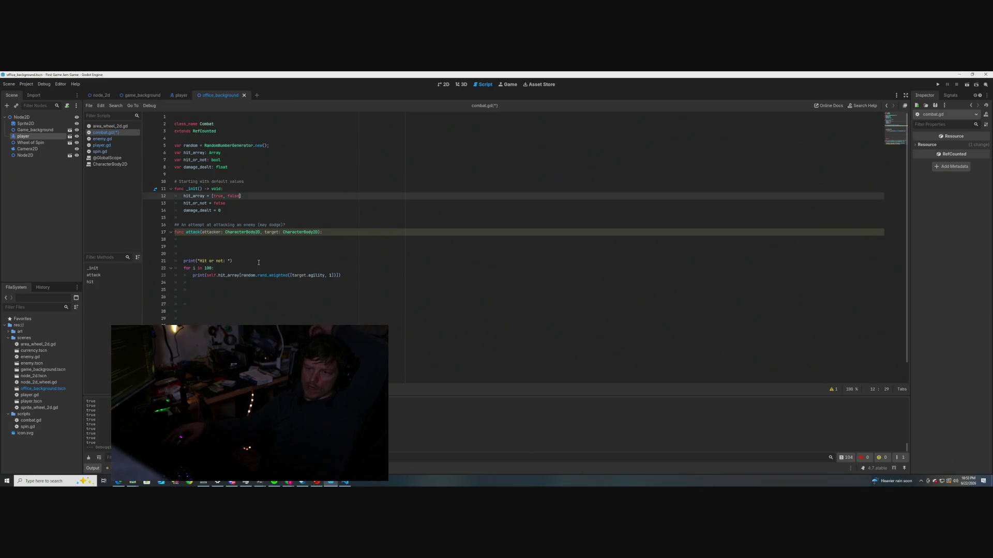
key("BackSpace")
key("BackSpace")
key("BackSpace")
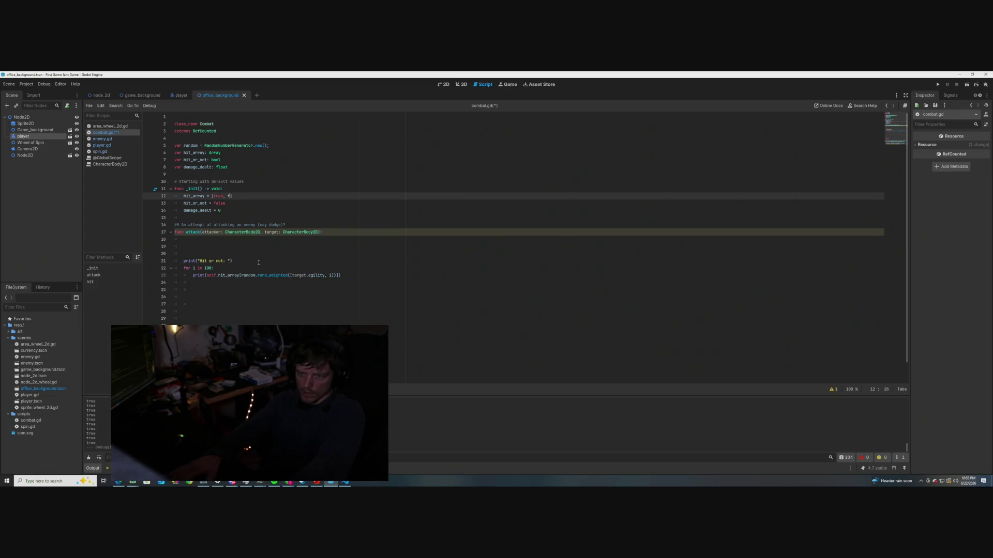
type("TRUE")
key("BackSpace")
key("BackSpace")
key("BackSpace")
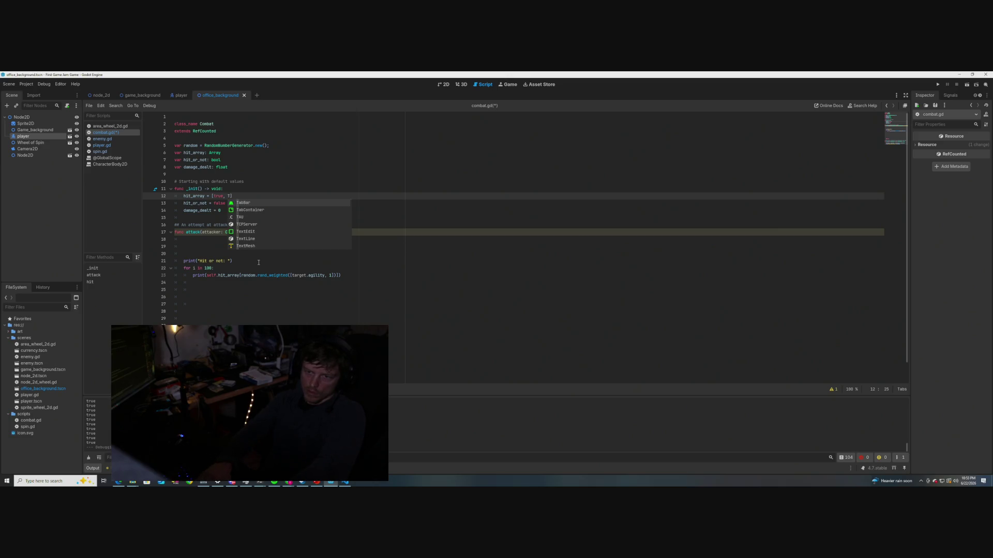
key("BackSpace")
type("tru")
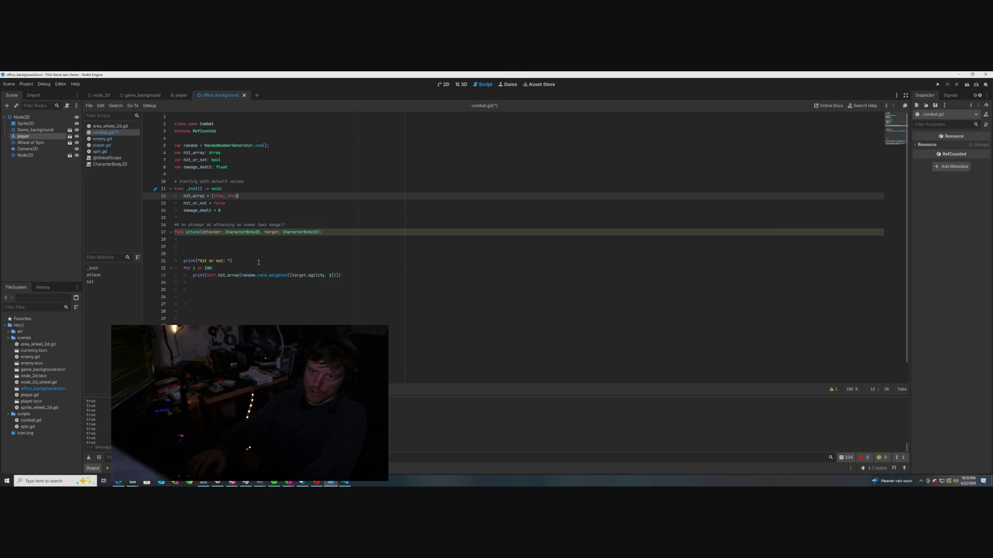
type("e")
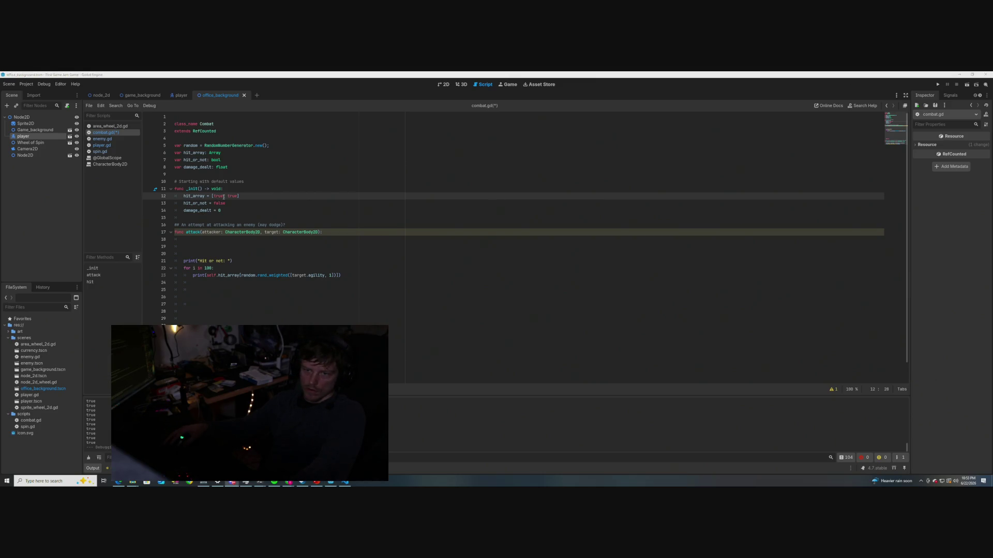
key("BackSpace")
key("BackSpace")
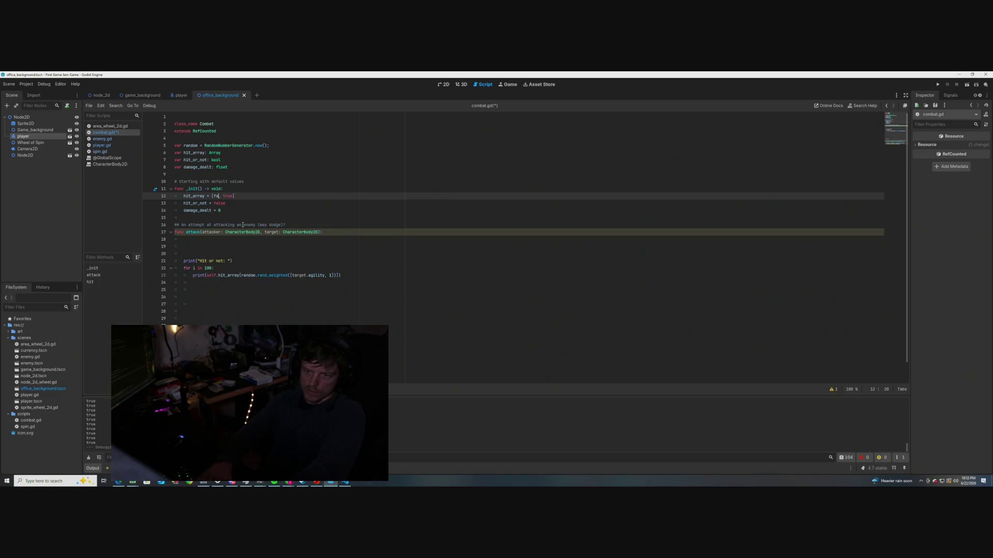
type("false")
left_click(360, 249)
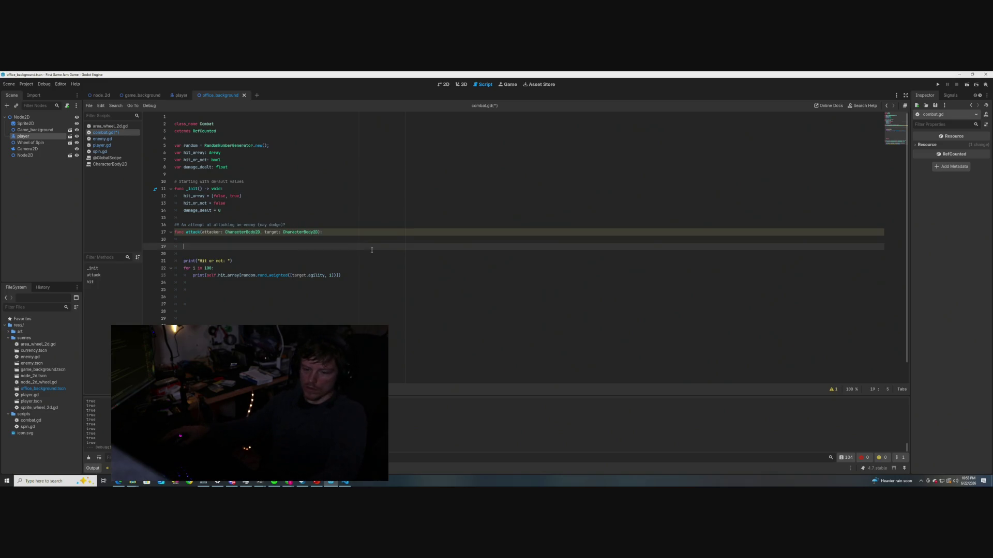
key("ctrl+s")
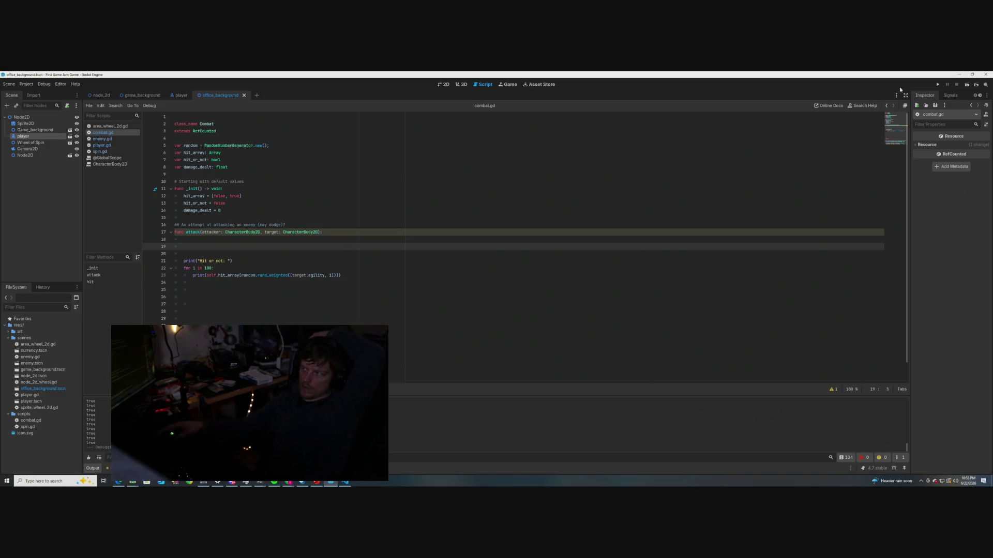
Run the scene with F6, check the mixed true/false output, and stop the game
key("F6")
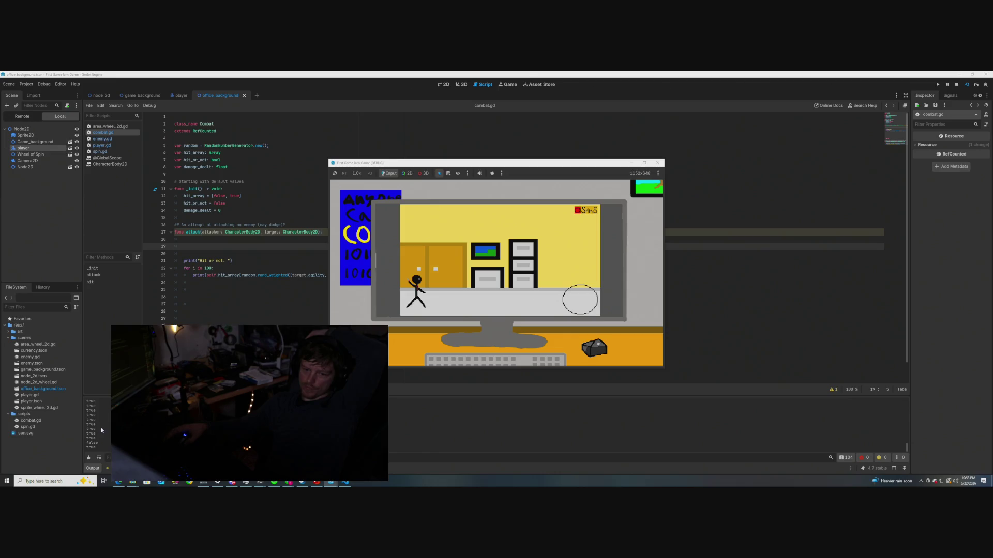
left_click(657, 163)
key("Down")
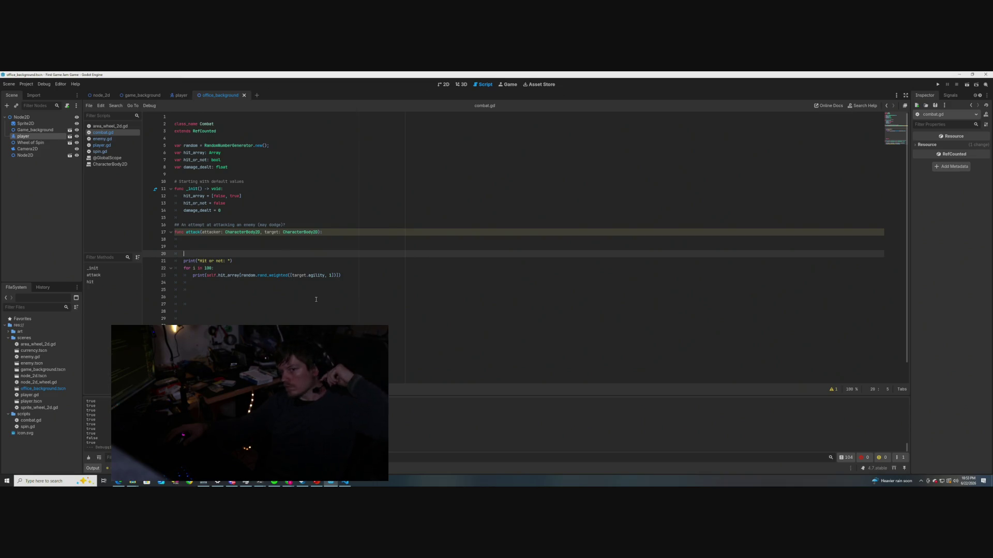
Delete the 'for i in 100:' line and unindent the hit_array print statement
left_click_drag(213, 268, 176, 268)
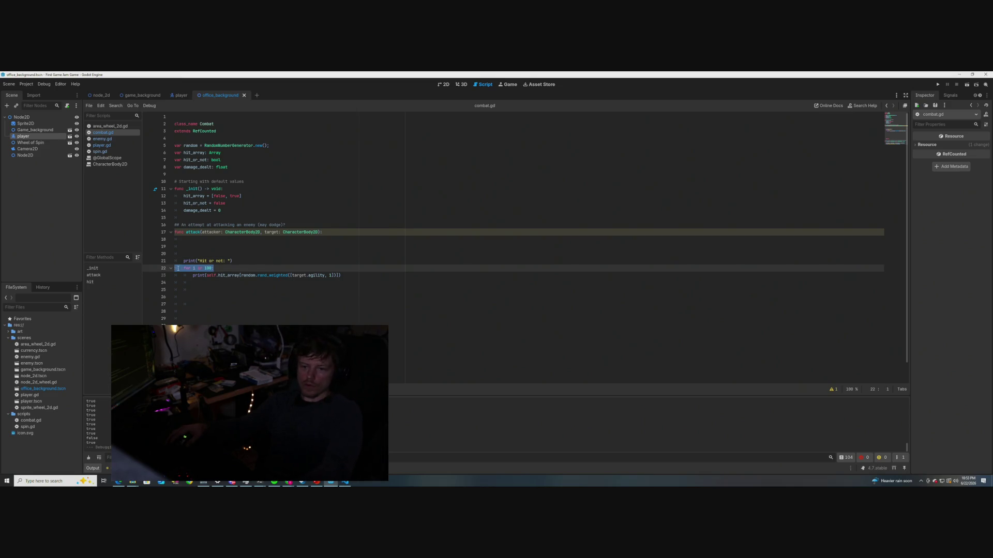
key("BackSpace")
key("BackSpace")
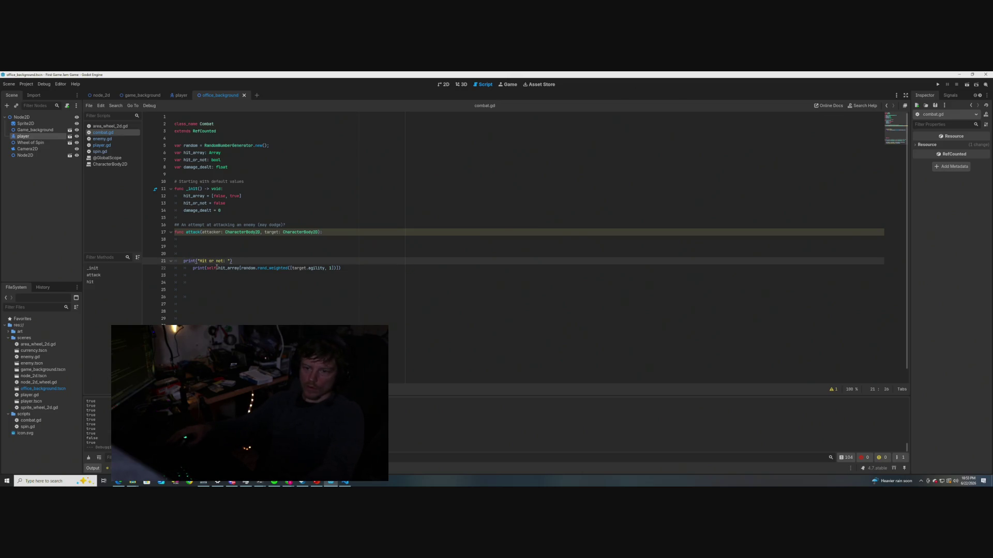
left_click(193, 268)
key("BackSpace")
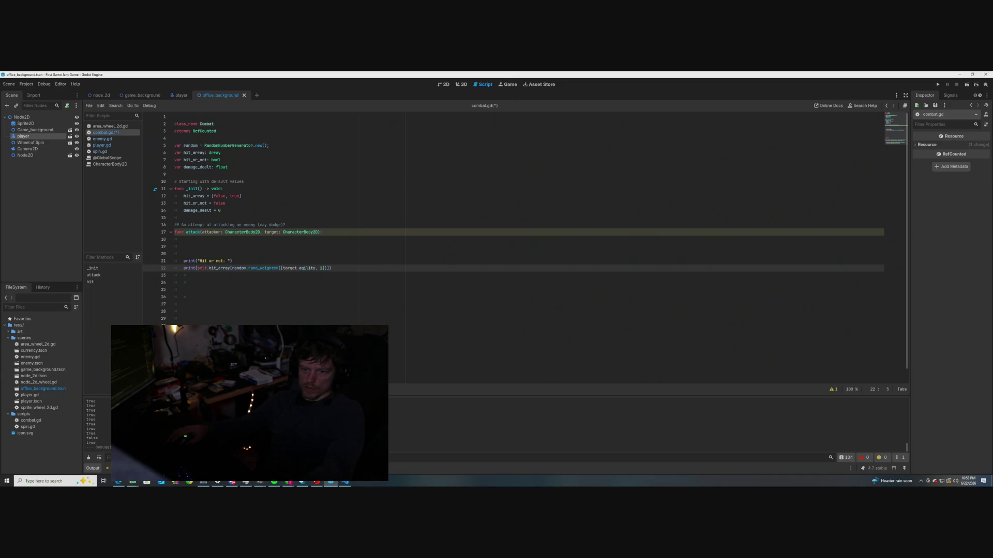
Start an 'if' statement on line 25 of attack()
left_click(200, 333)
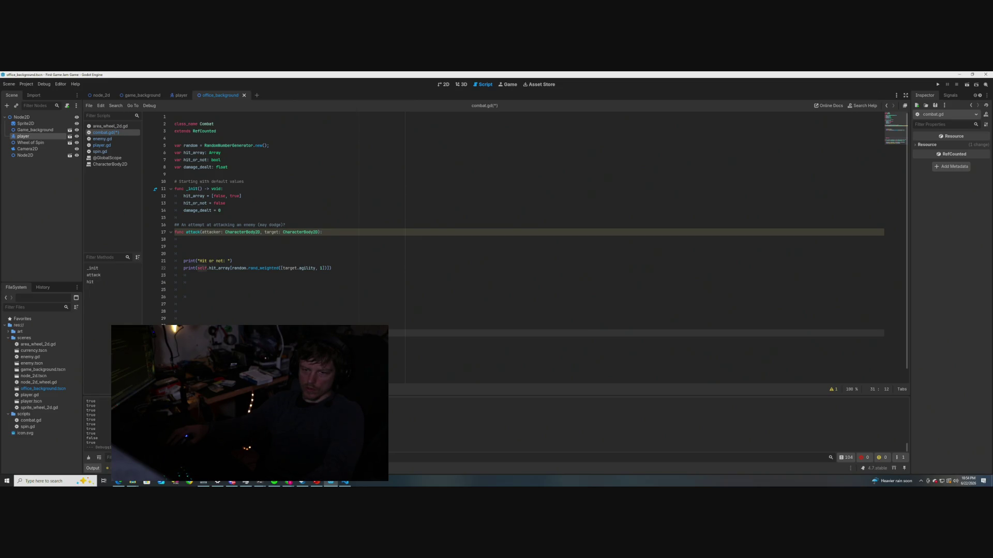
left_click(287, 291)
type("if")
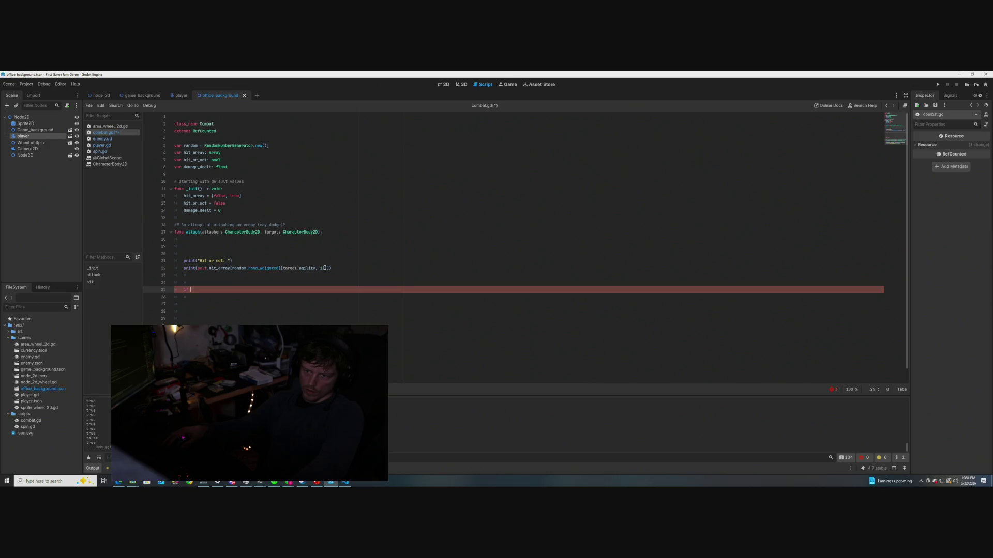
left_click(330, 268)
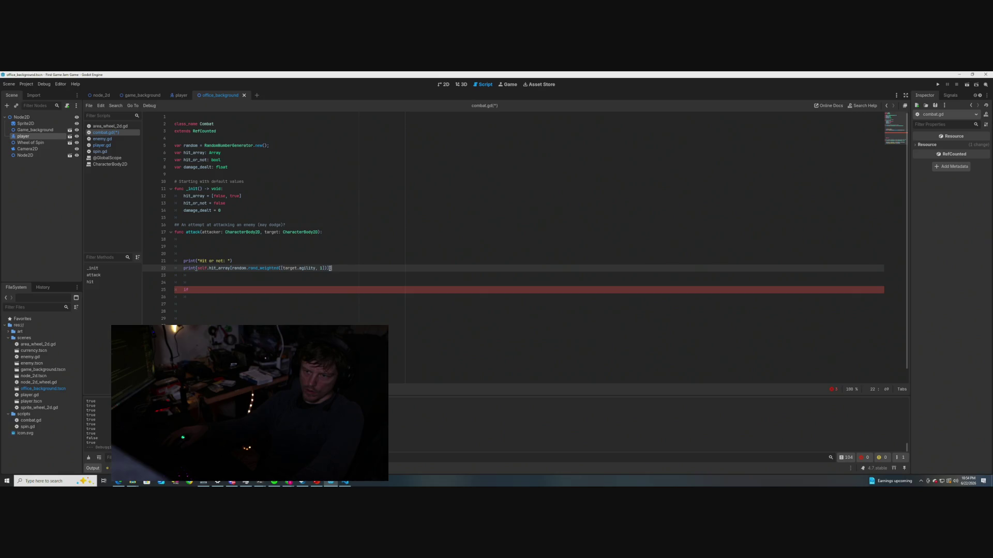
Use the copied weighted hit_array lookup as the if condition, ending with a colon
left_click_drag(331, 268, 197, 268)
key("ctrl+c")
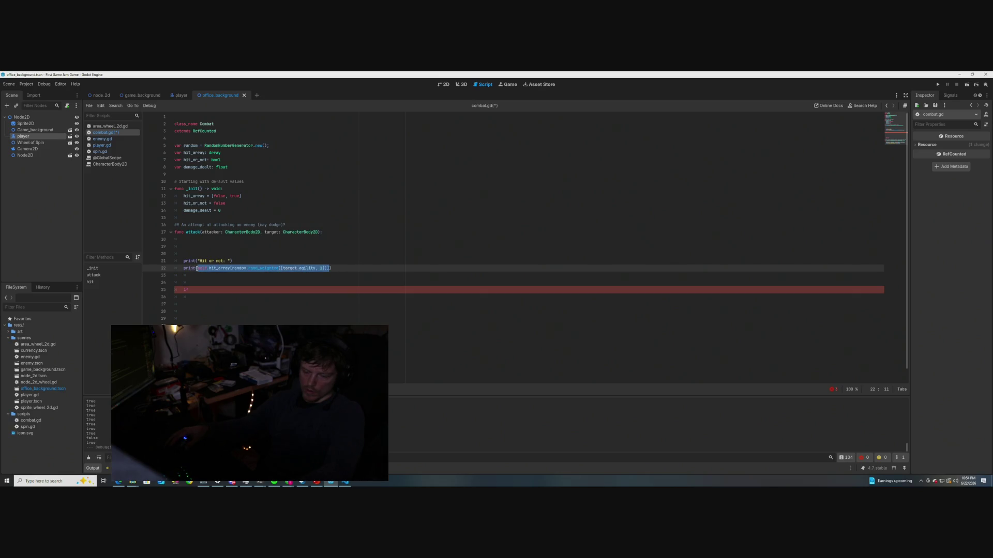
left_click(197, 290)
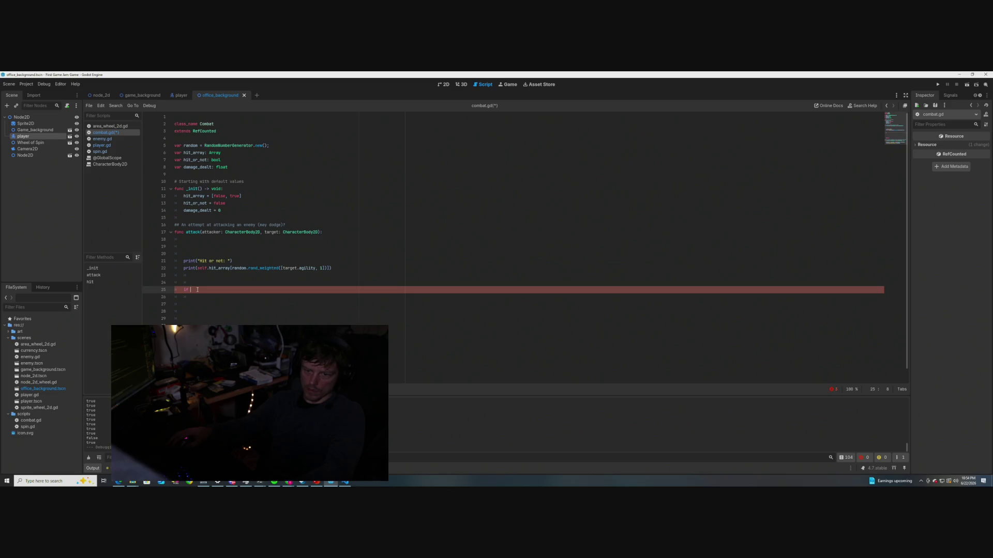
key("ctrl+v")
left_click(189, 290)
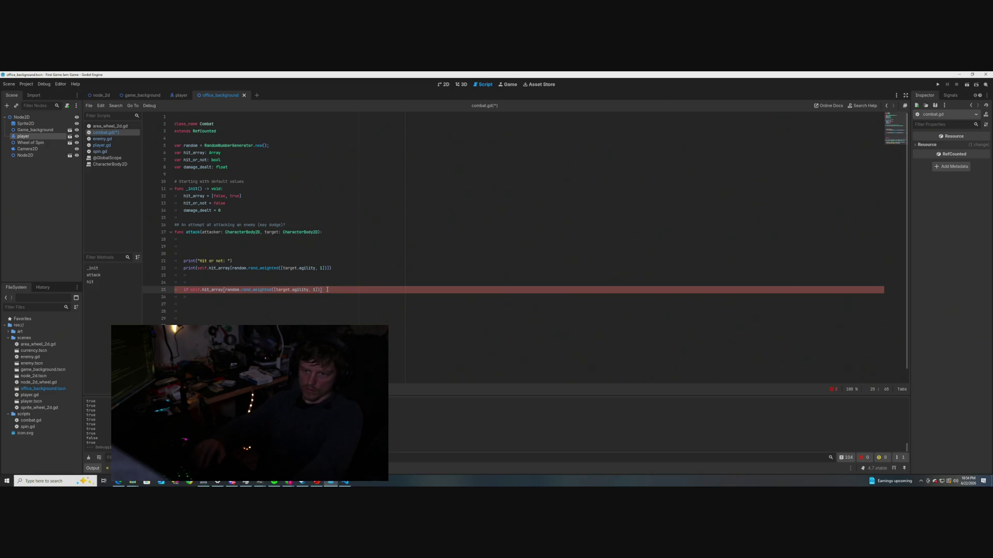
type(":")
key("Return")
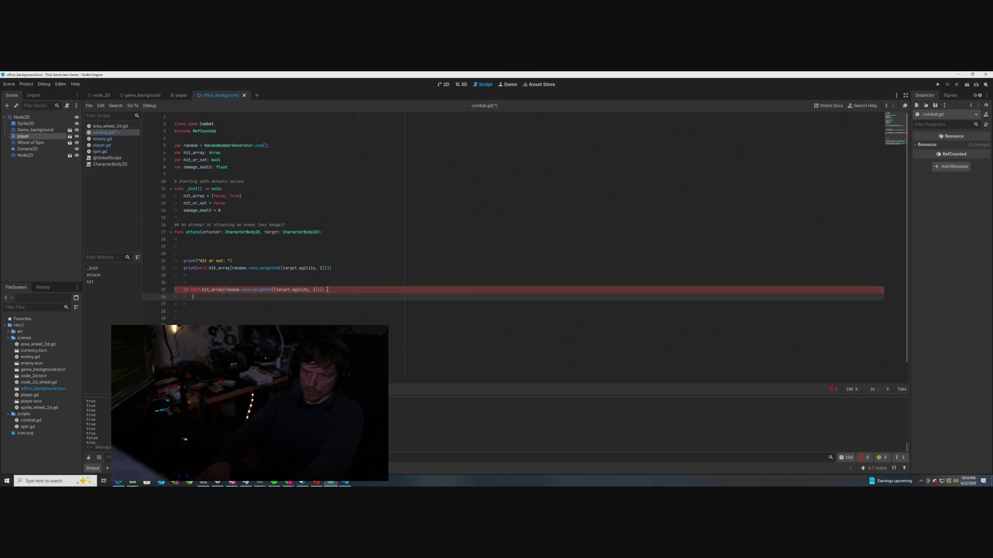
Call hit(attacker, target) inside the if body
type("pas")
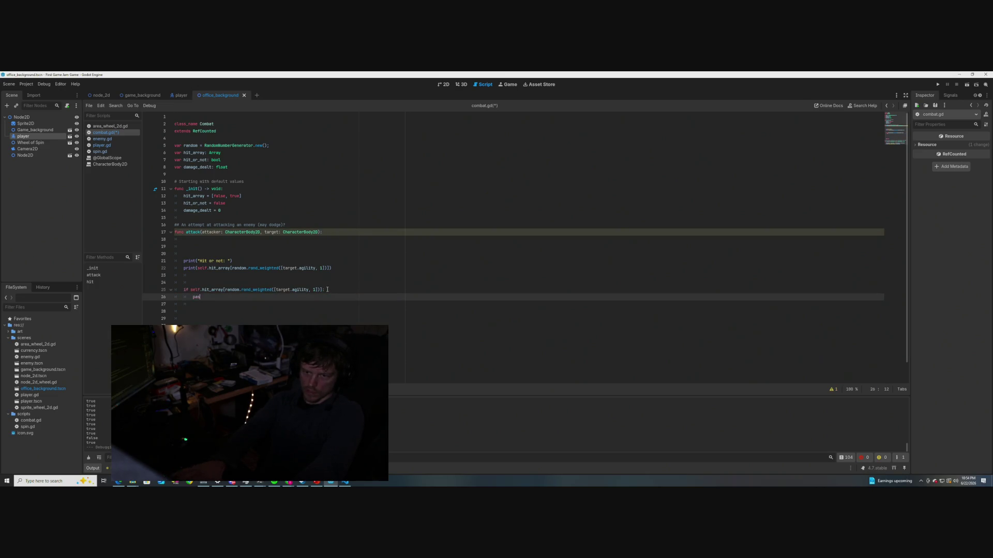
key("BackSpace")
key("BackSpace")
key("BackSpace")
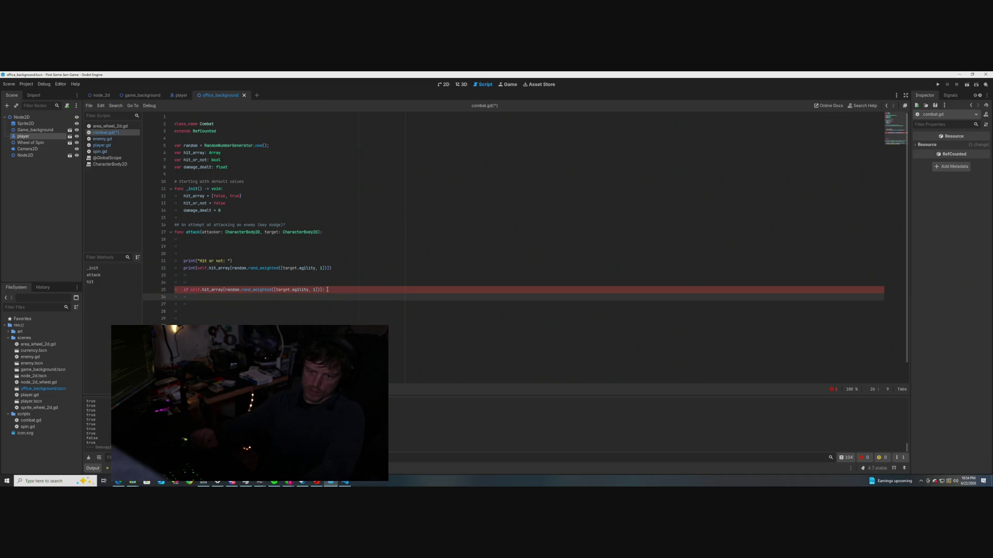
scroll(319, 285, "down", 1)
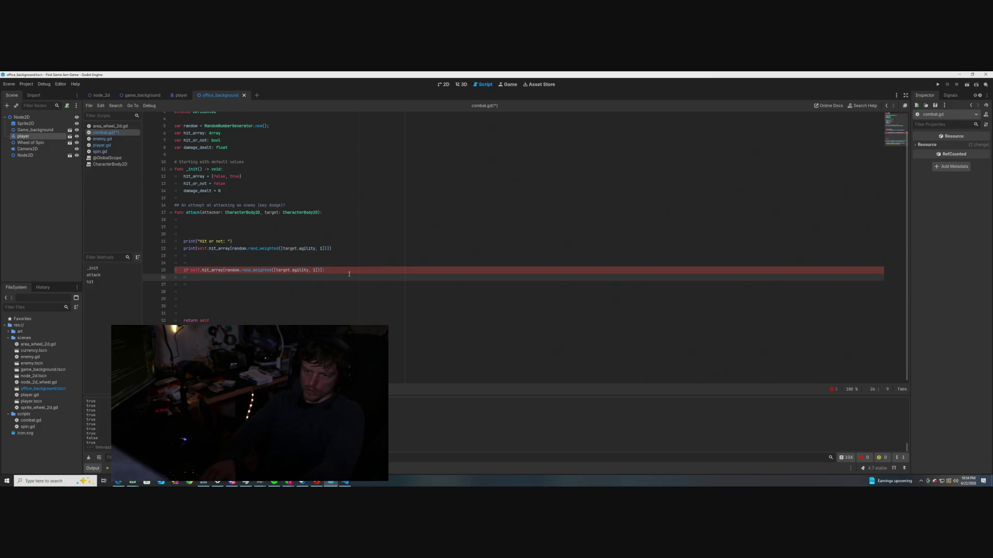
type("hit(")
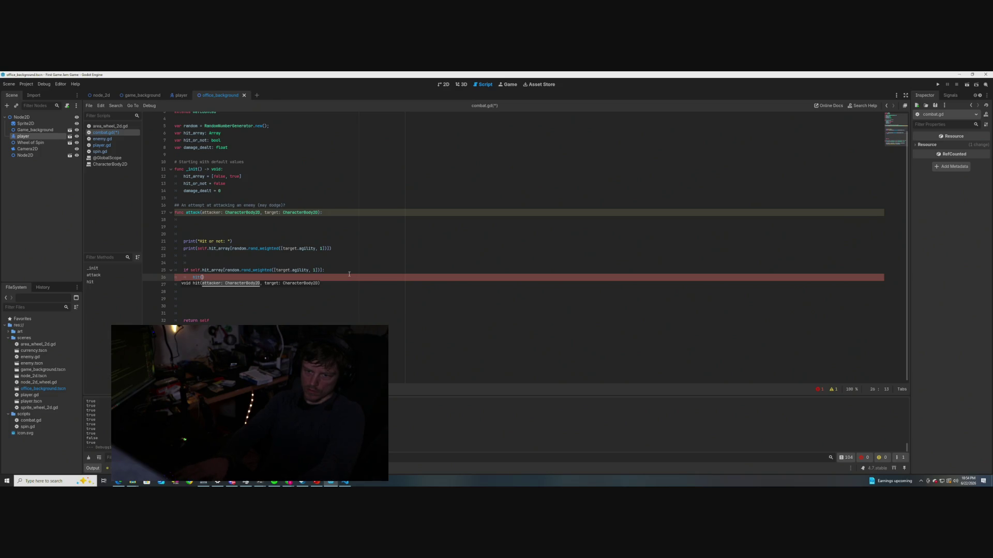
key("Return")
key("BackSpace")
key("BackSpace")
type("atta")
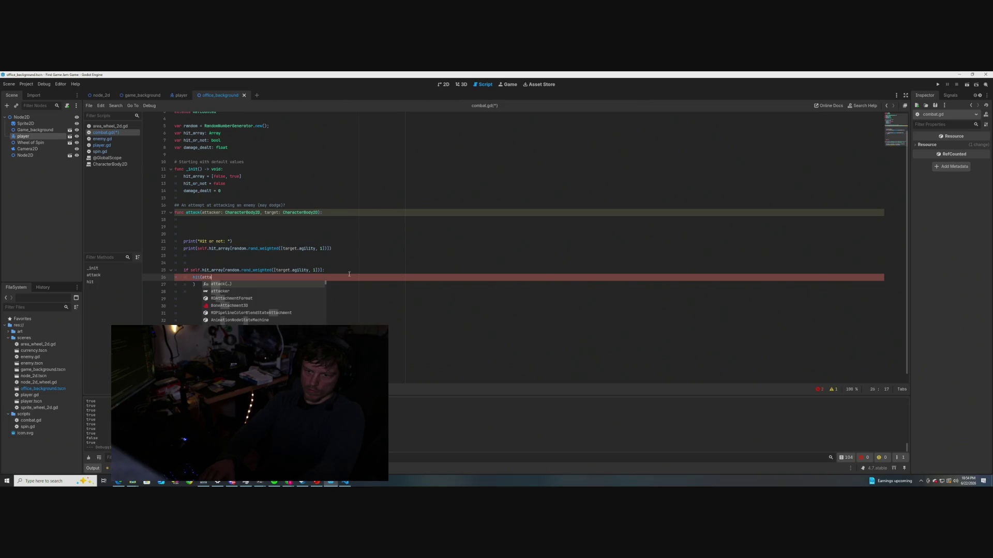
key("Down")
key("Return")
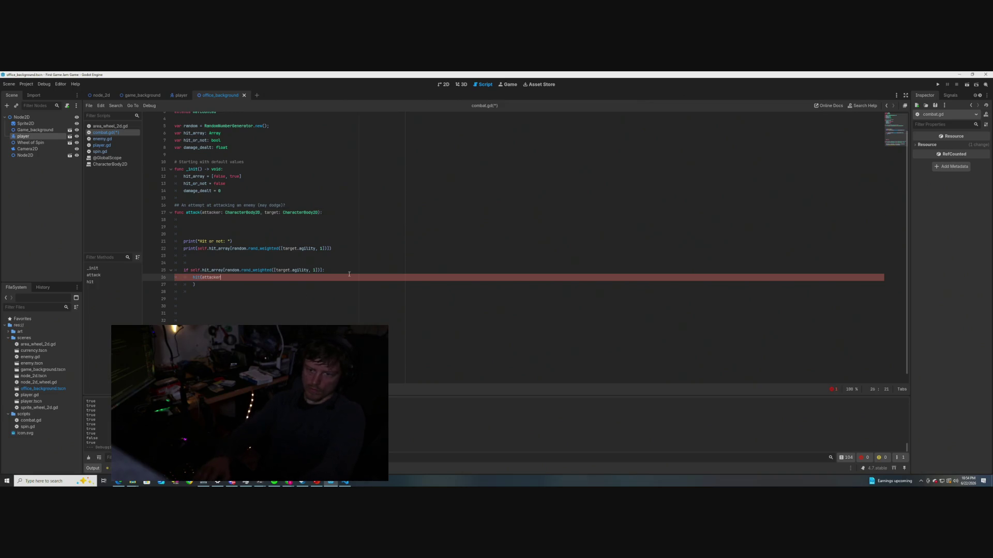
type(", ")
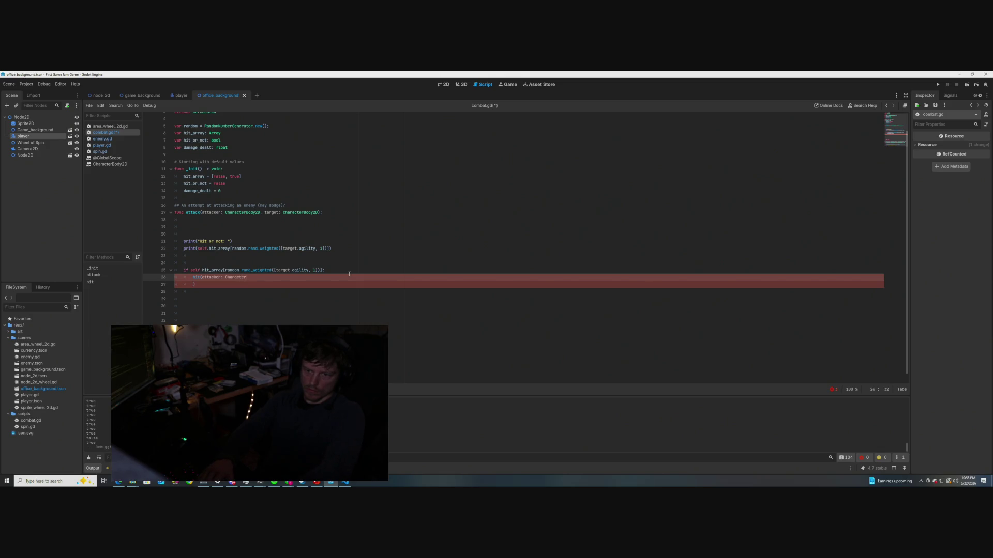
type("Bod")
type("y")
key("BackSpace")
key("BackSpace")
key("BackSpace")
key("BackSpace")
type(",")
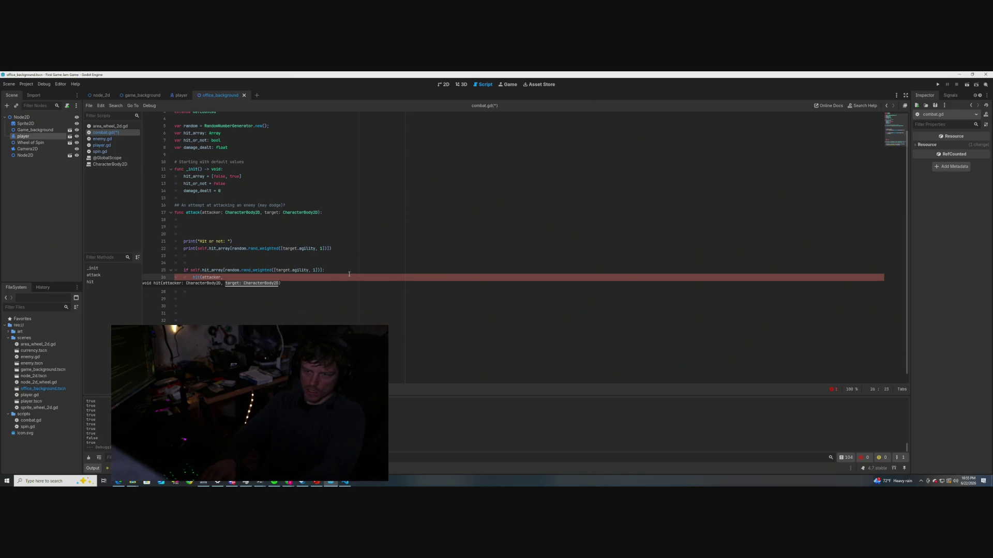
type(" target):")
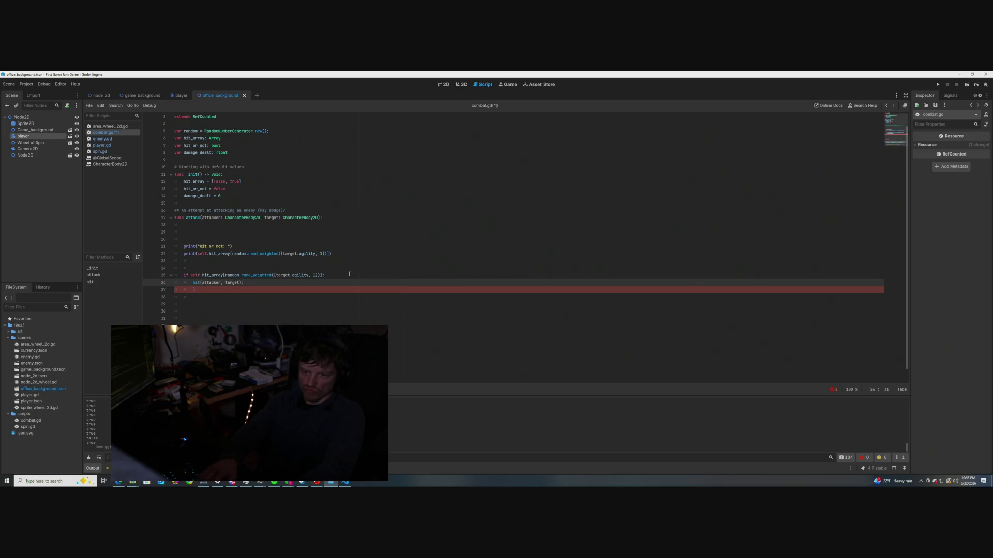
key("Down")
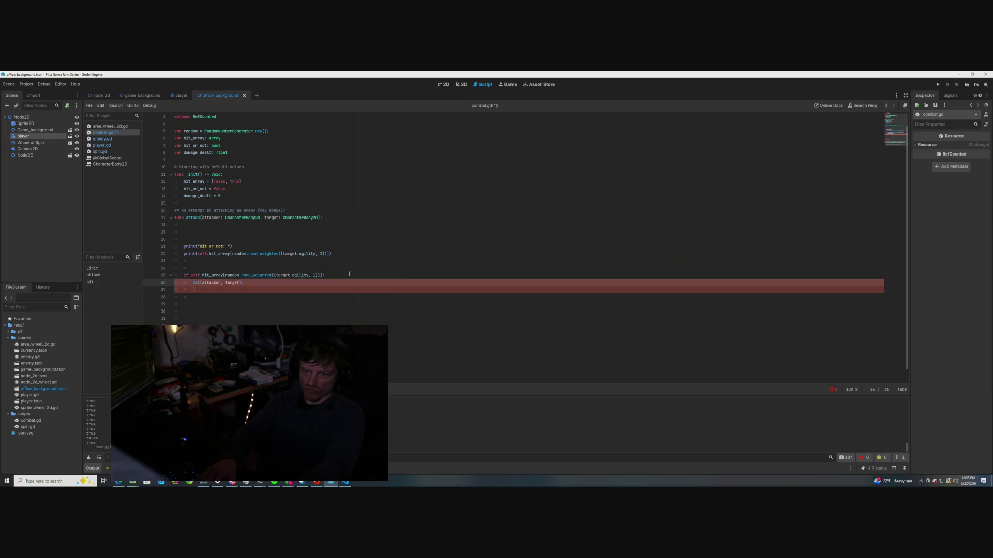
key("BackSpace")
key("BackSpace")
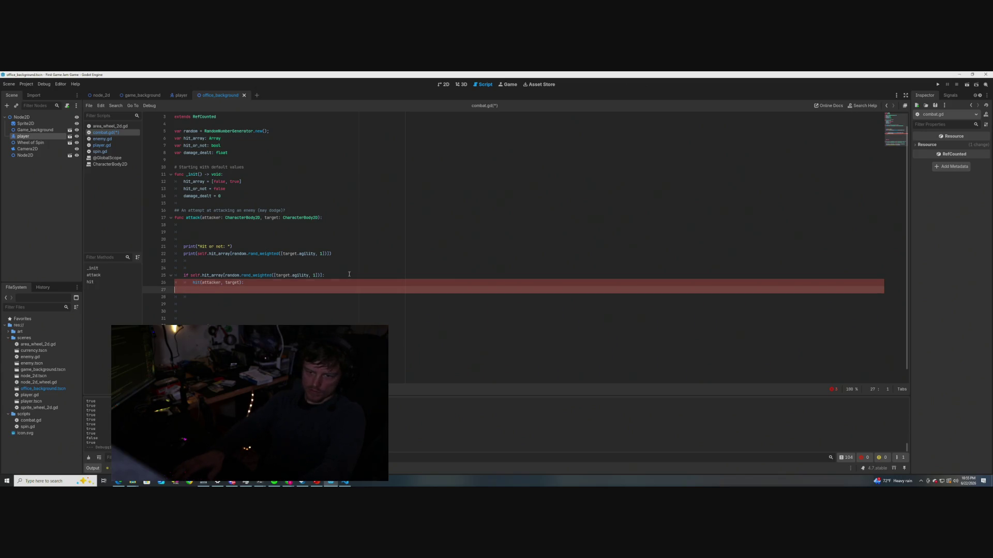
key("BackSpace")
key("BackSpace")
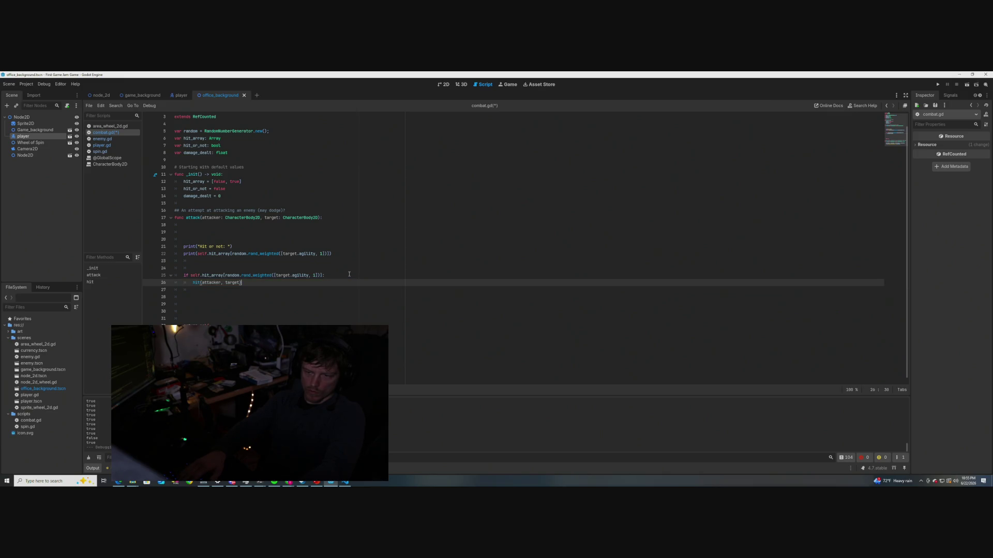
Add an else line at the if level below the hit call
key("Return")
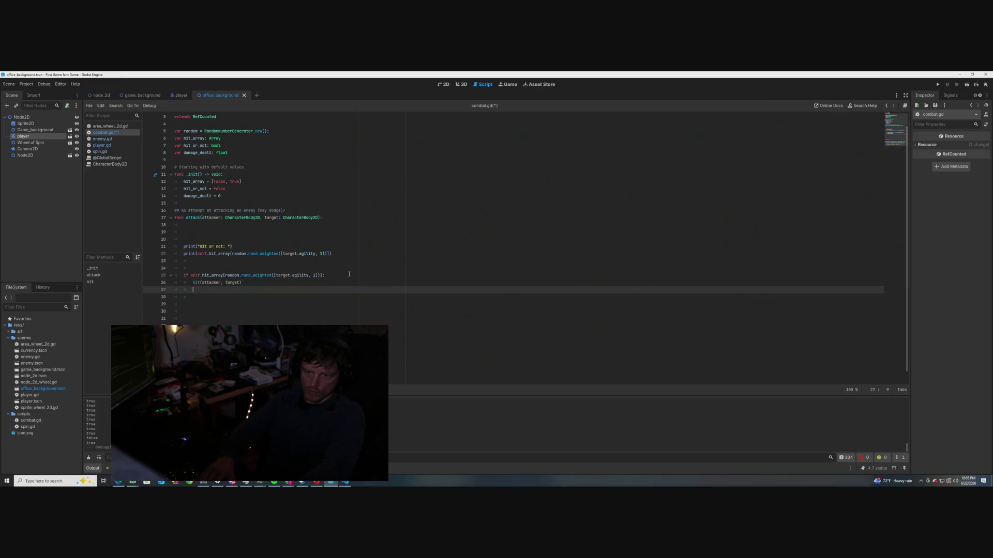
key("BackSpace")
type("else")
key("Return")
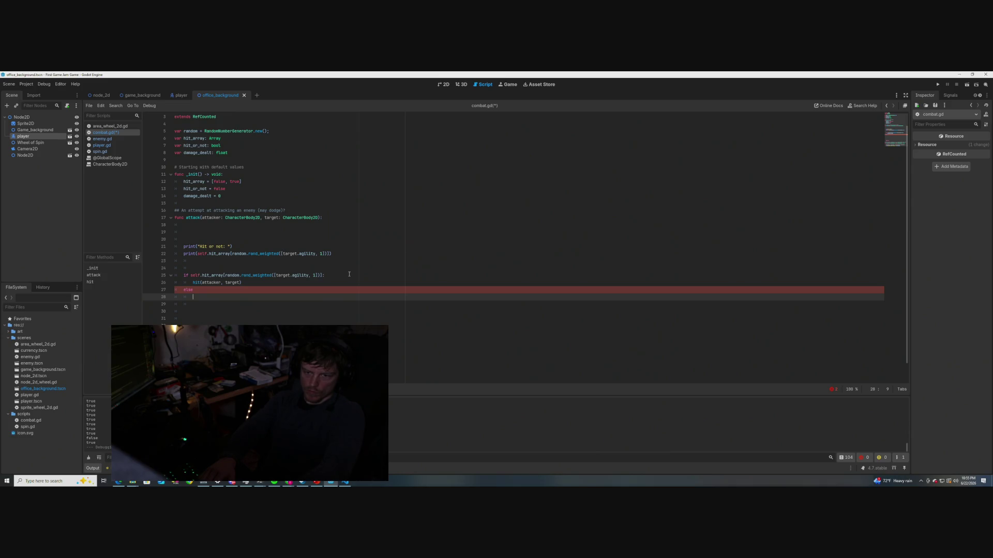
Put return under else and insert blank lines below the hit_array print line
type("rer")
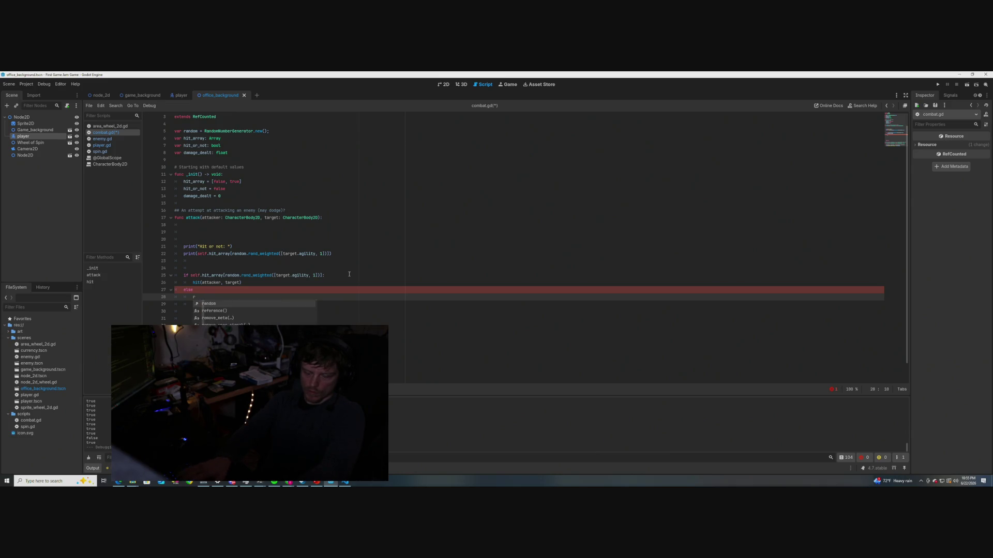
type("eu")
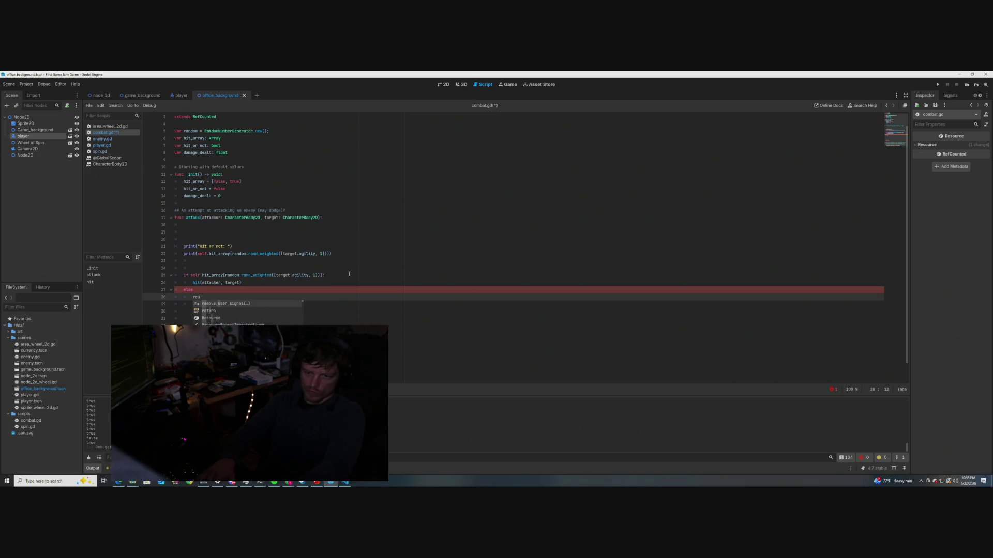
key("Down")
key("Return")
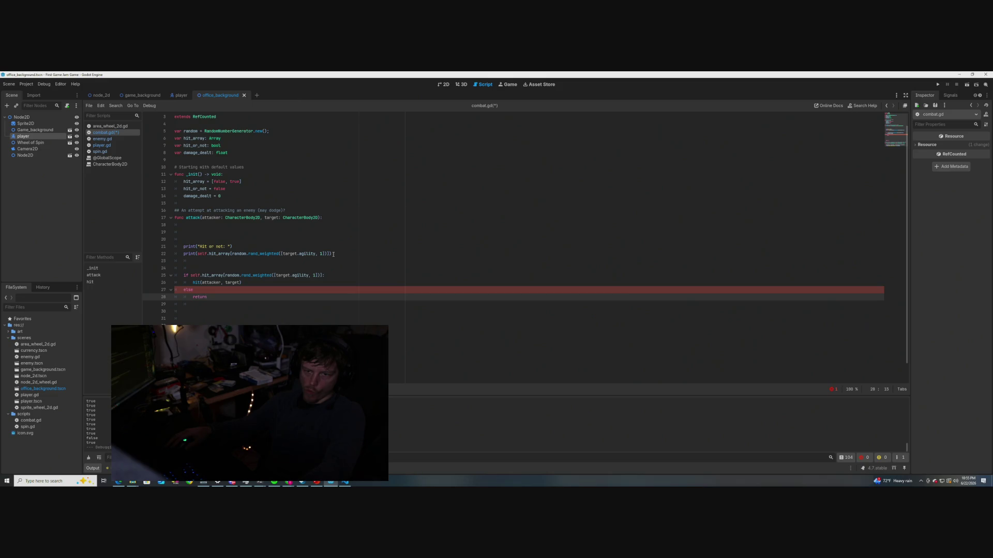
left_click(333, 254)
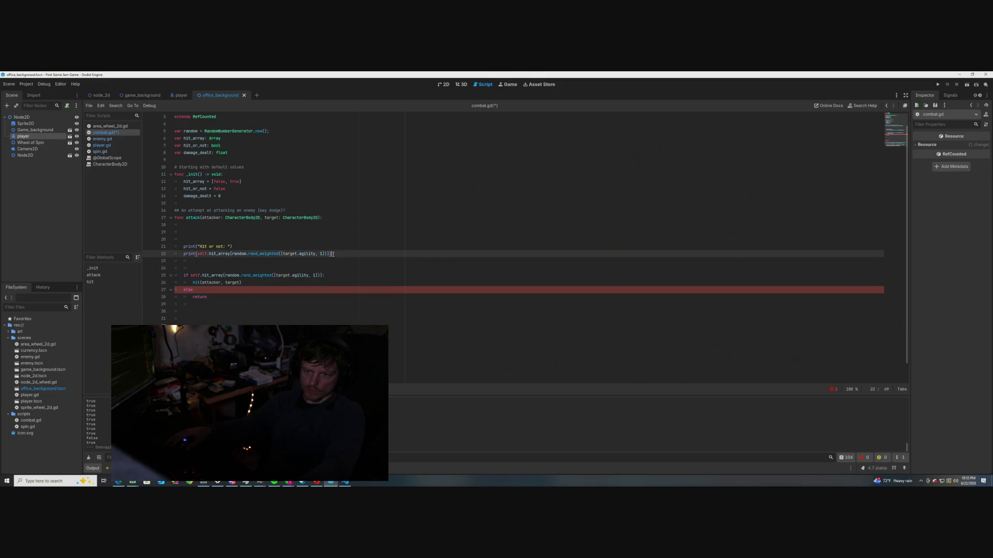
key("Return")
key("Return")
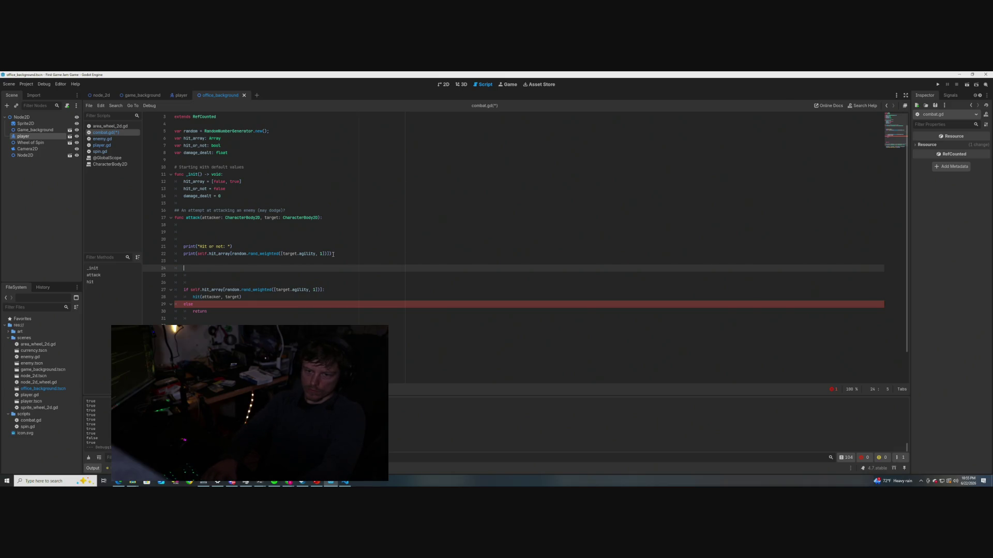
Add a line assigning the weighted hit_array roll to self.hit_or_not
type("hit_")
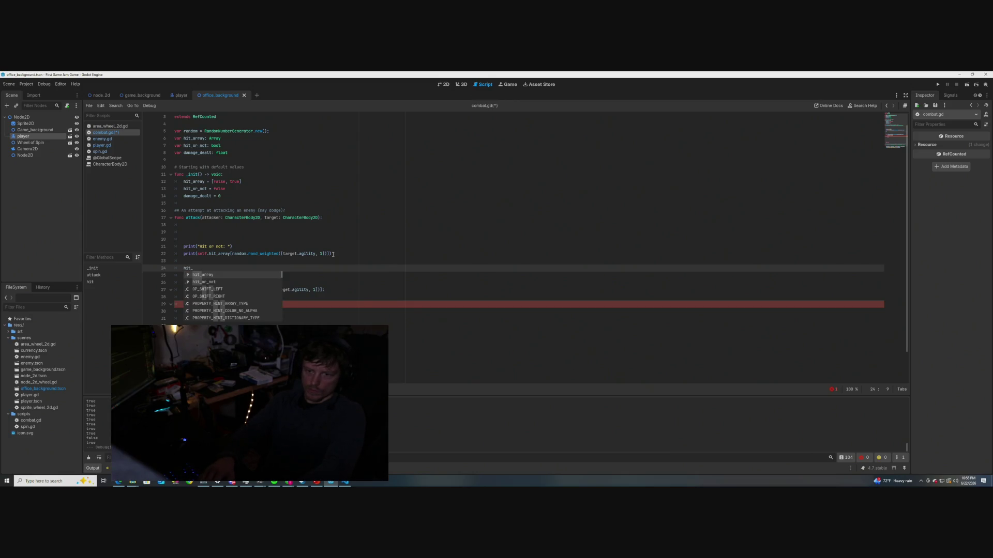
key("BackSpace")
key("BackSpace")
key("BackSpace")
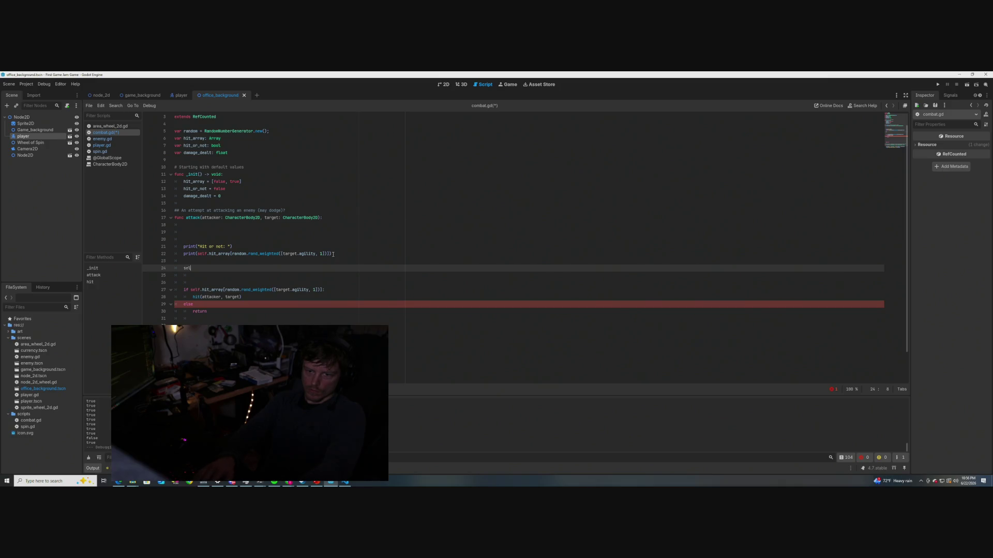
type("self.")
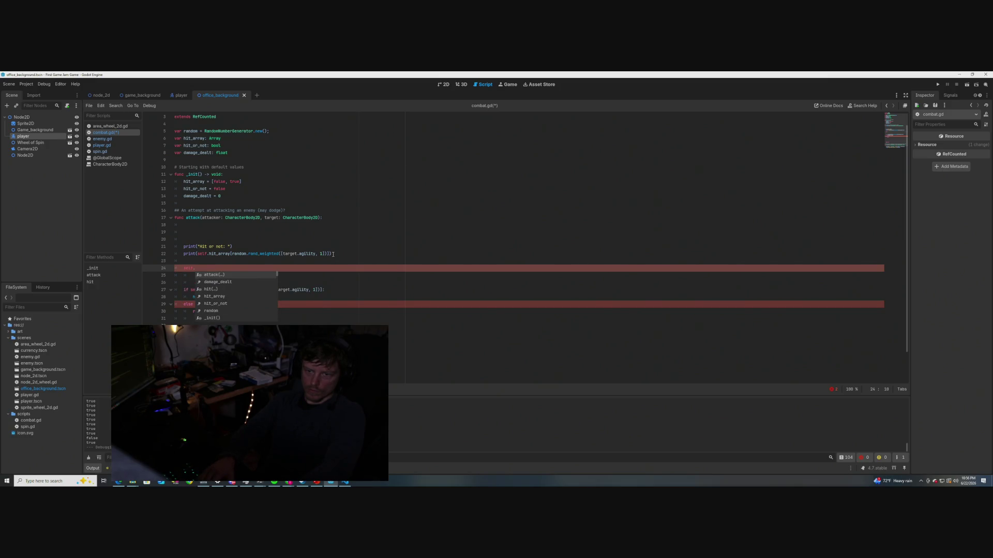
type("hit_o")
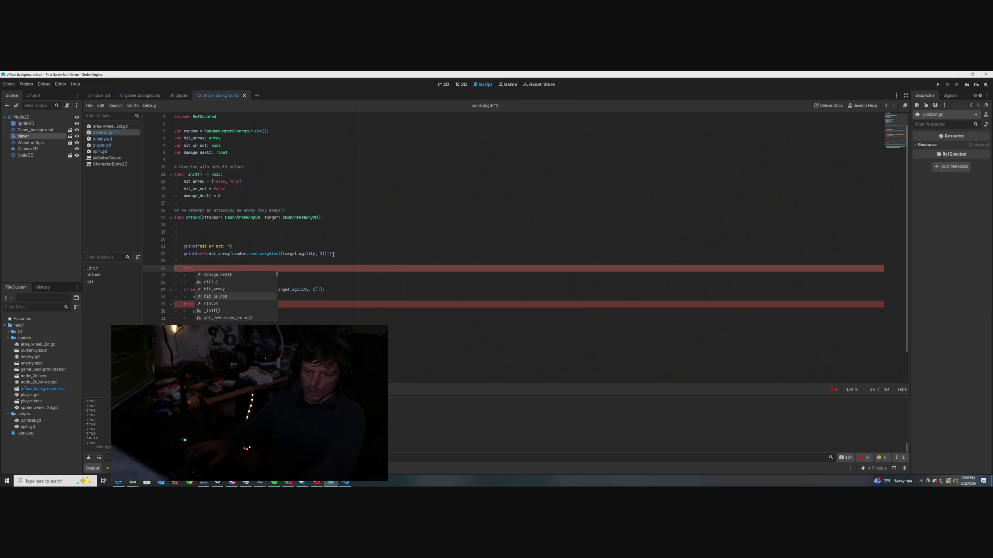
key("Return")
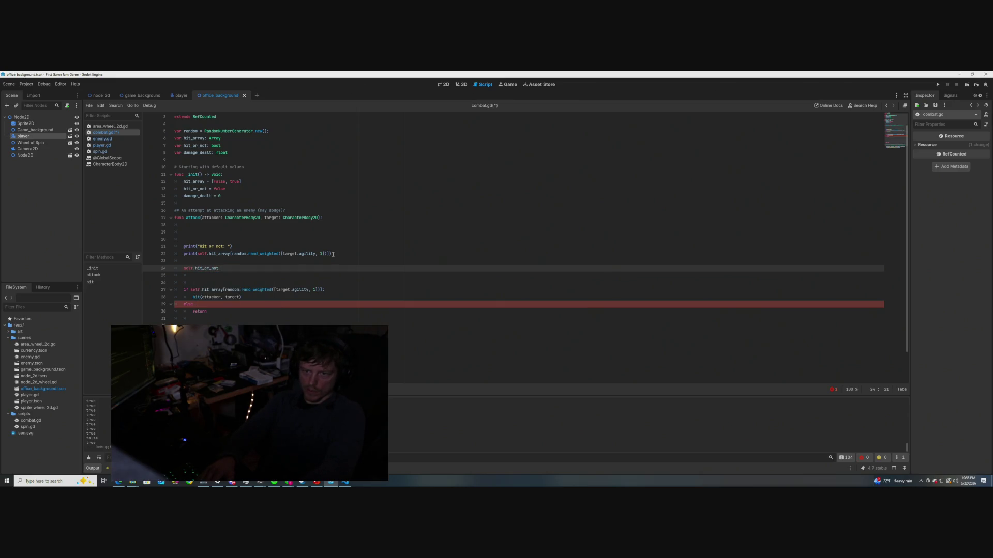
type("=")
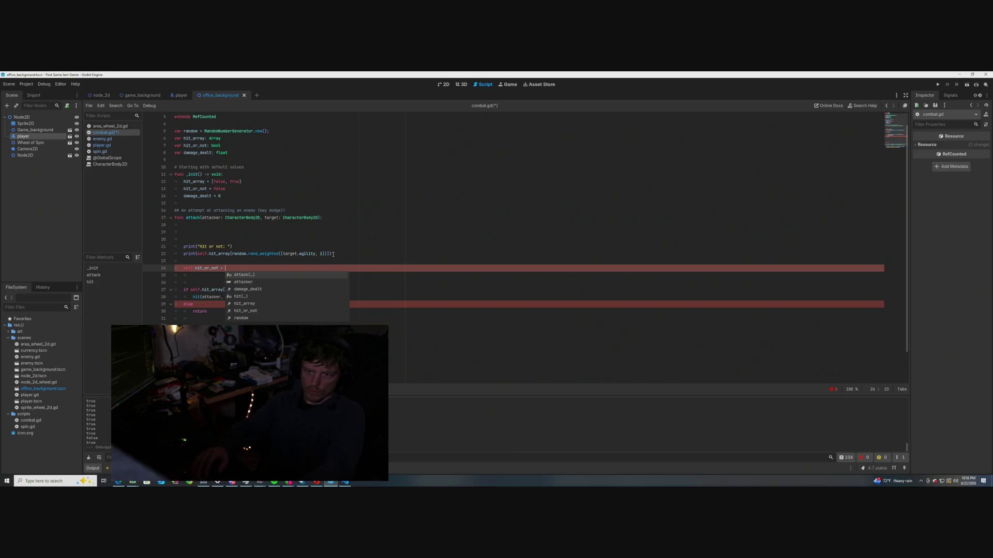
type("self.hit_array[random.rand_weighted([target.agility, 1])]")
Remove the old hit_array print line, moving the self.hit_or_not assignment up in its place
left_click_drag(332, 254, 183, 254)
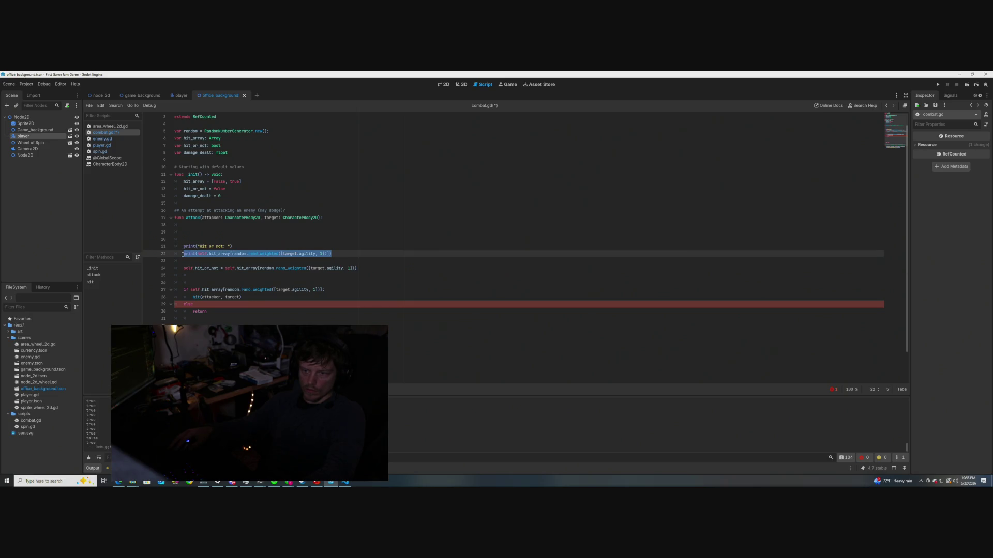
left_click(310, 261)
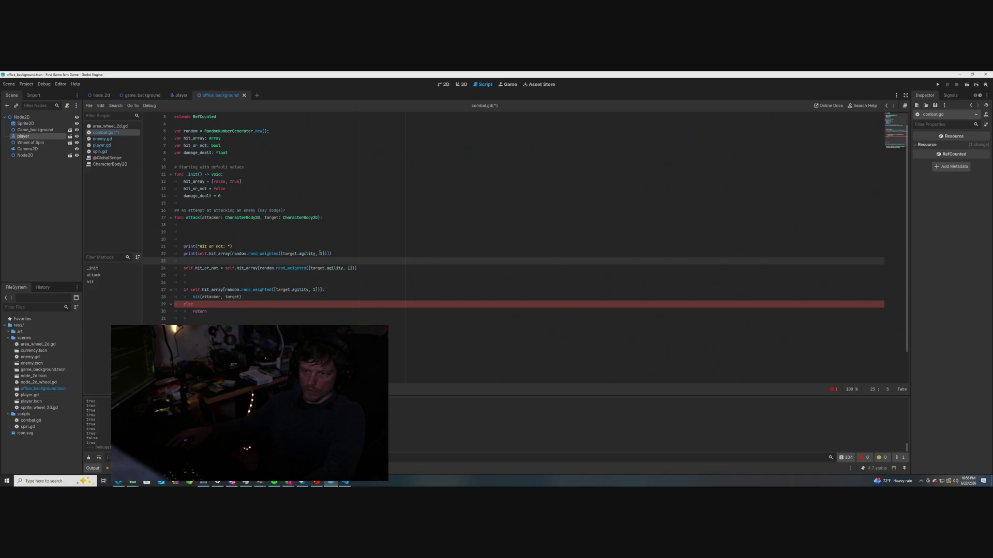
left_click(198, 254)
mouse_move(246, 294)
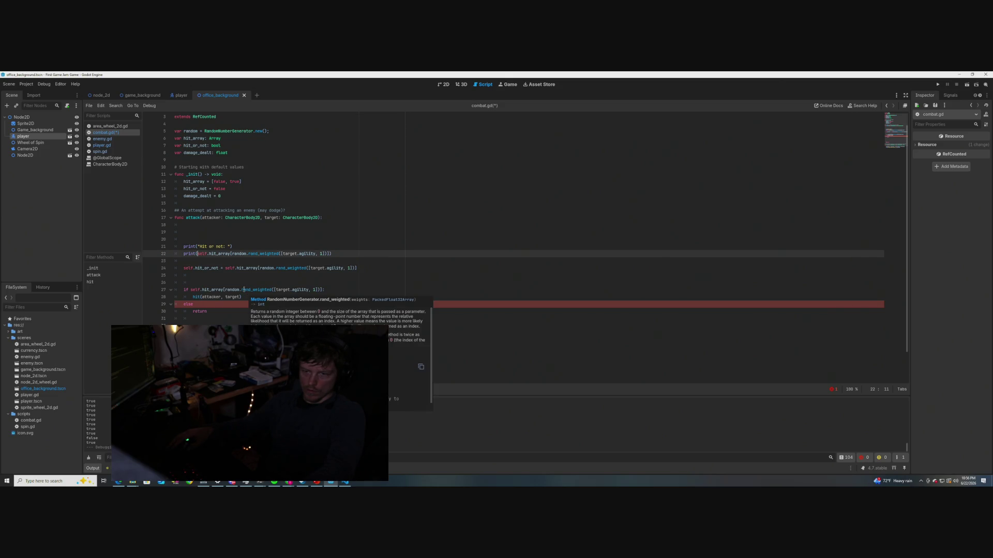
type("self")
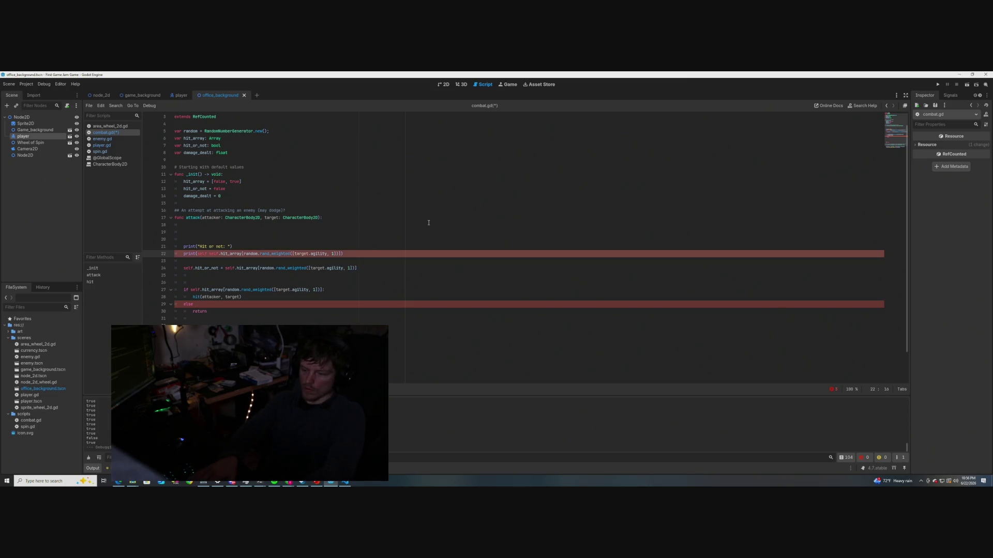
key("BackSpace")
key("BackSpace")
key("BackSpace")
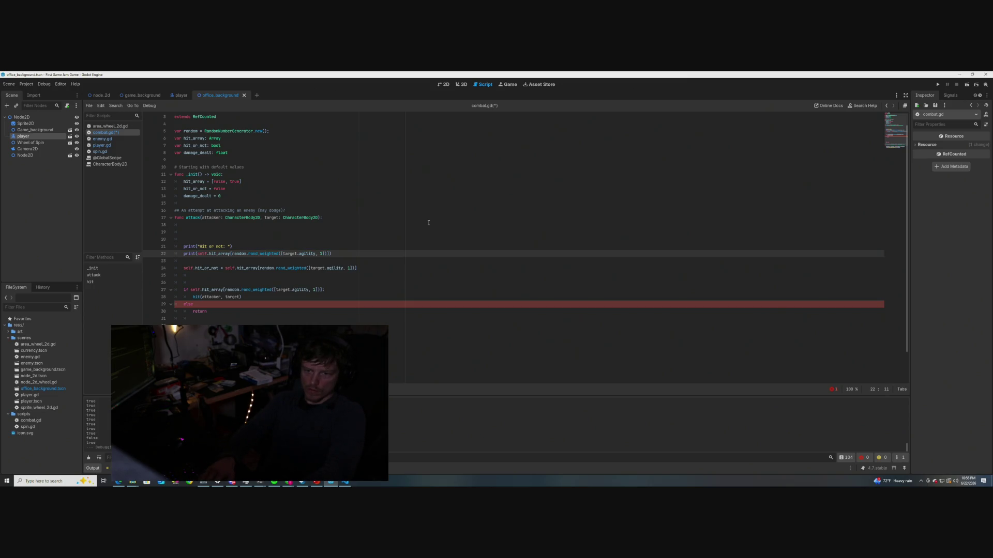
type("self.")
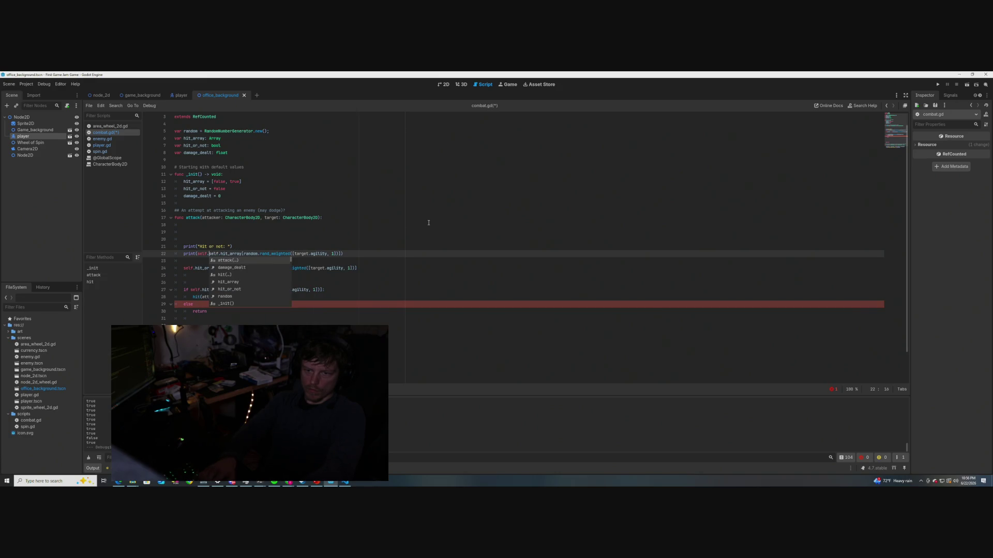
type("hit")
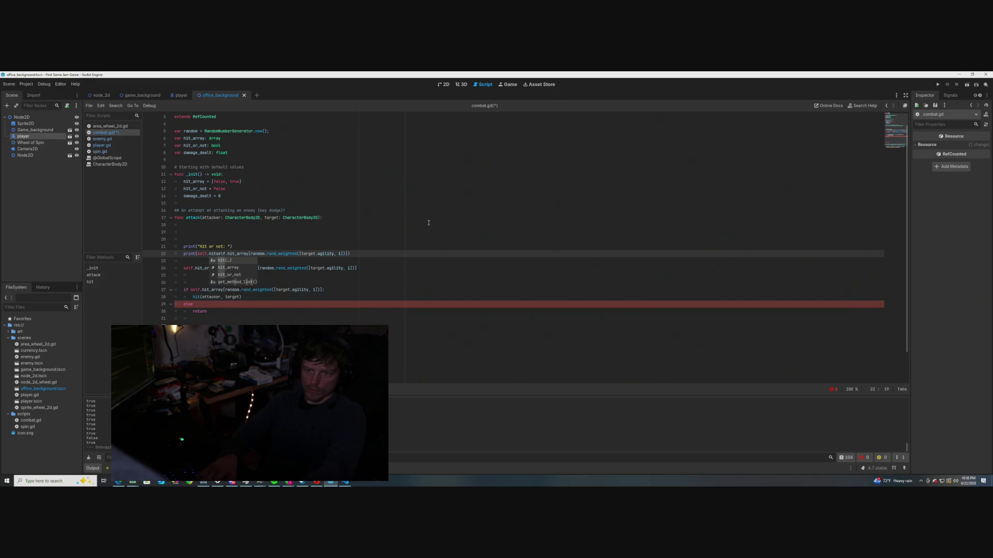
key("Down")
key("Down")
key("Return")
type("=")
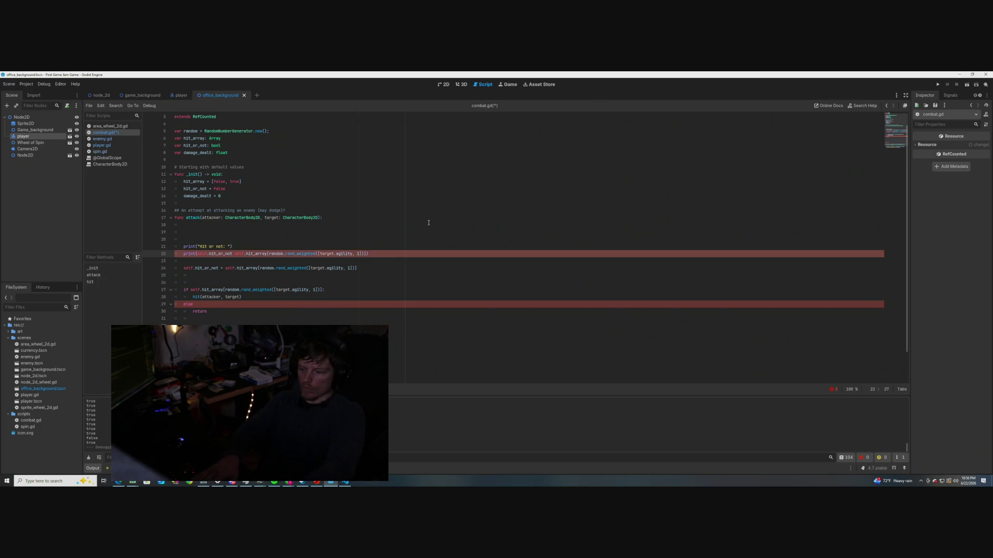
left_click(416, 258)
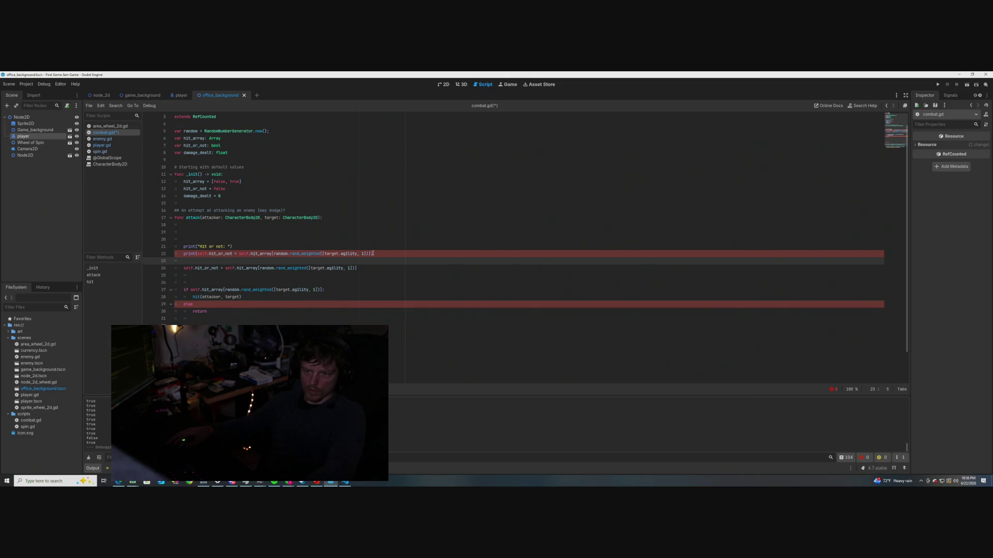
left_click_drag(376, 254, 184, 254)
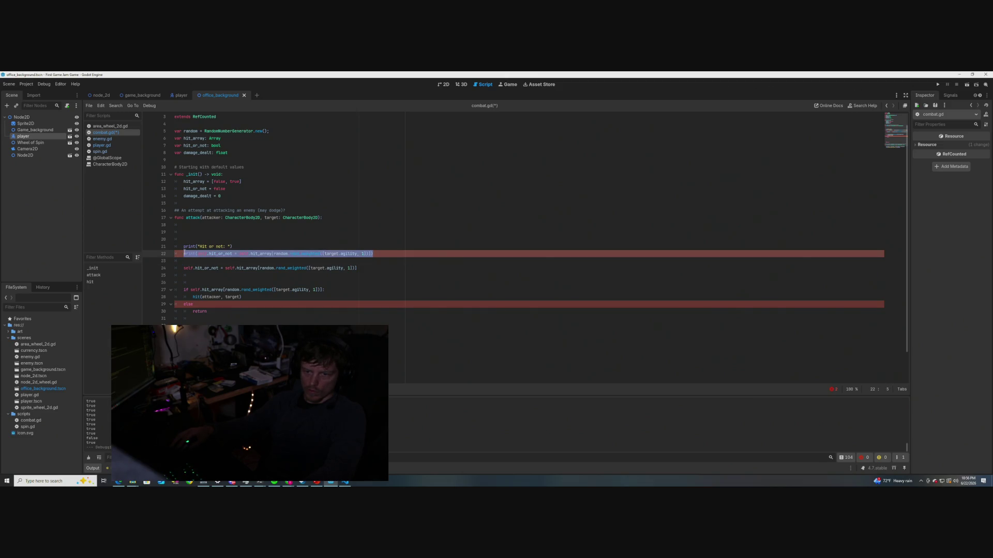
key("BackSpace")
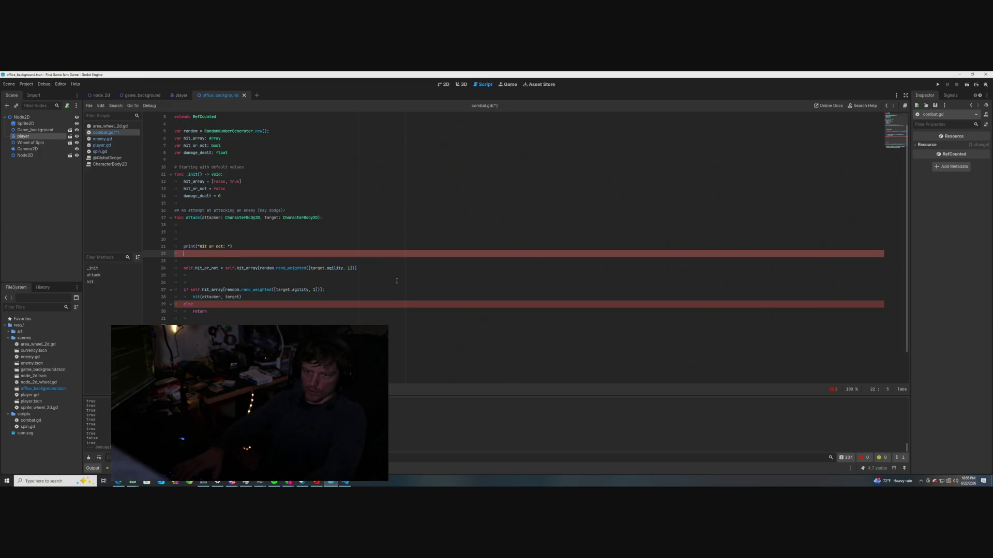
key("BackSpace")
key("BackSpace")
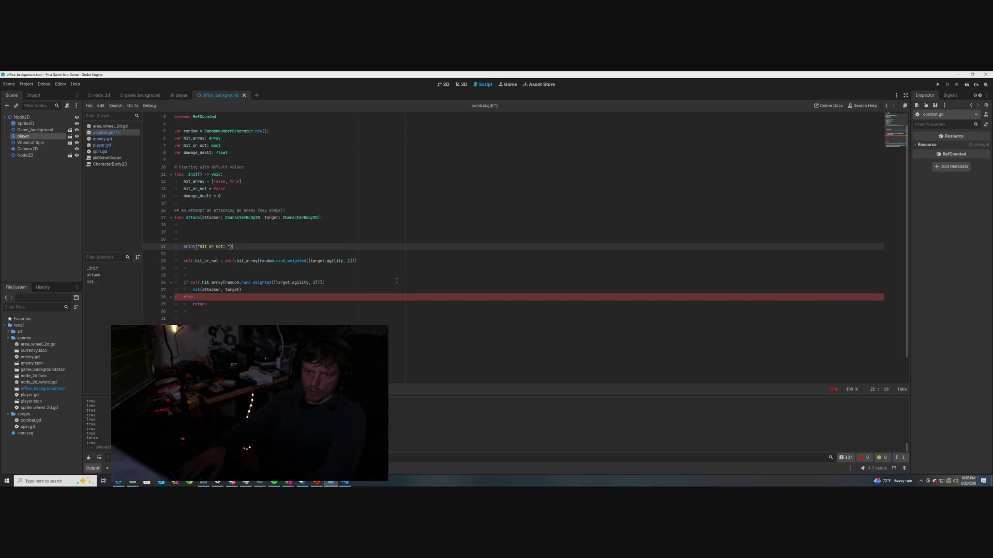
key("Delete")
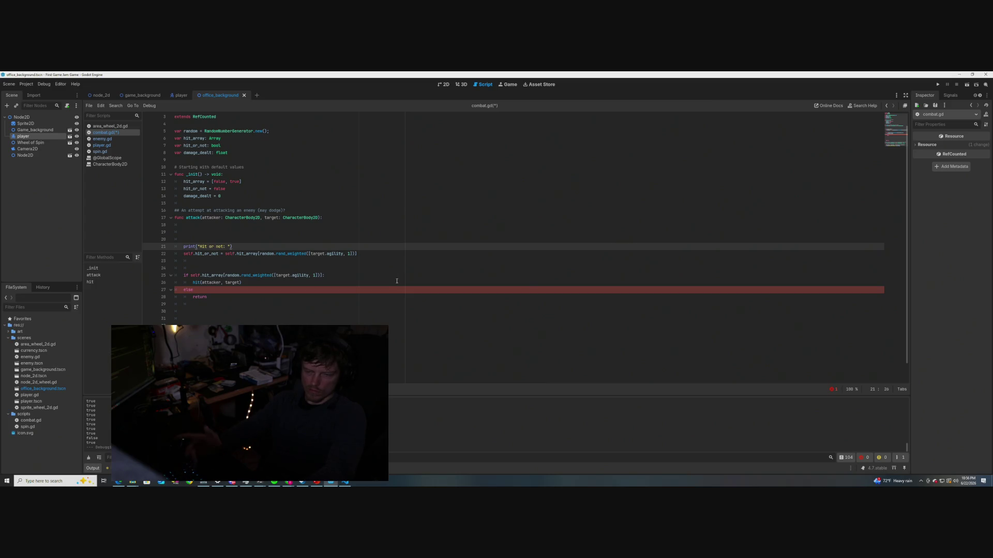
Add print(self.hit_or_not) below the assignment
key("Down")
key("End")
key("Return")
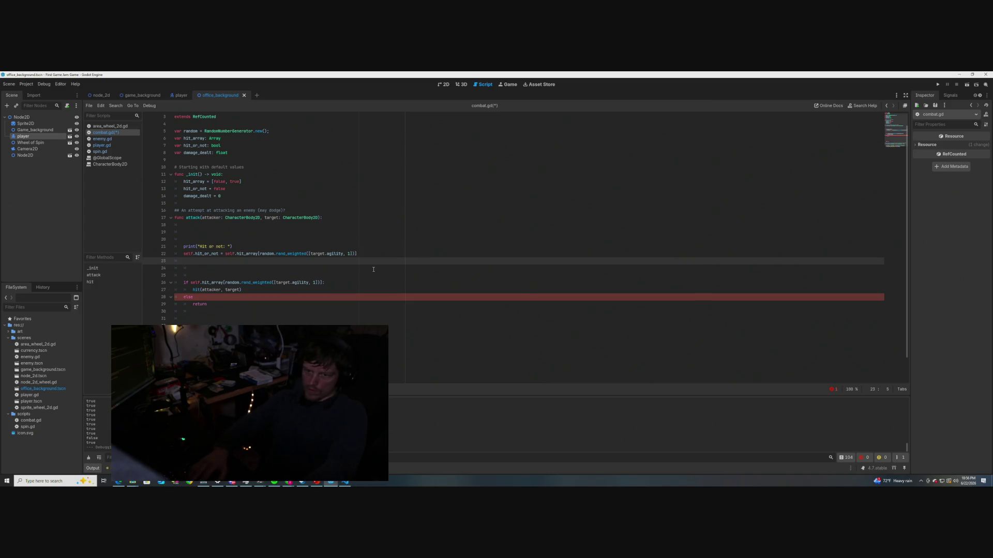
type("print")
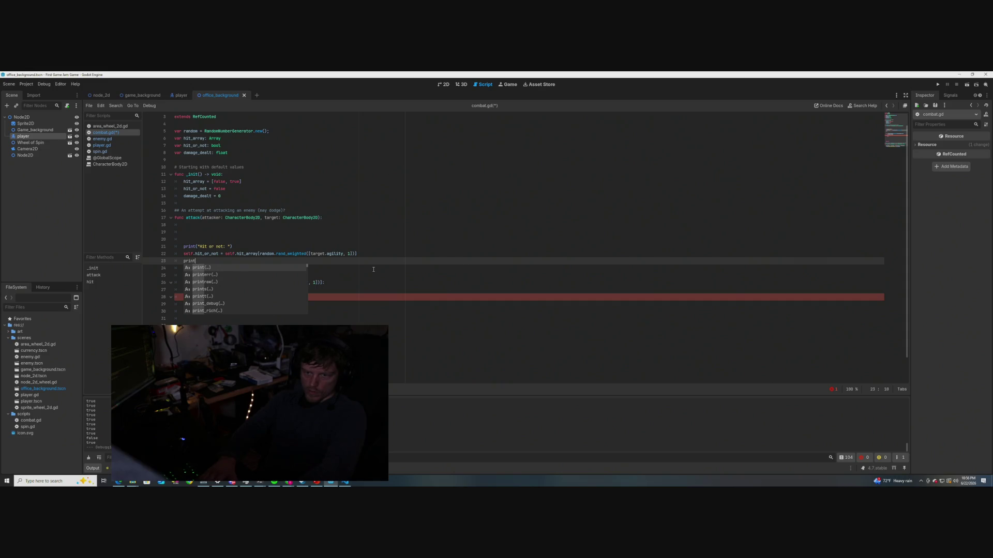
key("Return")
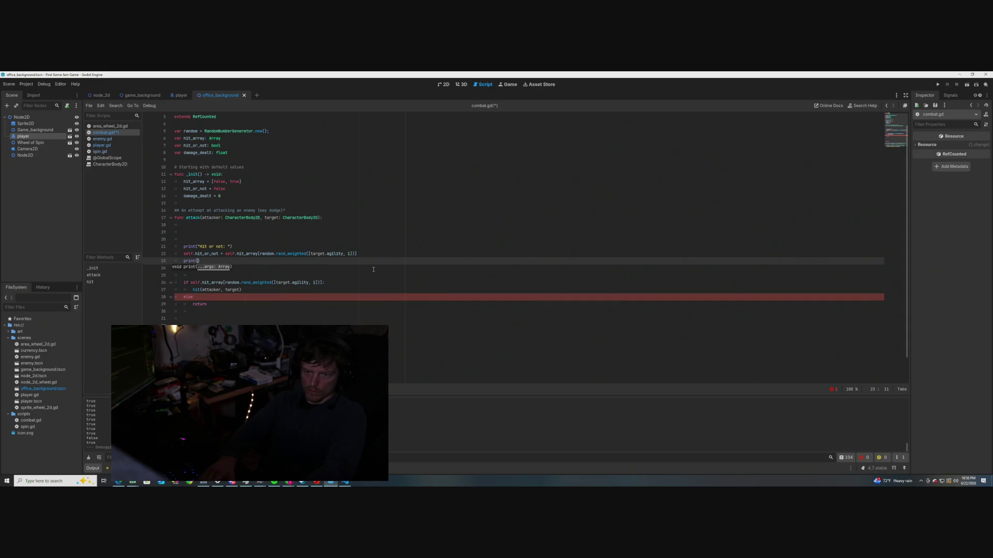
type("self.")
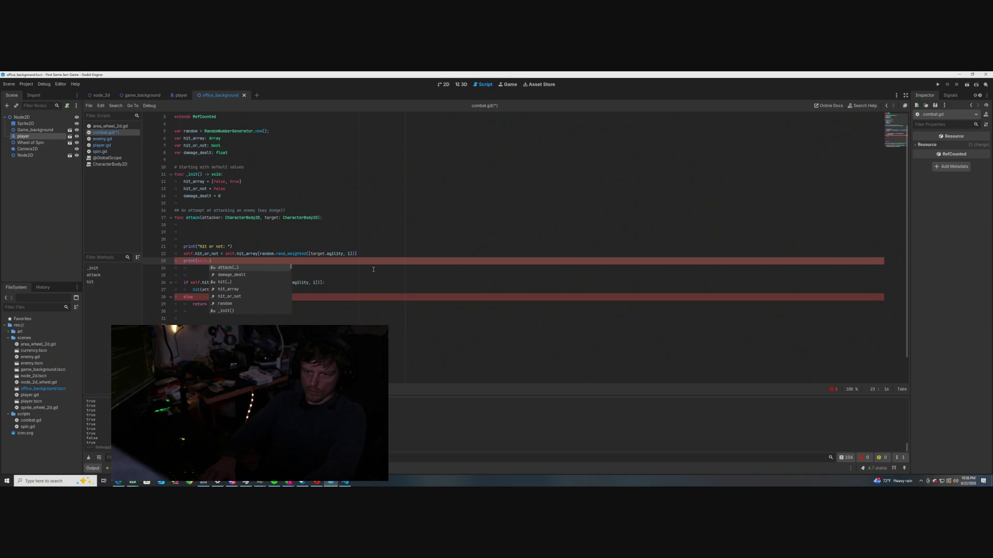
type("hit_or_not")
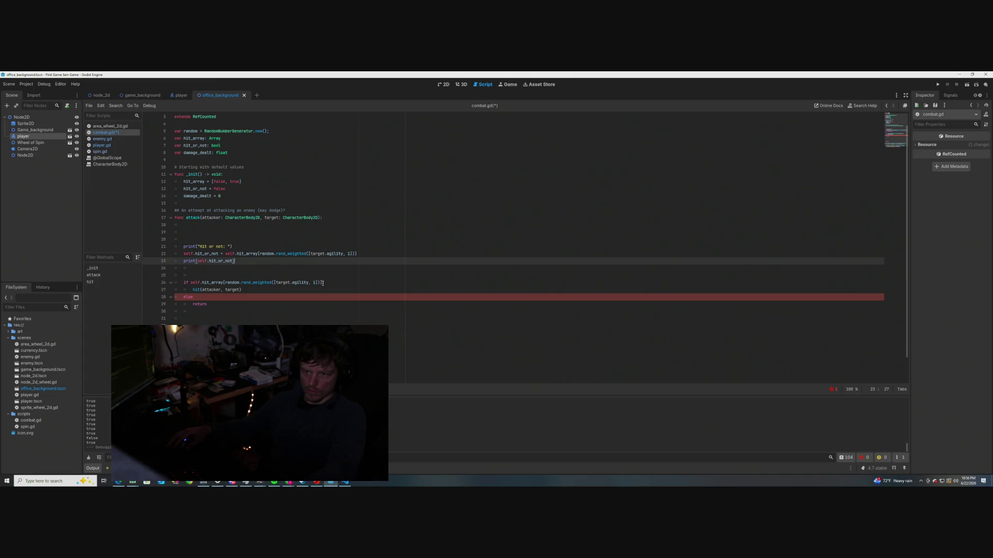
Branch the if on self.hit_or_not, add the else colon, and return self.hit_or_not
left_click_drag(325, 282, 191, 283)
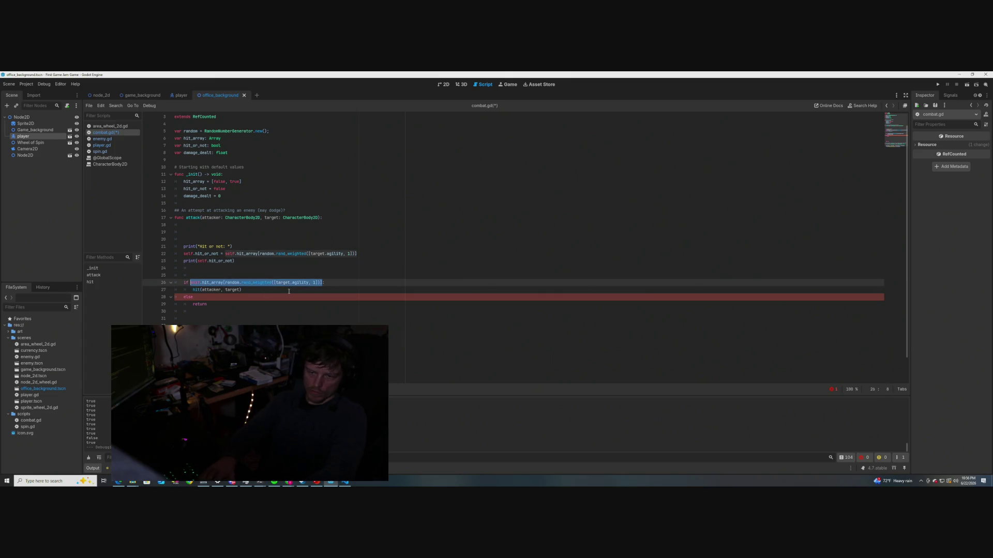
type("self.:")
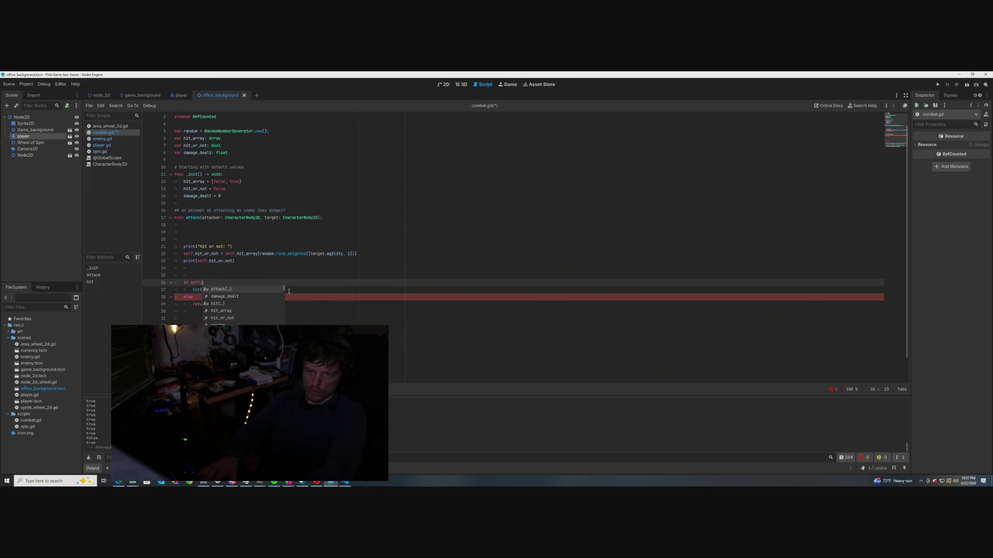
key("Return")
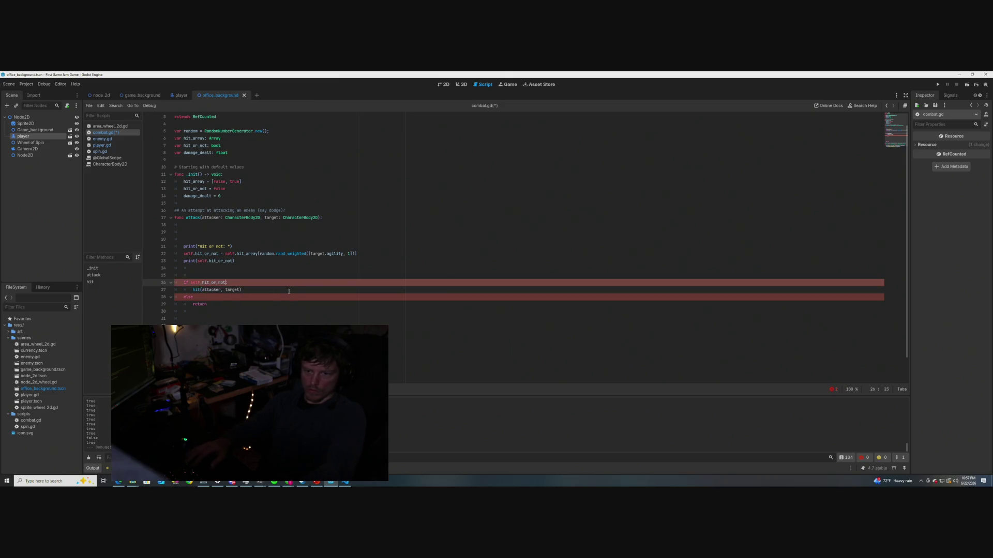
key("Down")
key("Down")
key("Down")
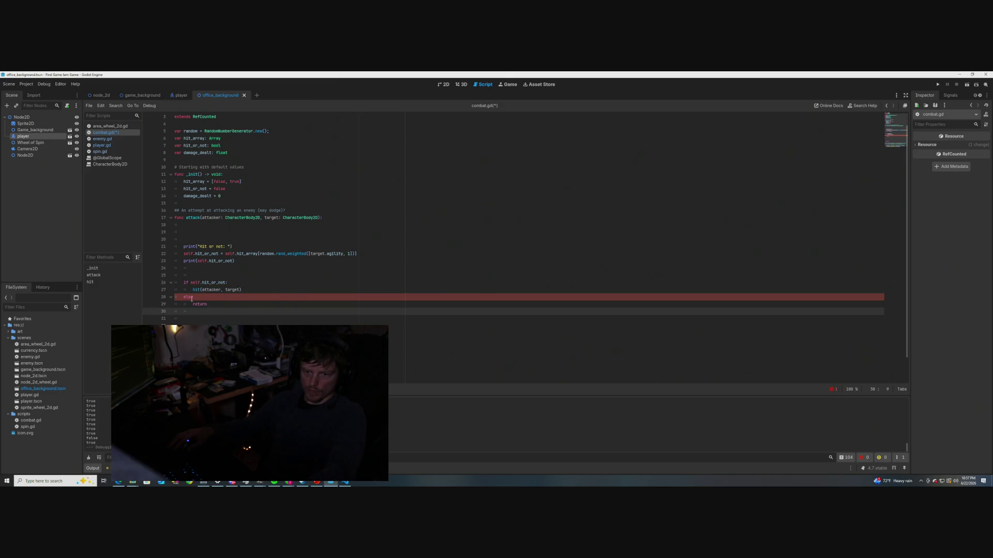
left_click(191, 298)
type(":")
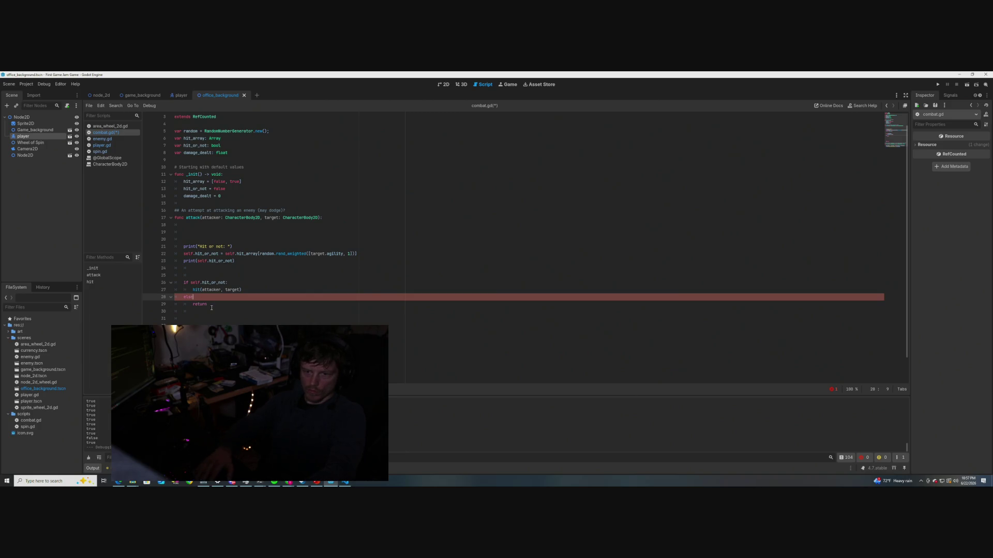
left_click(212, 307)
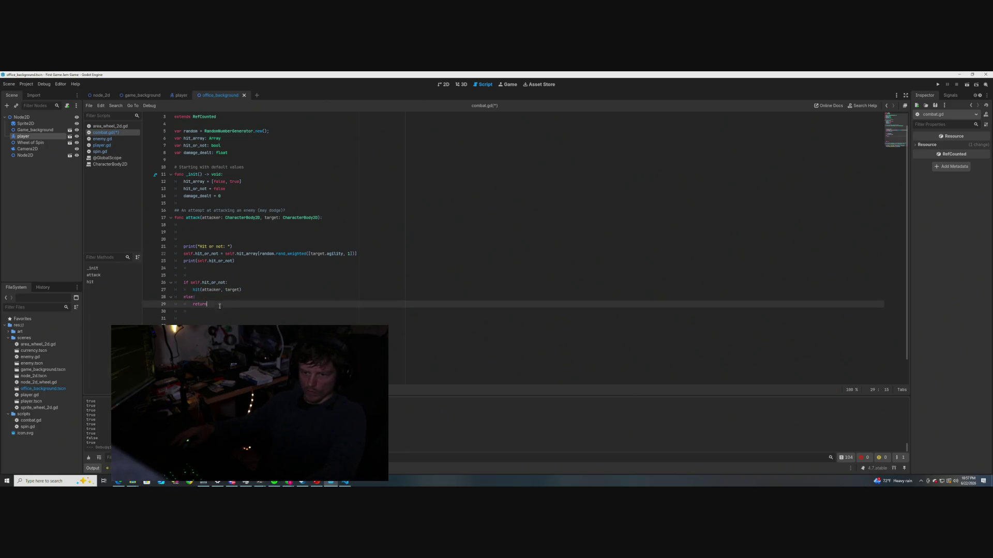
type(" sel")
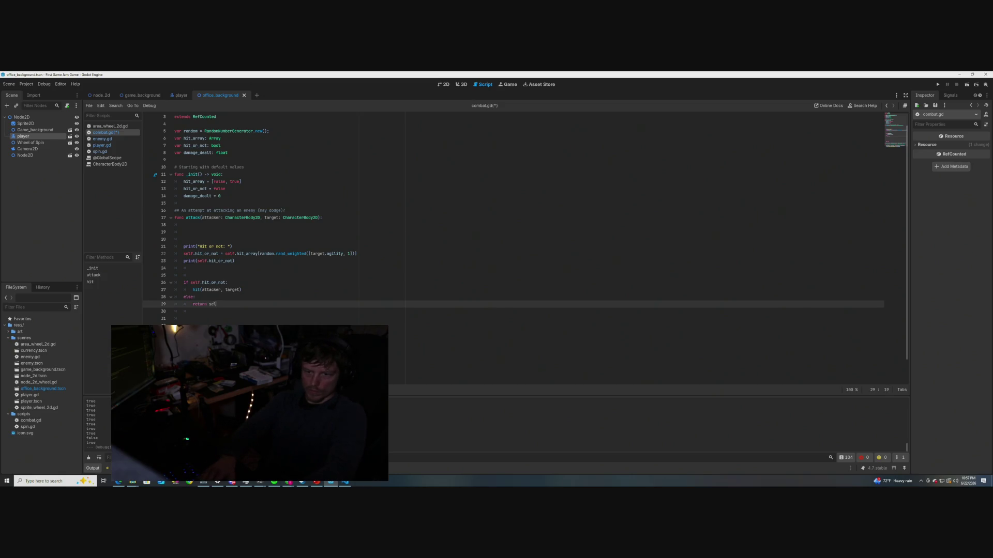
type("f.")
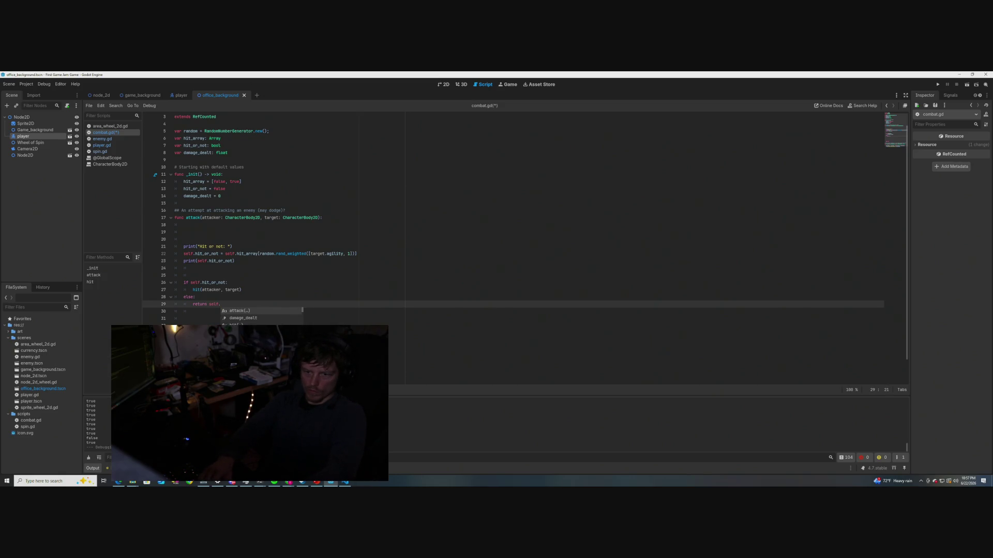
type("hit_or_no")
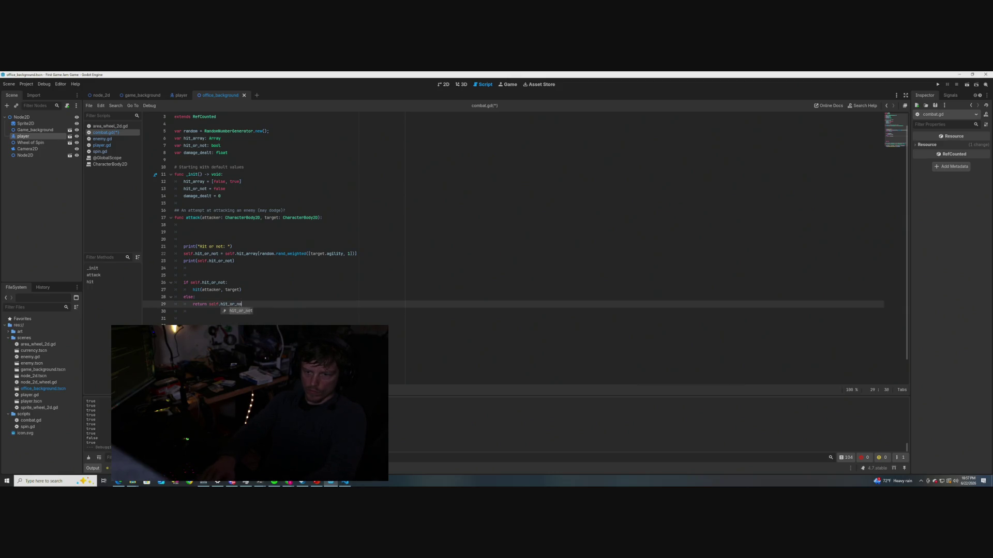
left_click(247, 310)
Clean up line 28 under the hit(attacker, target) call, removing the stray return text
left_click(258, 290)
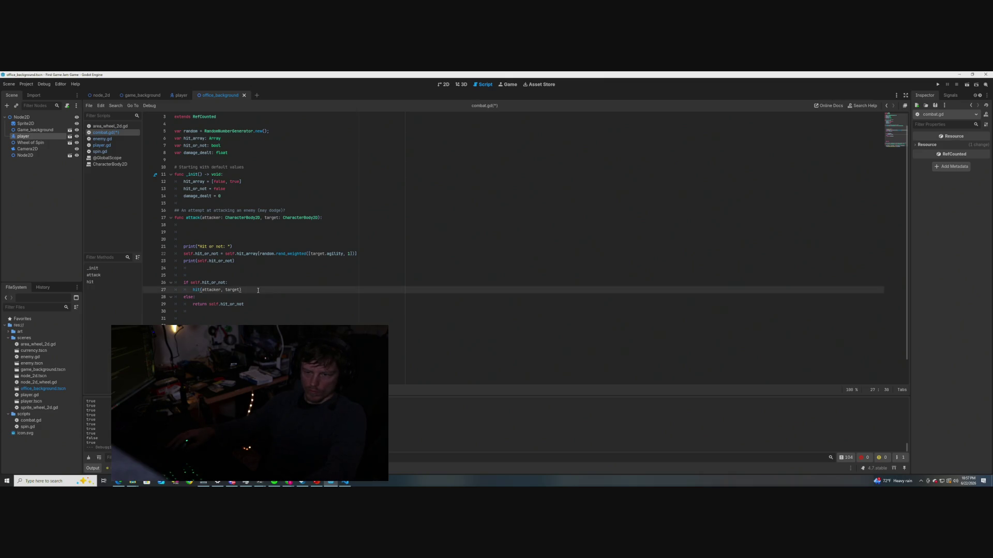
key("Return")
type("retu")
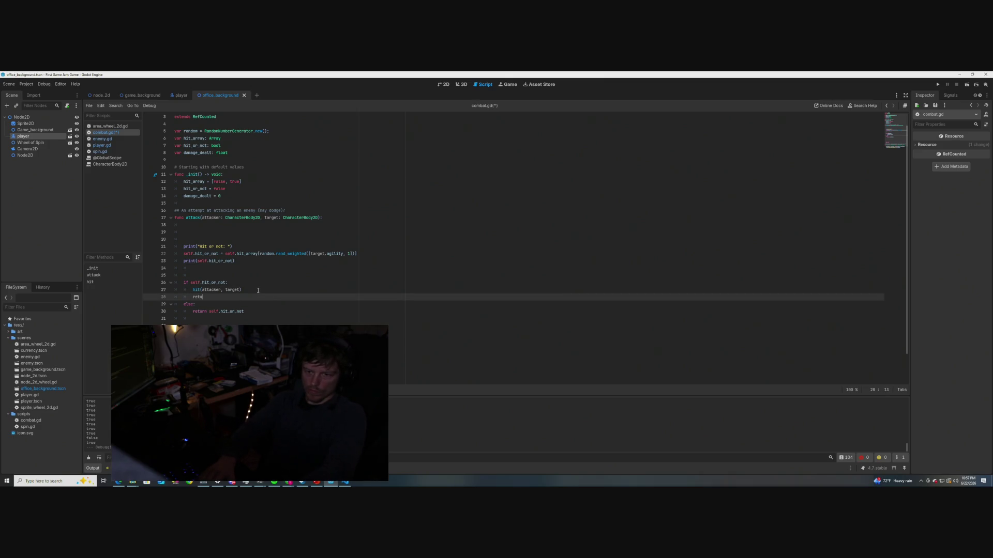
type("rn self.hit(")
key("BackSpace")
type("_or")
key("Return")
key("BackSpace")
key("BackSpace")
key("BackSpace")
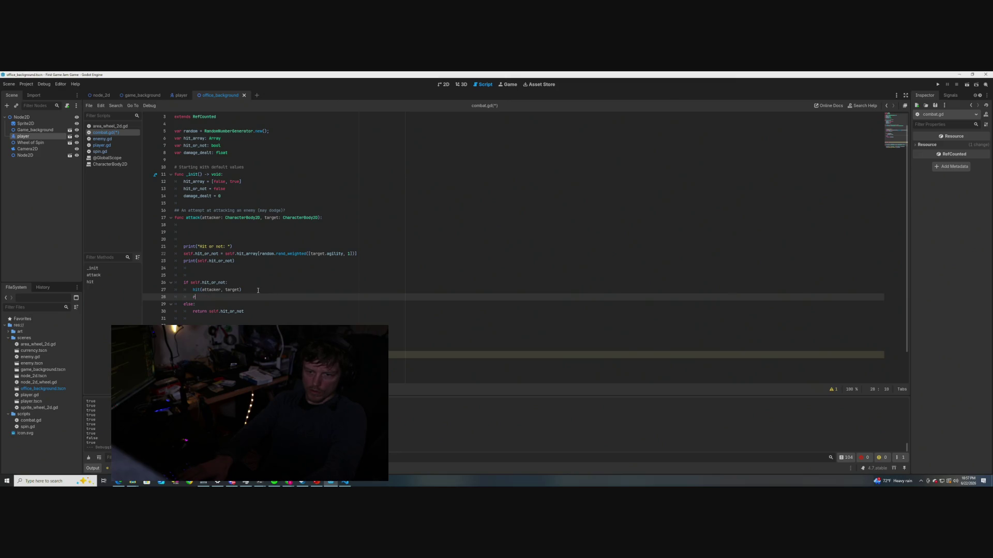
key("BackSpace")
key("BackSpace")
key("BackSpace")
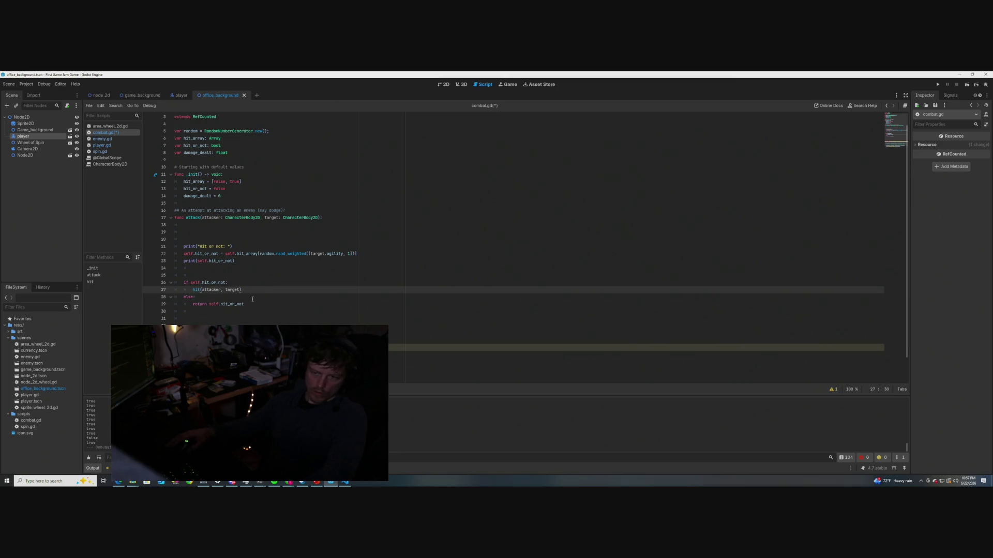
Save combat.gd and move to the blank lines after the else branch
scroll(259, 295, "down", 1)
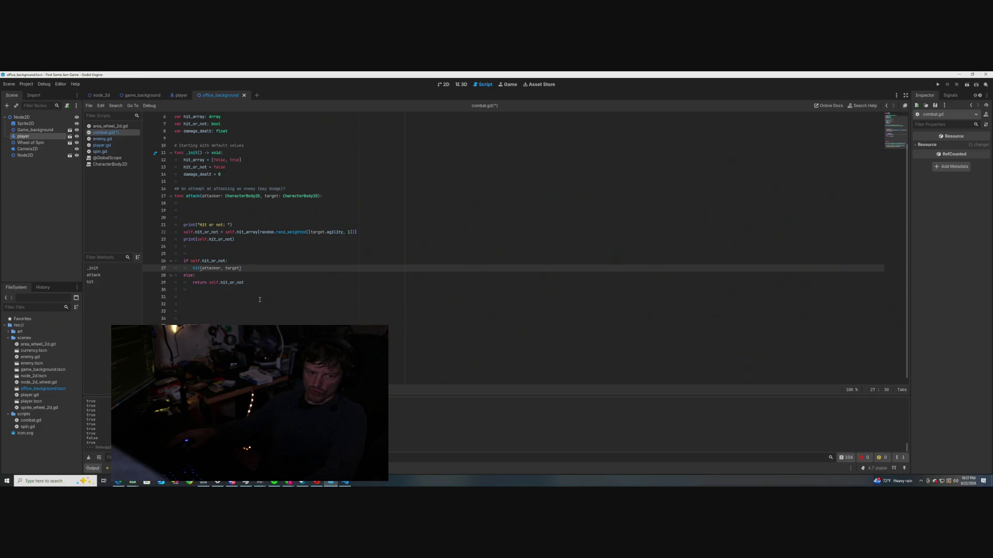
key("ctrl+s")
scroll(257, 300, "down", 1)
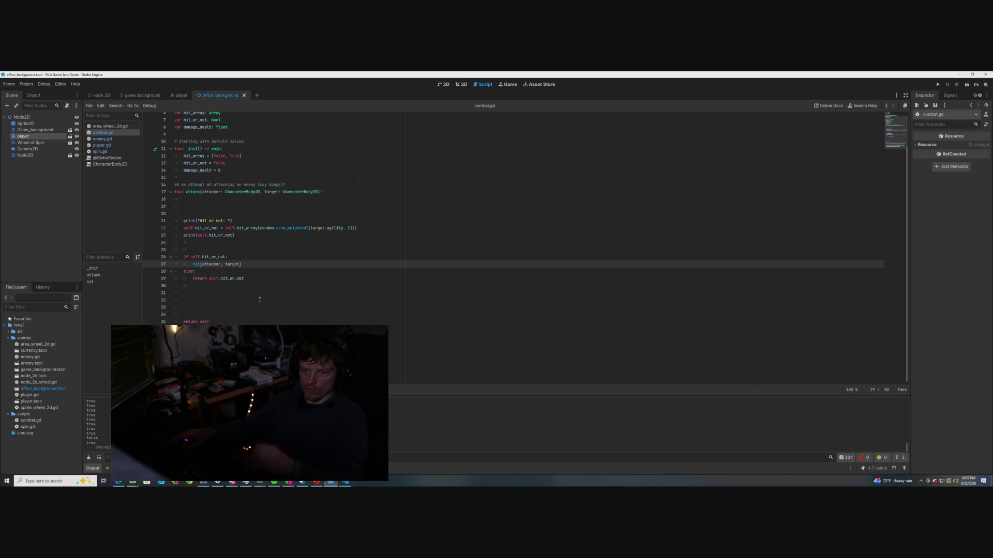
left_click(257, 300)
scroll(257, 300, "up", 2)
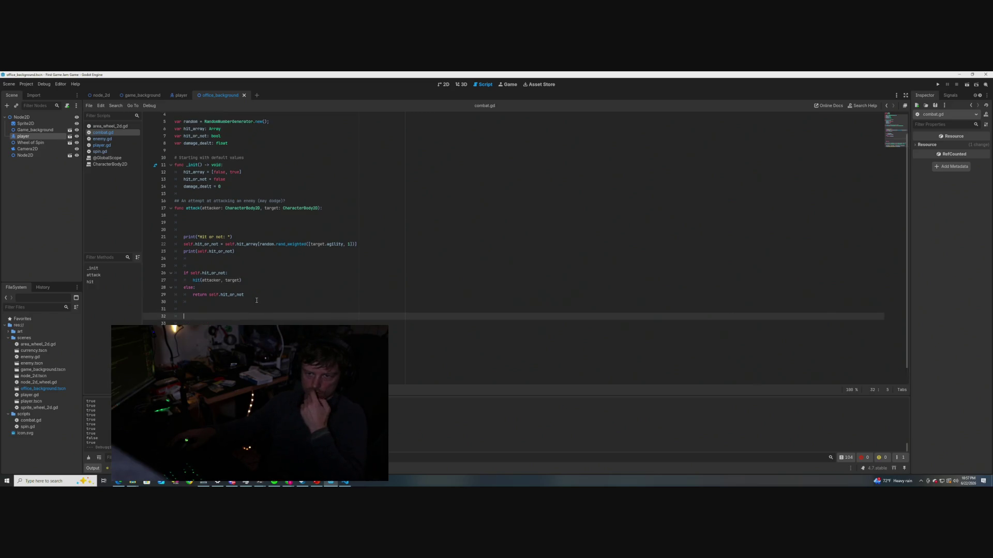
scroll(256, 300, "down", 2)
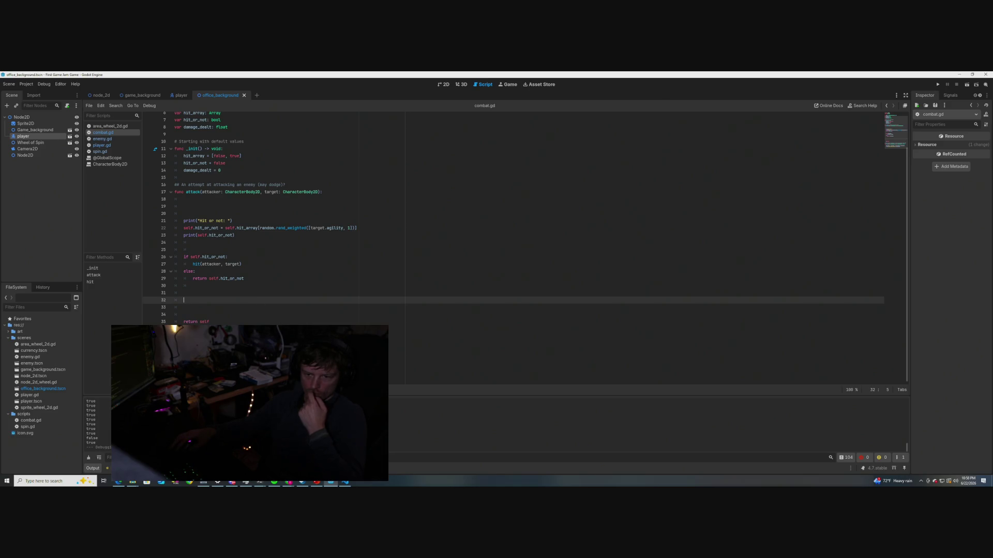
Delete the surplus blank lines and the 'return self' line at the end of attack(), then save
left_click(186, 313)
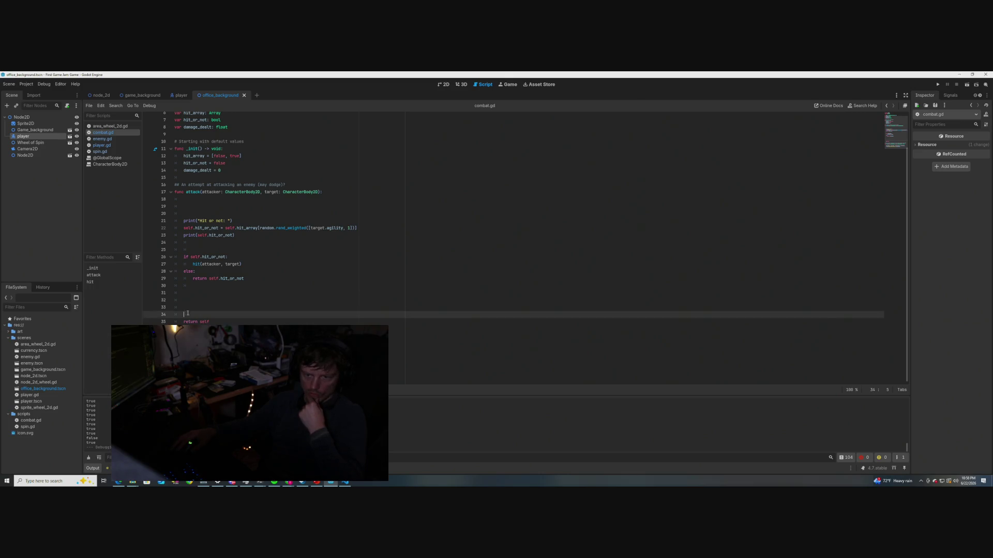
key("BackSpace")
key("BackSpace")
key("BackSpace")
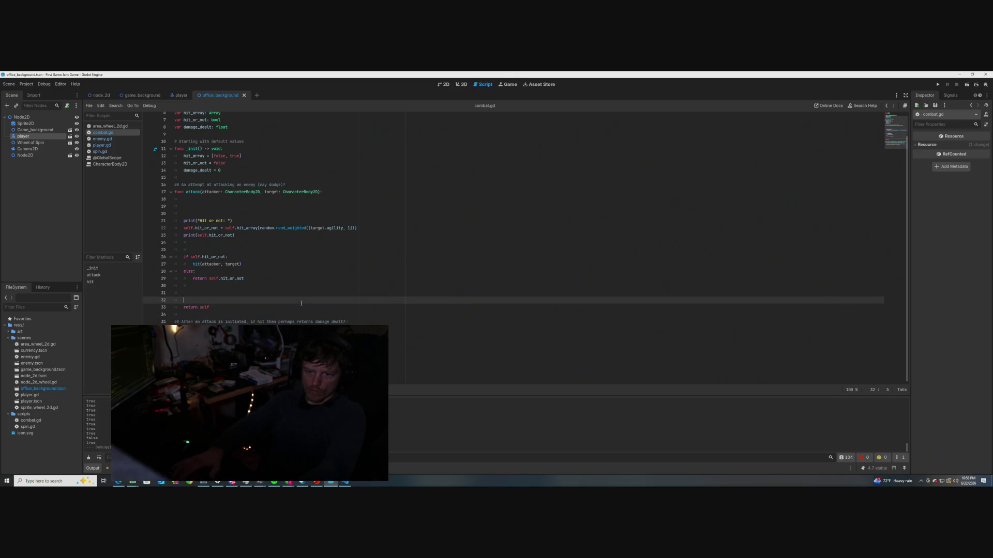
key("BackSpace")
key("BackSpace")
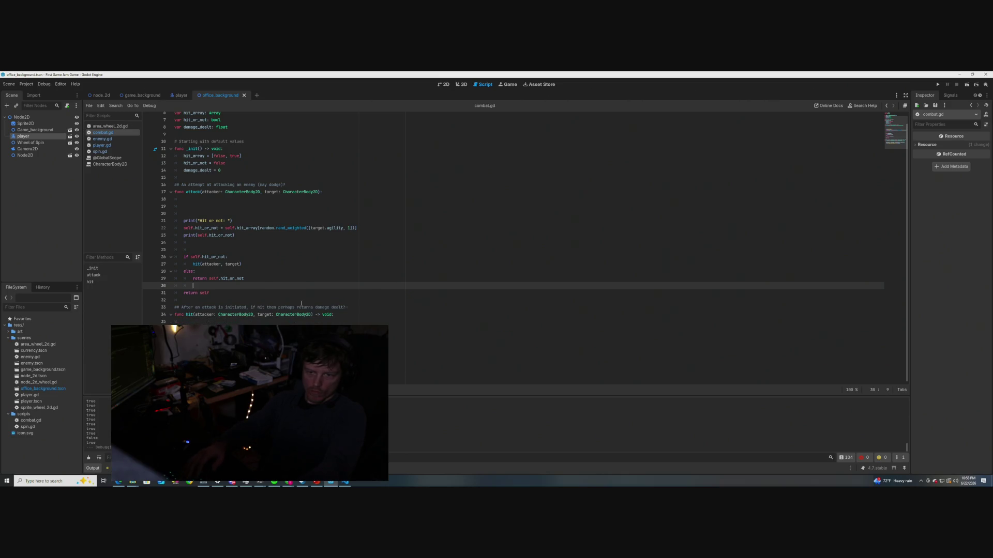
key("Tab")
left_click_drag(209, 293, 182, 293)
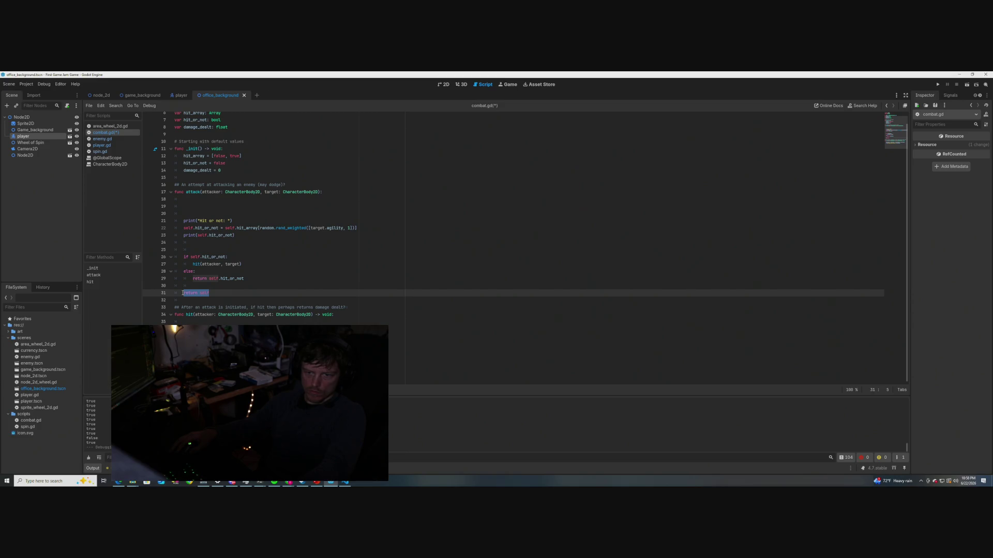
key("BackSpace")
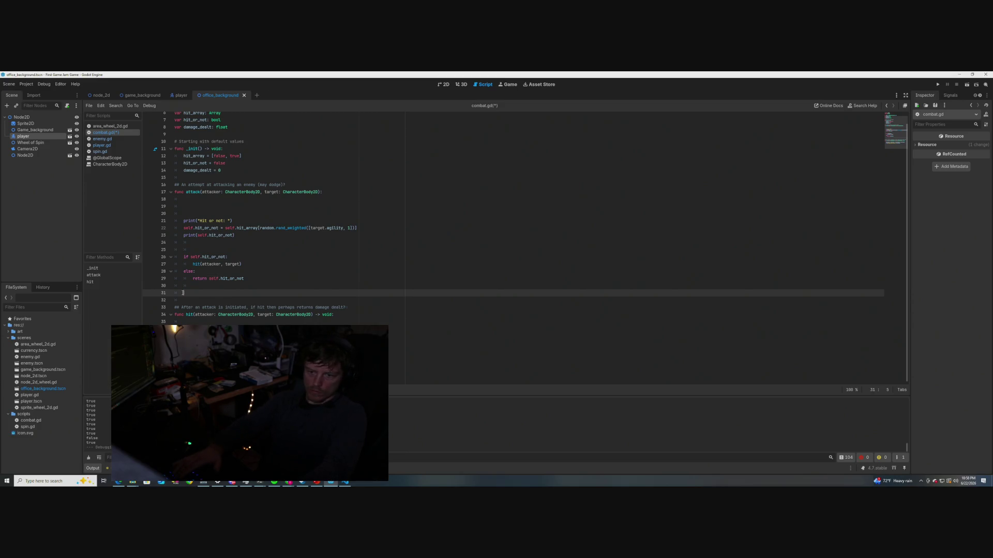
scroll(264, 277, "up", 2)
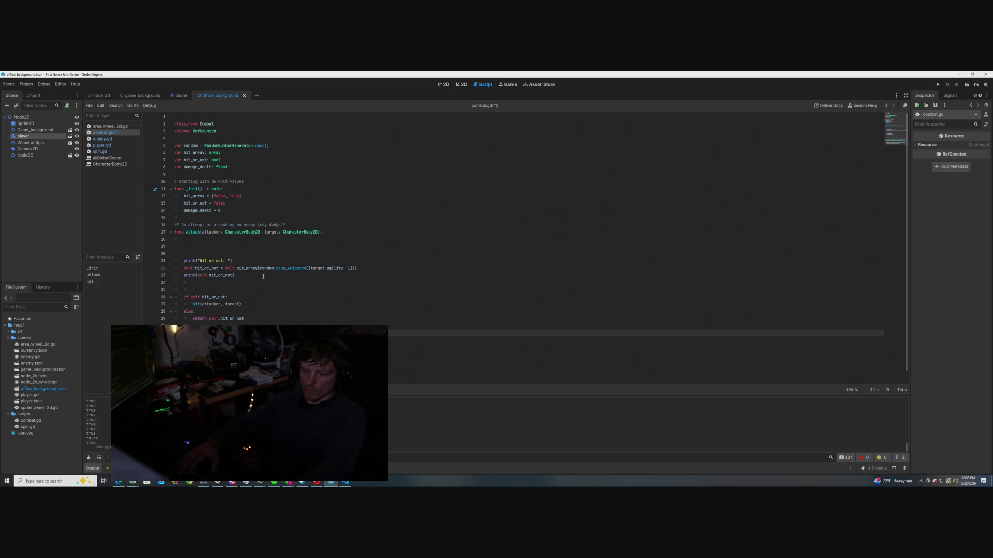
key("BackSpace")
key("BackSpace")
left_click(320, 232)
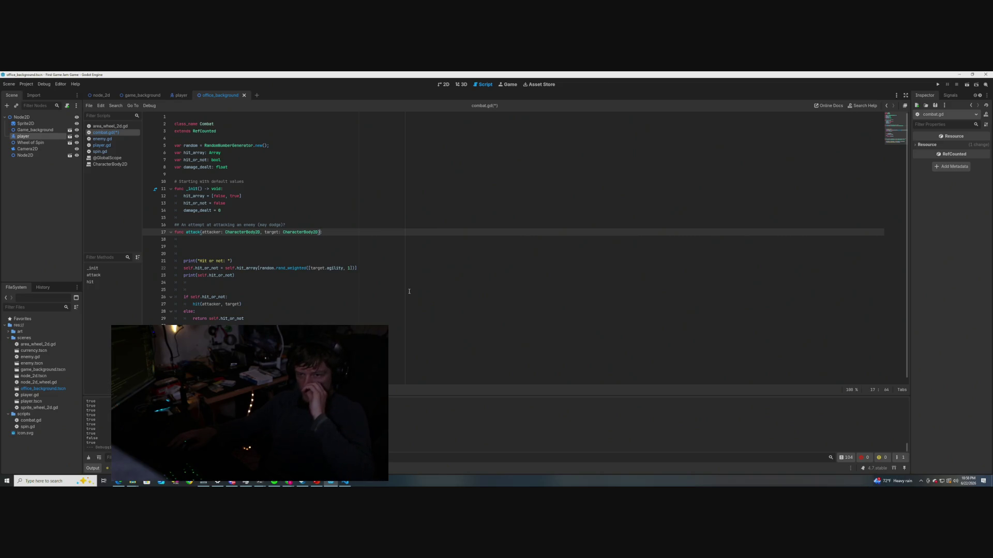
key("ctrl+s")
Review the attack() declaration, the if self.hit_or_not line and the hit(attacker, target) call
left_click(247, 305)
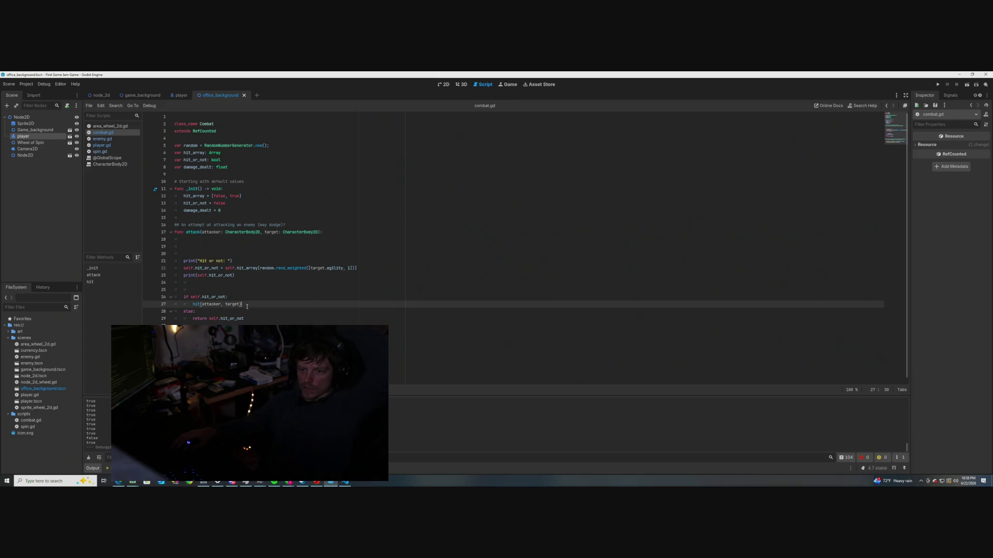
scroll(248, 311, "down", 1)
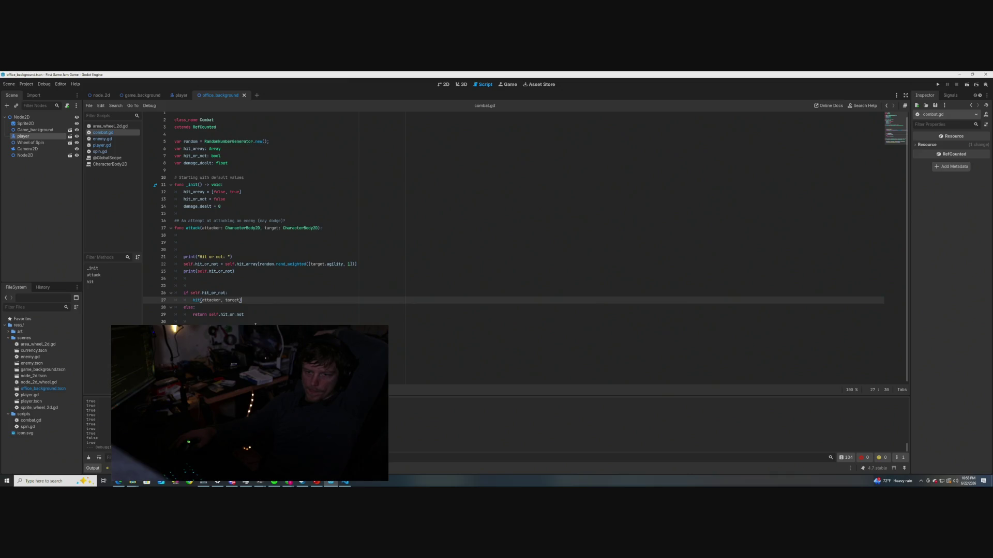
left_click(310, 228)
left_click(290, 292)
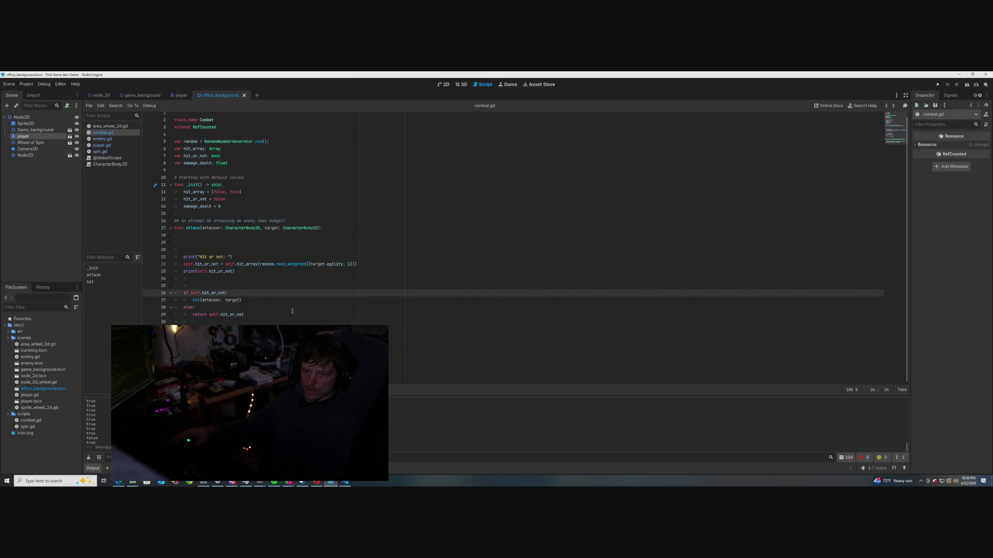
left_click(264, 302)
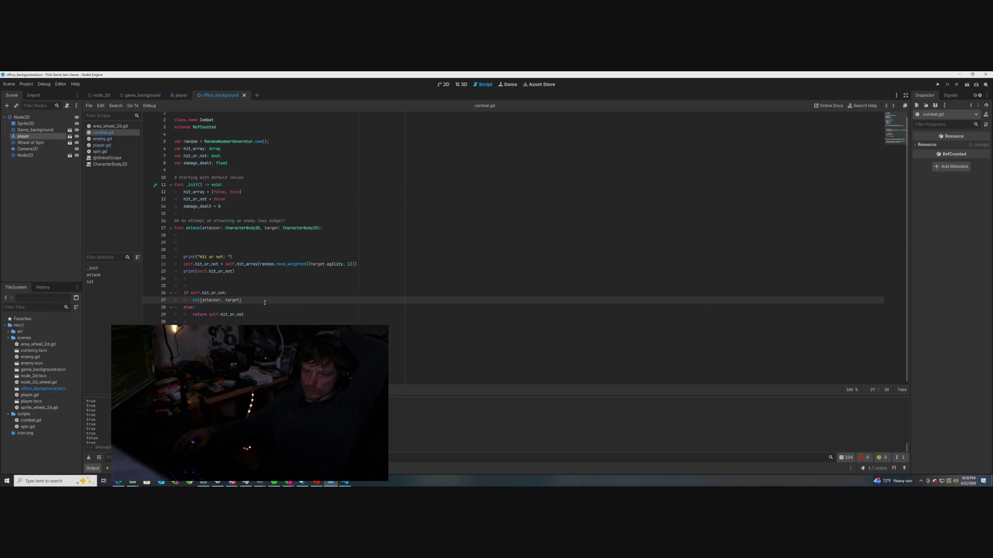
Test-run the current scene, close the game, and start a print() call on new line 35
left_click(966, 84)
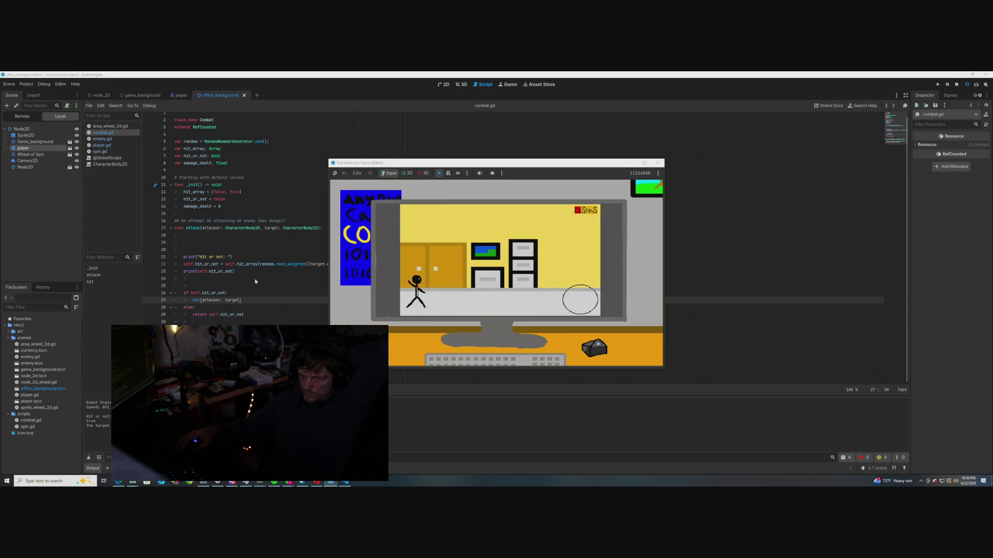
key("F8")
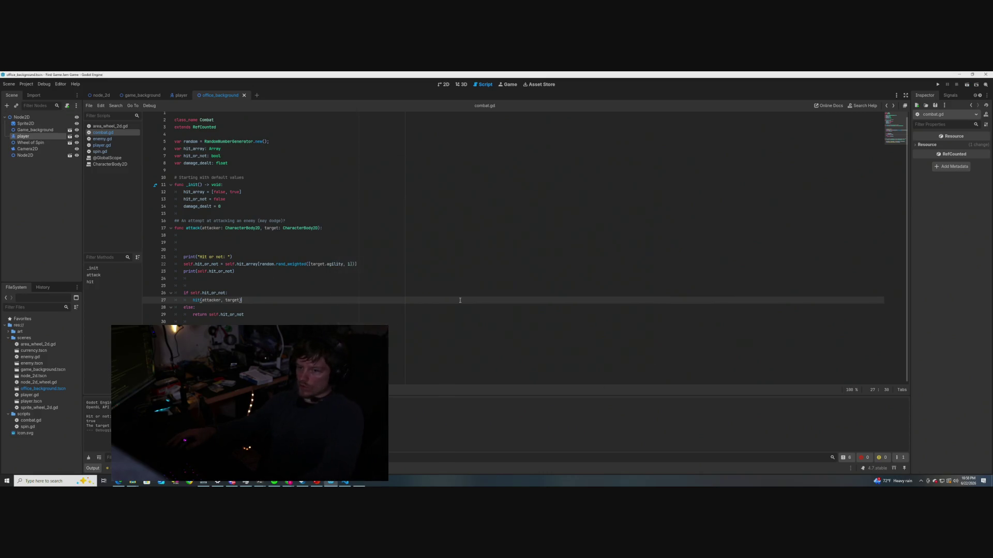
left_click(460, 350)
key("Return")
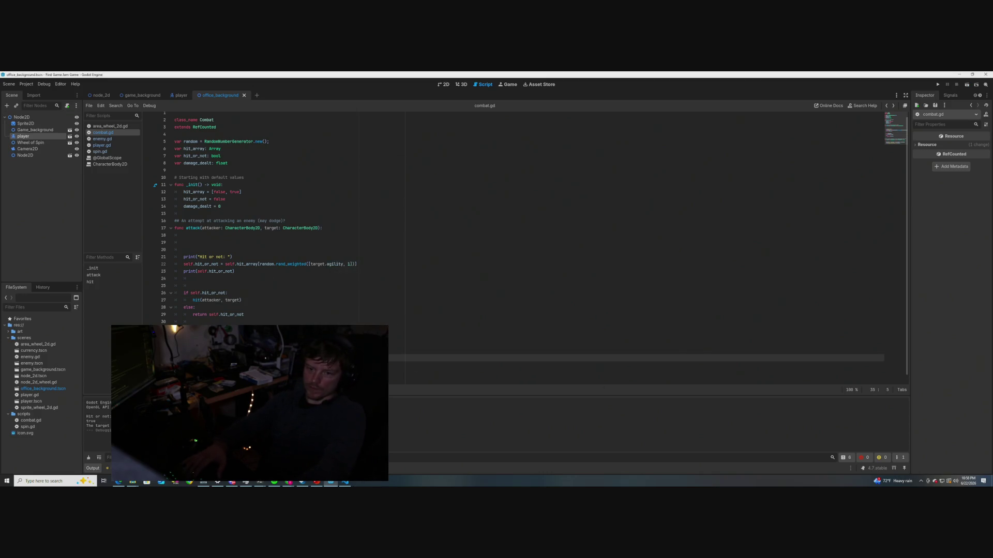
type("print")
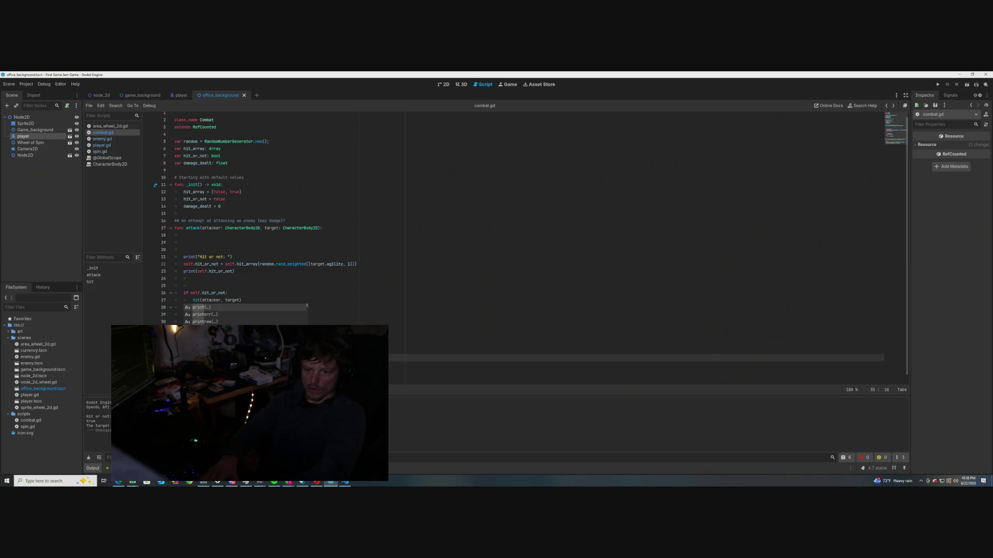
type("()")
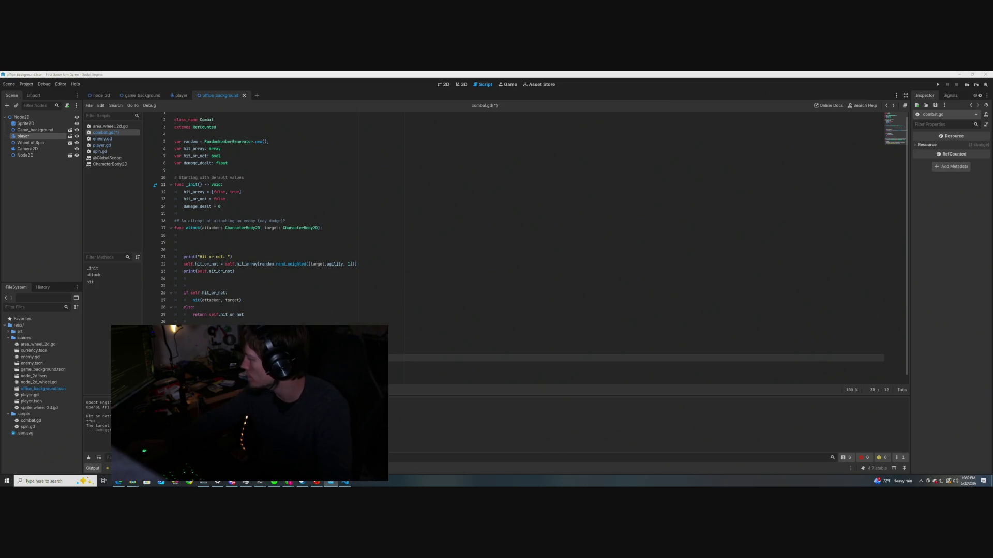
key("alt+Tab")
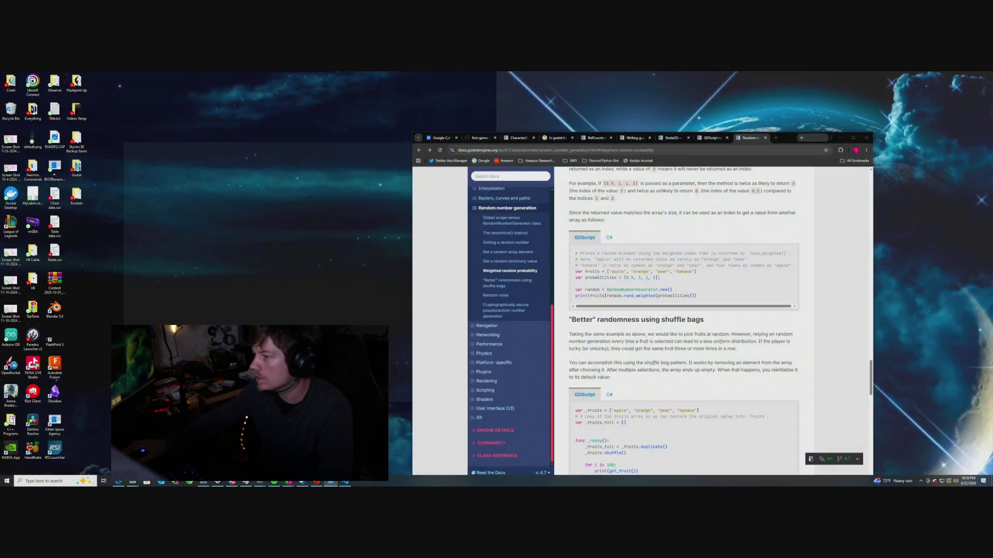
Search the Godot docs for 'logging', open the Logging page and scroll to its file logging sections
left_click(511, 179)
type("for loop")
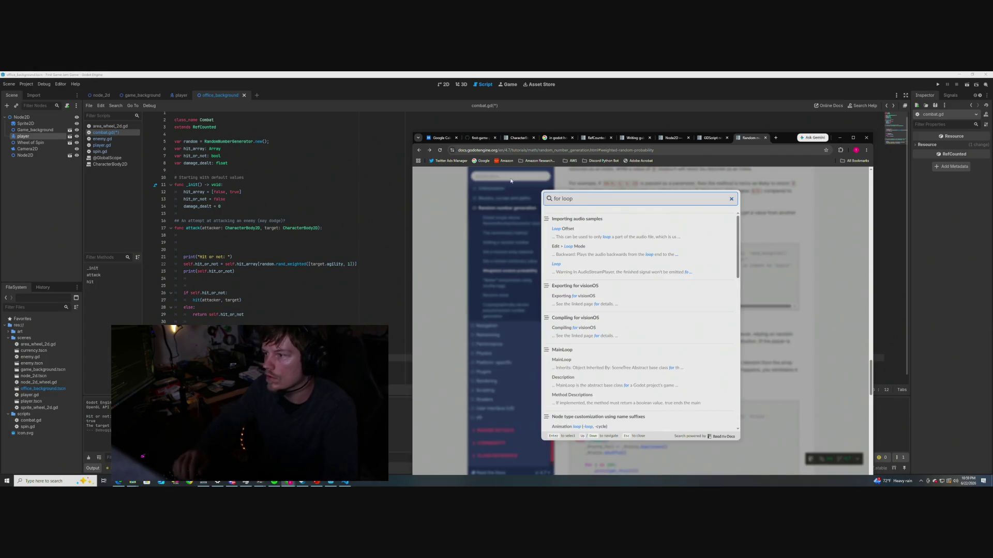
key("BackSpace")
key("BackSpace")
key("BackSpace")
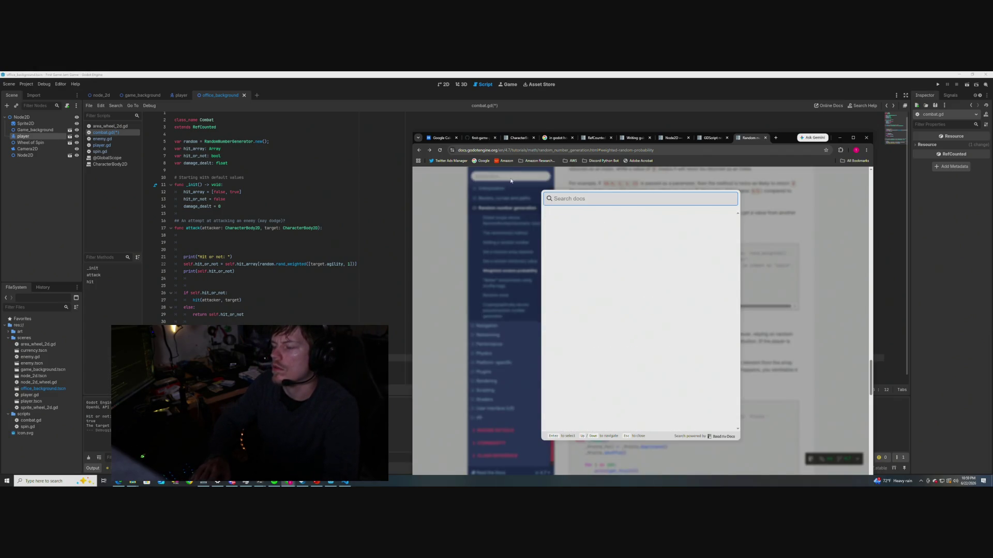
type("logging")
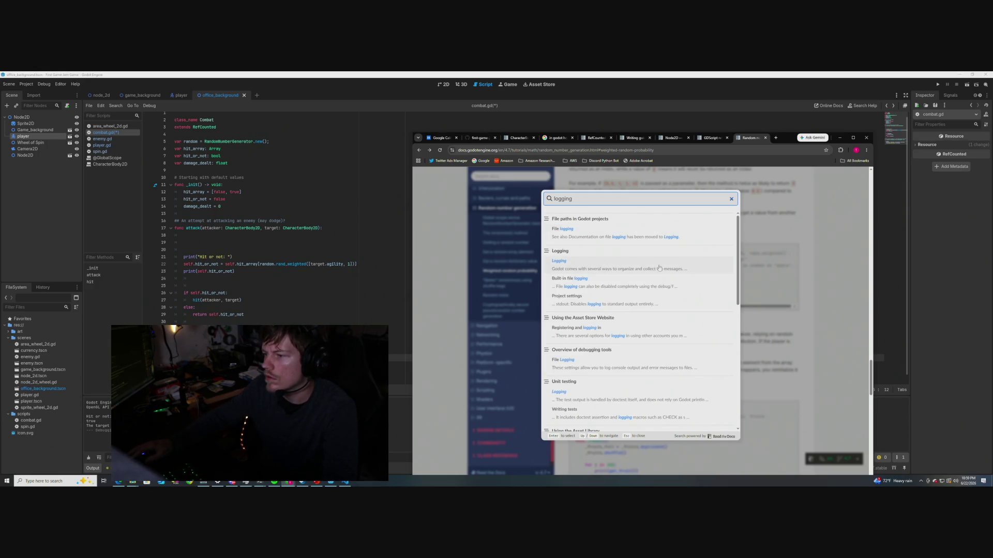
left_click(692, 269)
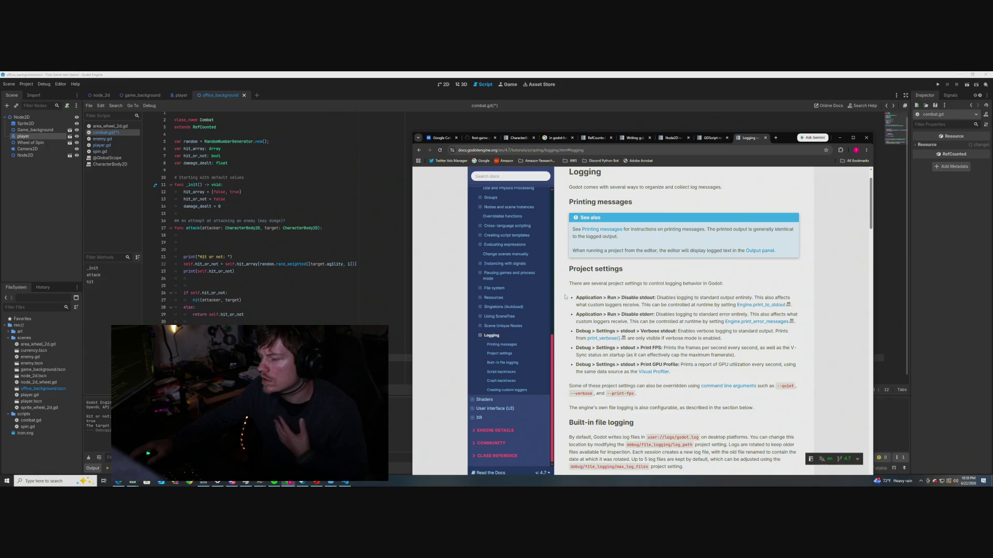
scroll(565, 297, "down", 1)
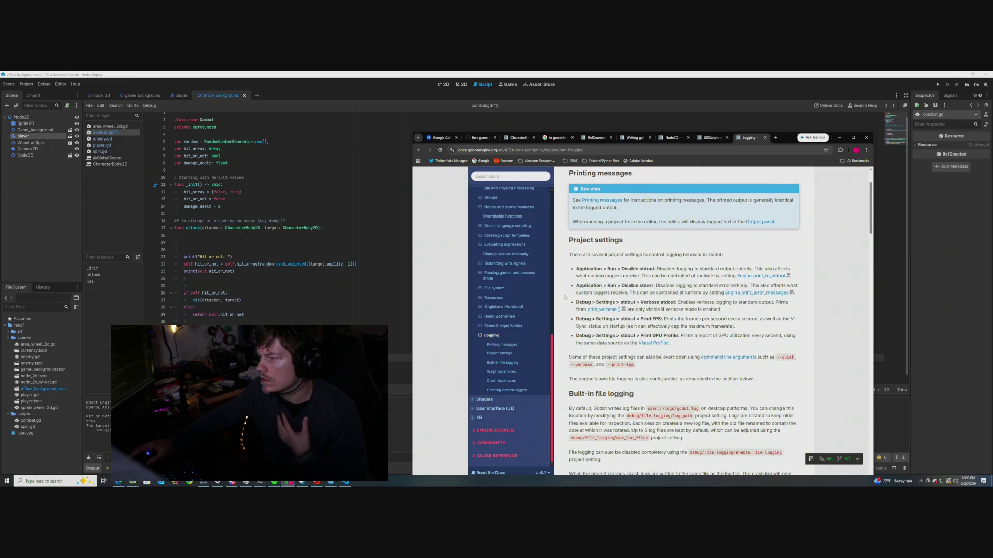
scroll(565, 296, "down", 1)
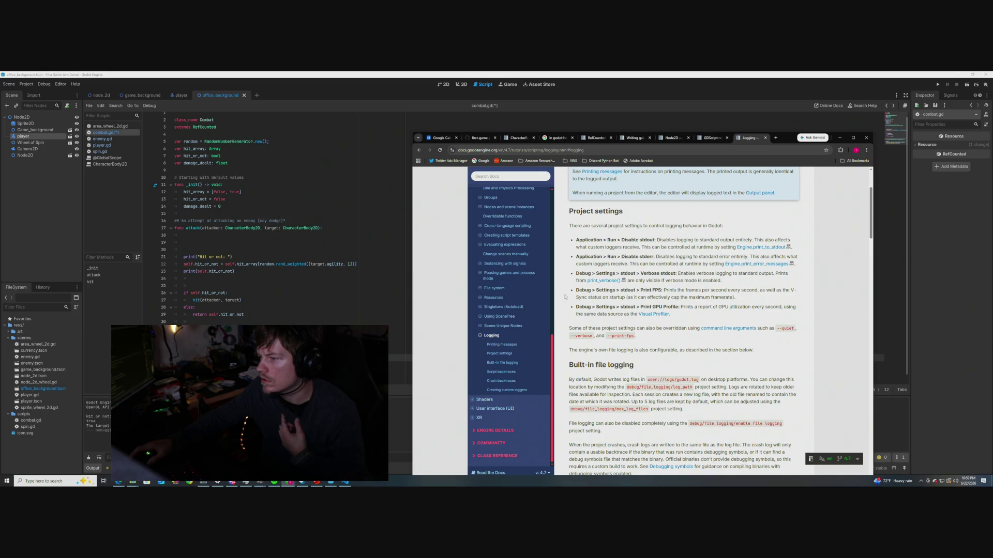
scroll(565, 297, "down", 2)
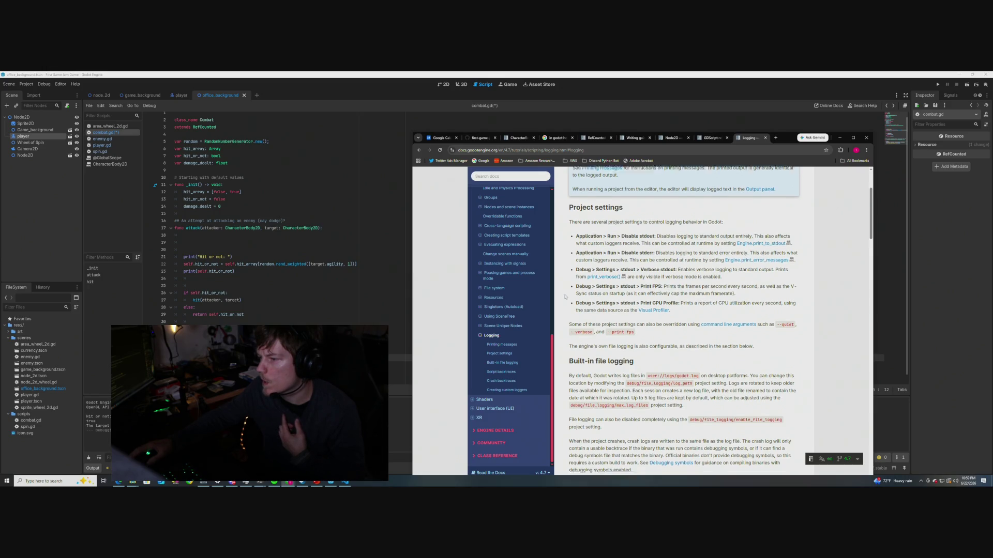
scroll(565, 296, "down", 3)
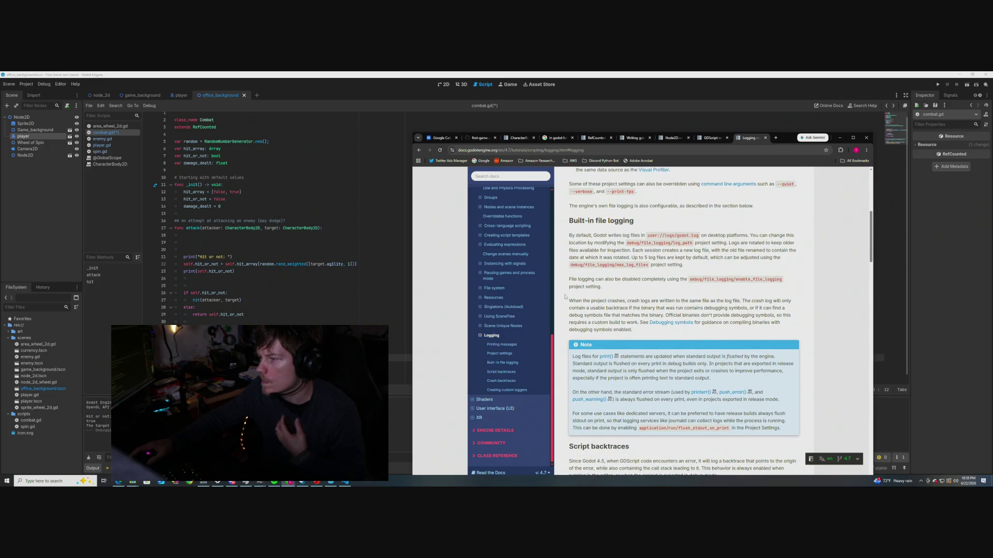
Scroll through the crash backtrace sections to the page end, then back up to Creating custom loggers
scroll(565, 297, "down", 1)
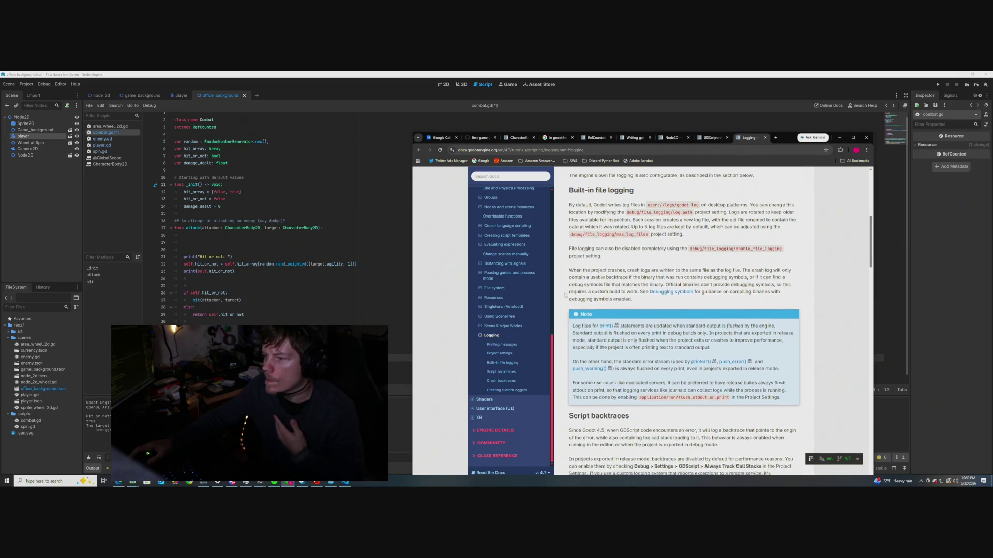
scroll(565, 295, "down", 5)
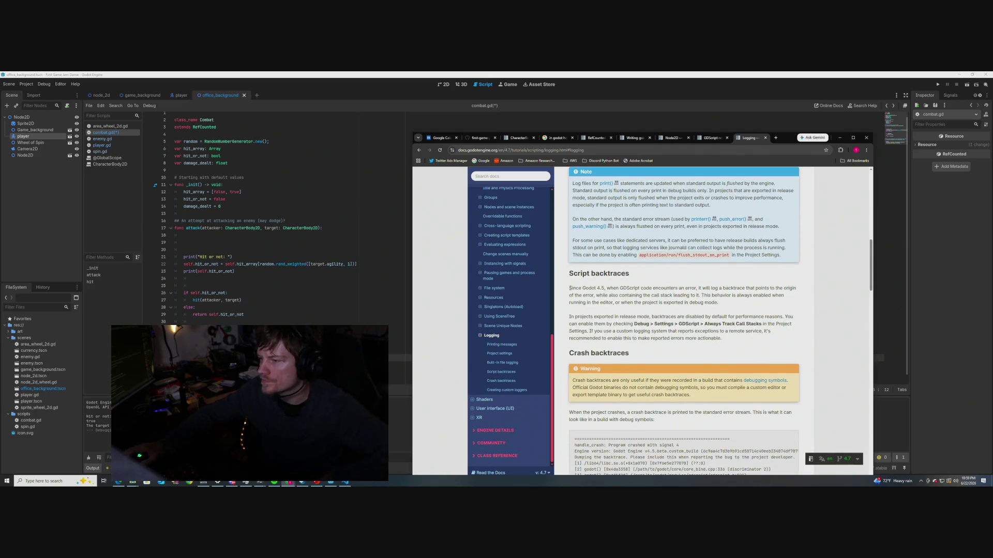
scroll(569, 287, "down", 1)
scroll(568, 281, "down", 1)
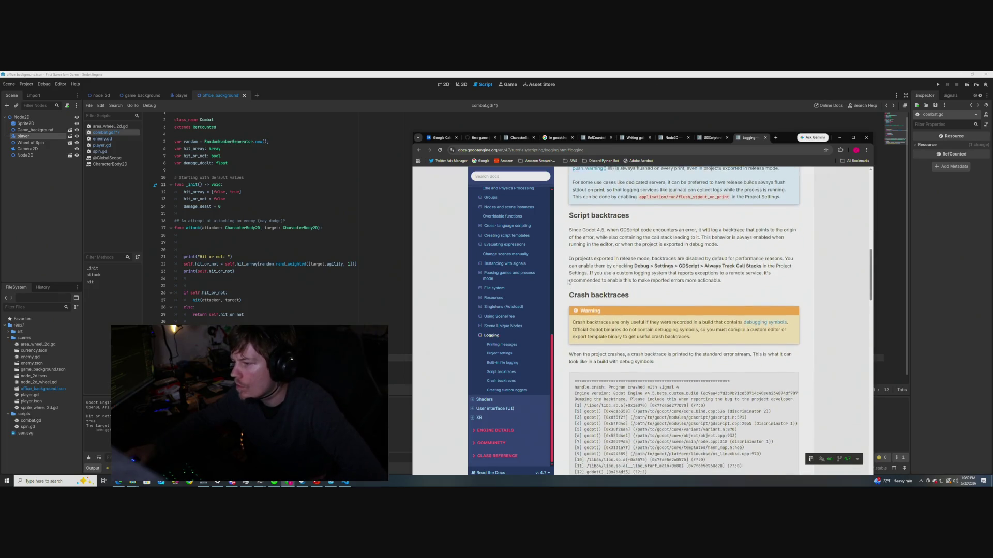
scroll(568, 282, "down", 2)
scroll(561, 286, "down", 3)
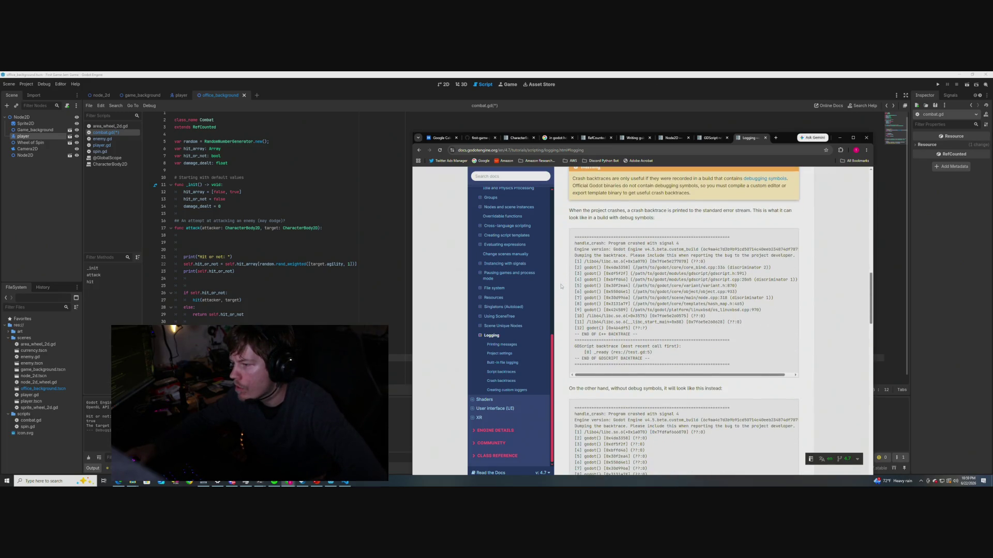
scroll(561, 286, "down", 12)
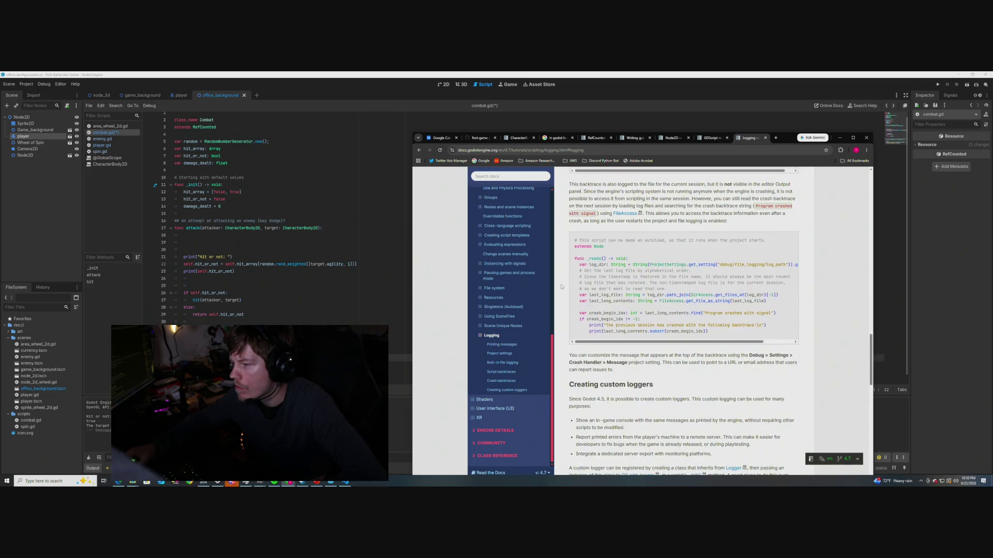
scroll(561, 287, "down", 4)
scroll(561, 286, "down", 1)
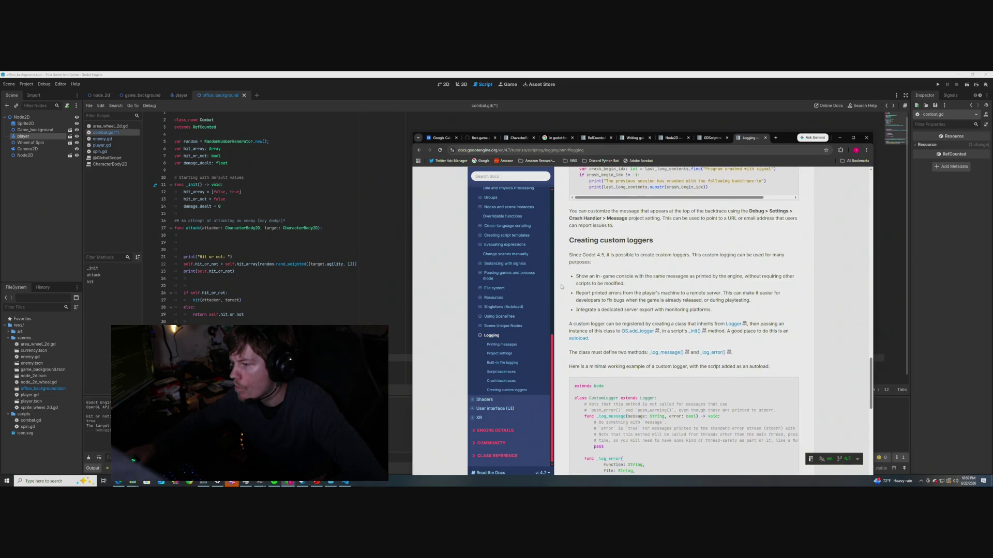
scroll(560, 286, "down", 4)
scroll(561, 287, "down", 2)
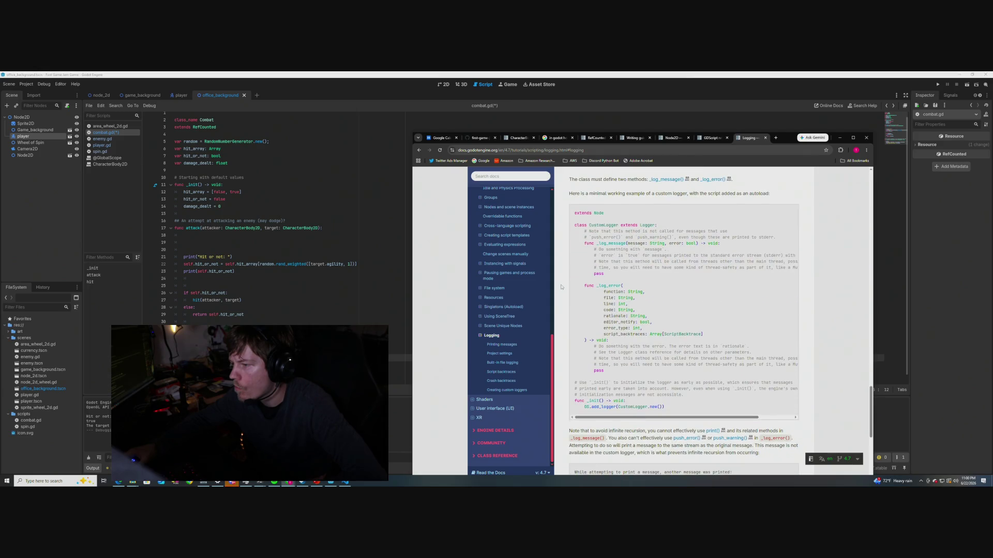
scroll(561, 287, "down", 1)
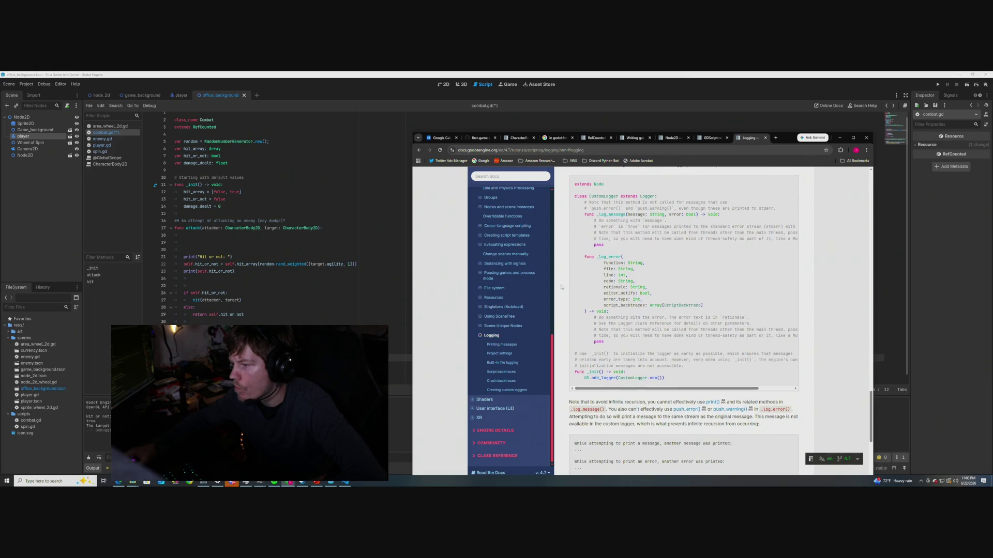
scroll(561, 287, "down", 1)
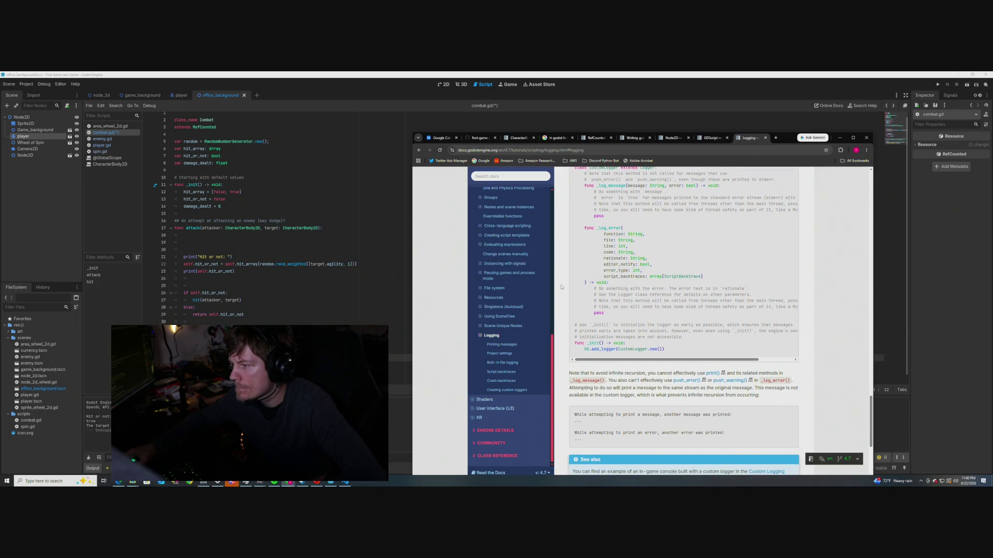
scroll(561, 287, "down", 3)
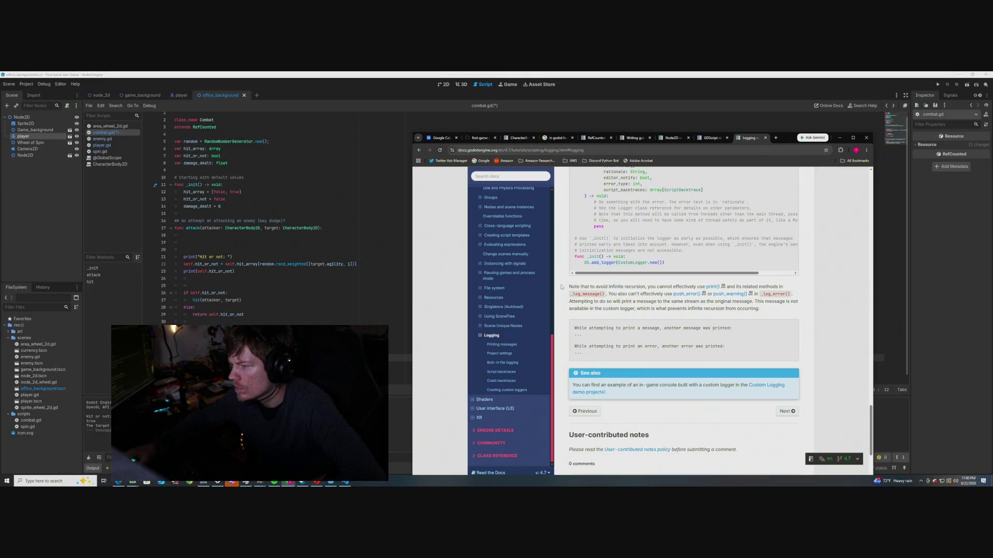
scroll(561, 287, "down", 3)
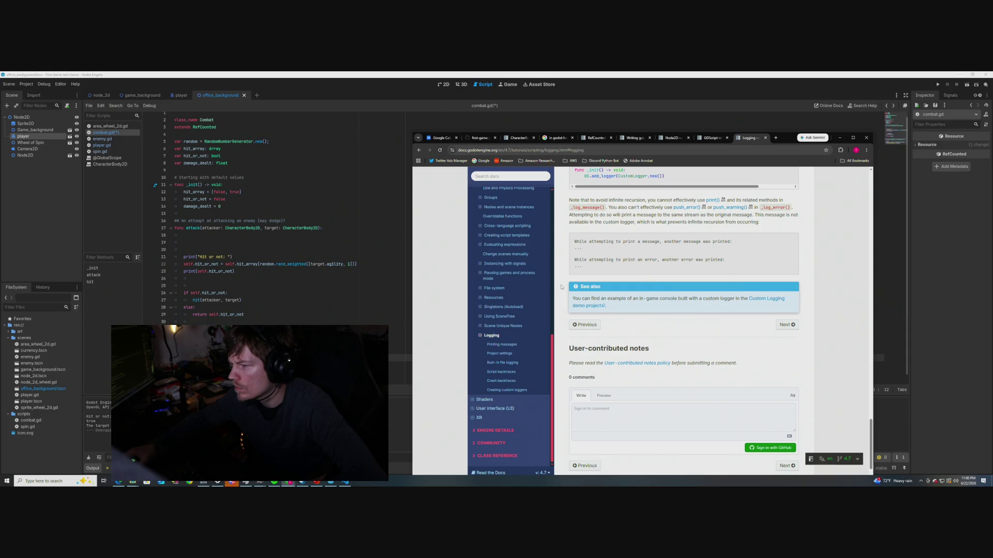
scroll(561, 287, "up", 9)
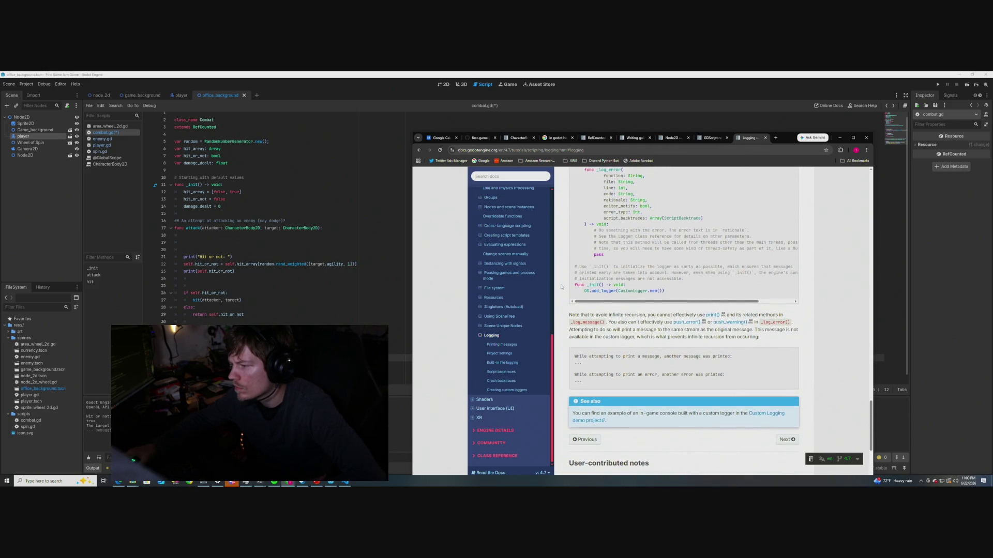
scroll(561, 287, "up", 5)
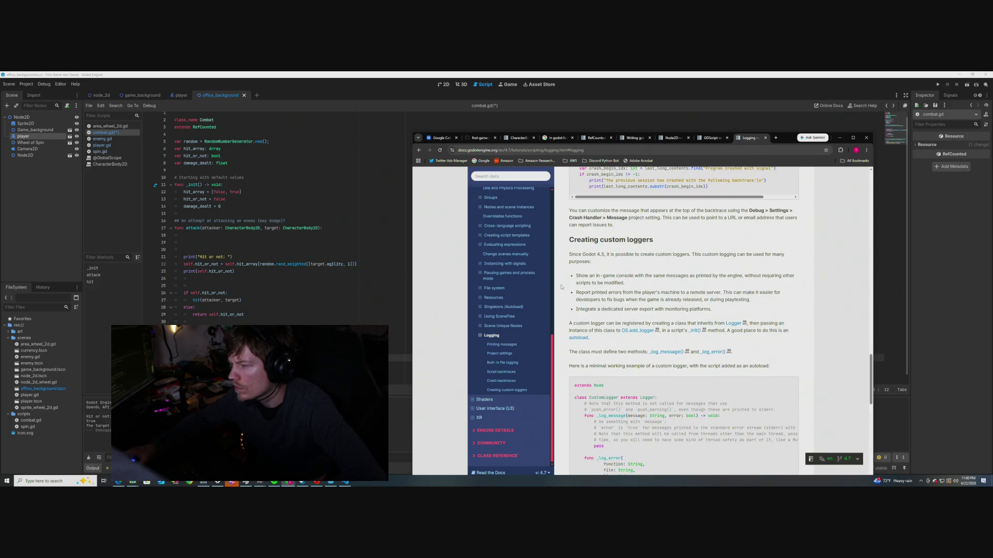
Scroll back up past the crash backtrace examples to the Note box and Script backtraces section
scroll(561, 287, "down", 1)
scroll(561, 287, "up", 7)
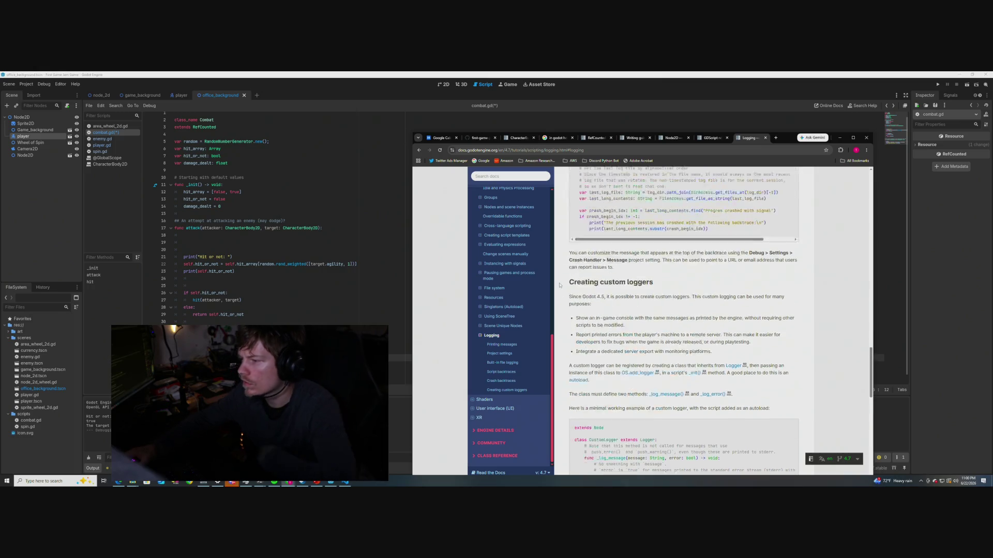
scroll(561, 297, "up", 2)
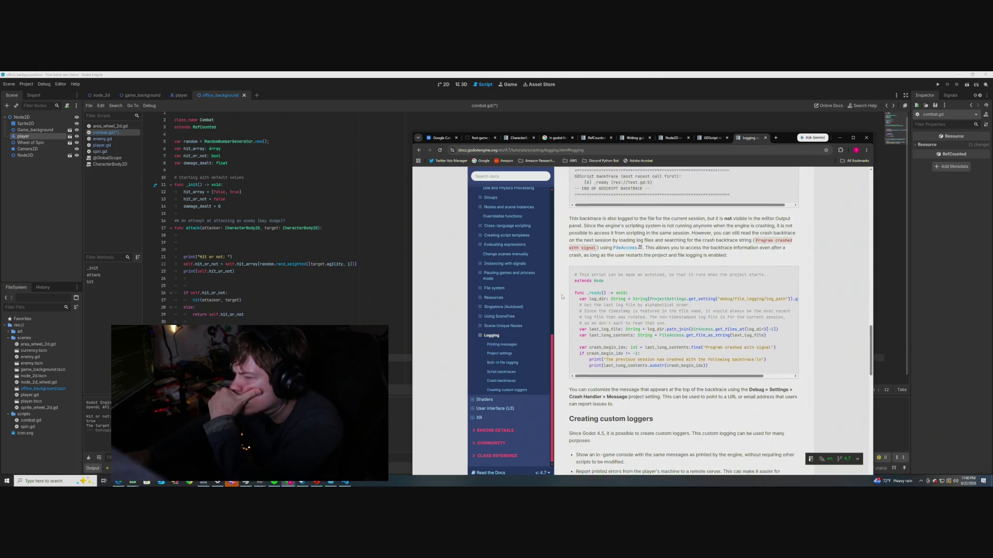
scroll(562, 297, "up", 1)
scroll(562, 297, "up", 8)
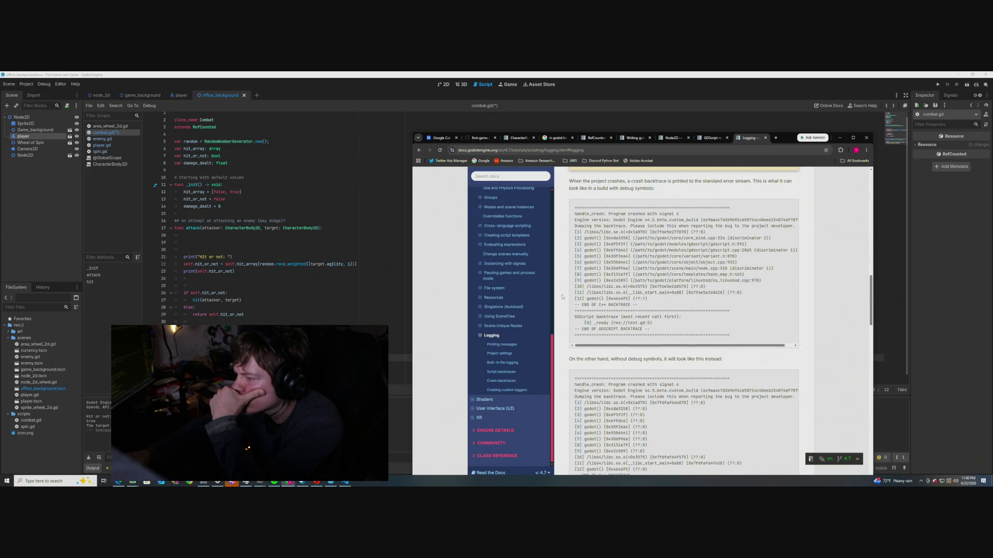
scroll(562, 297, "up", 1)
scroll(562, 297, "up", 4)
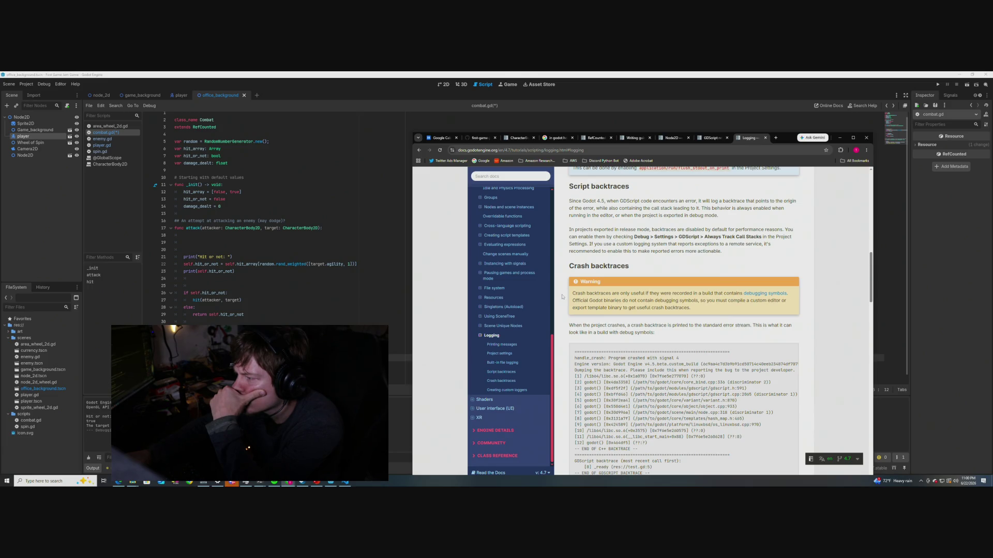
scroll(562, 296, "up", 3)
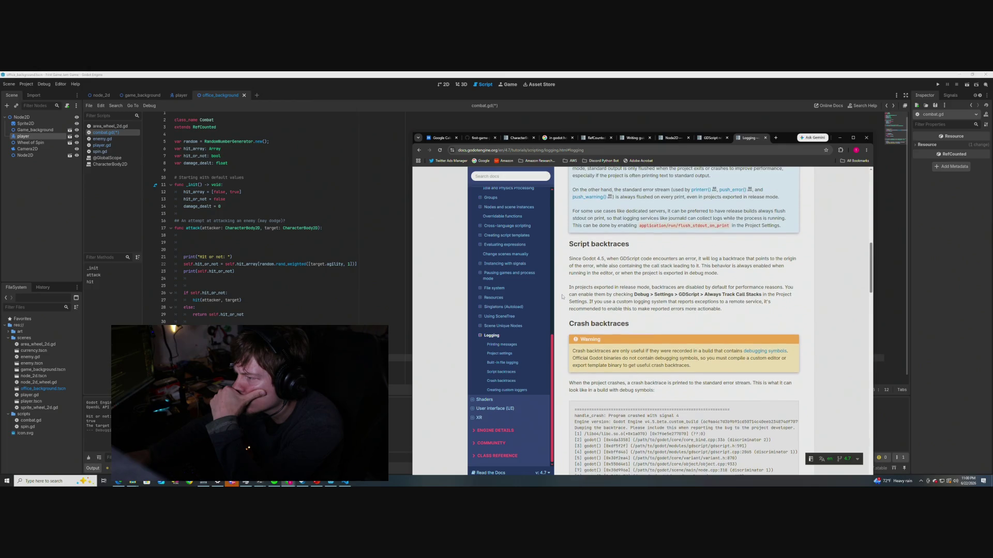
scroll(562, 297, "up", 1)
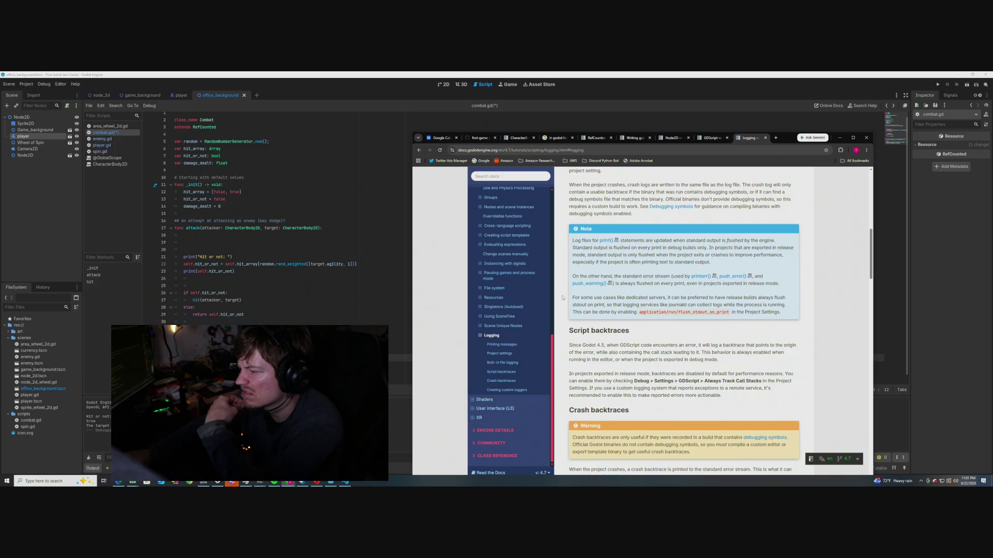
Scroll up to Built-in file logging, then down to the CustomLogger example and infinite-recursion note
scroll(562, 298, "up", 2)
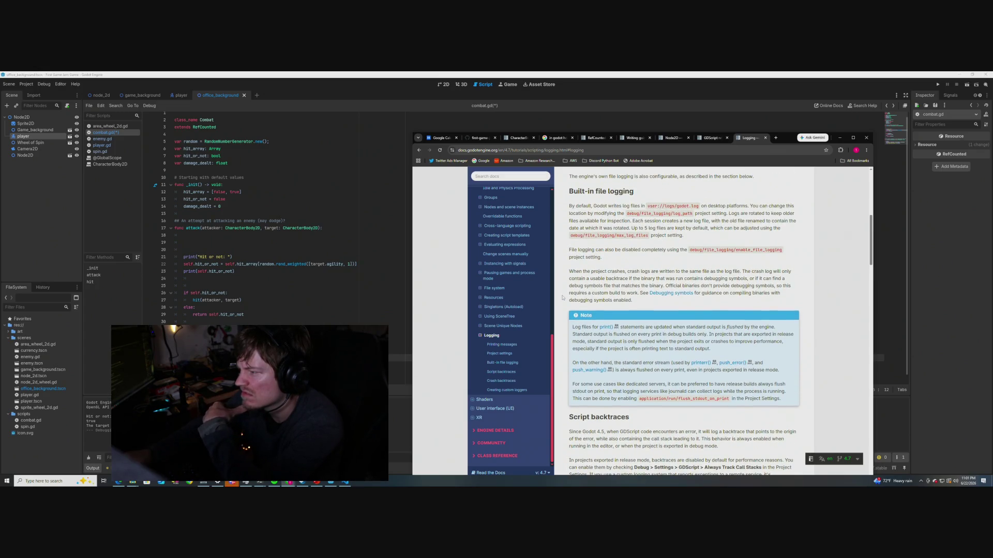
scroll(562, 298, "up", 1)
scroll(562, 298, "up", 1)
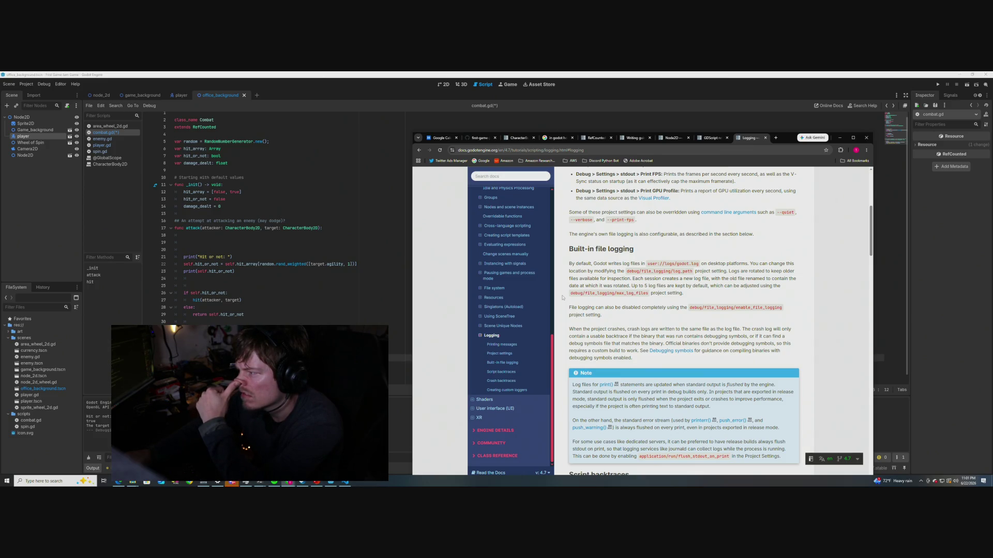
scroll(563, 297, "down", 4)
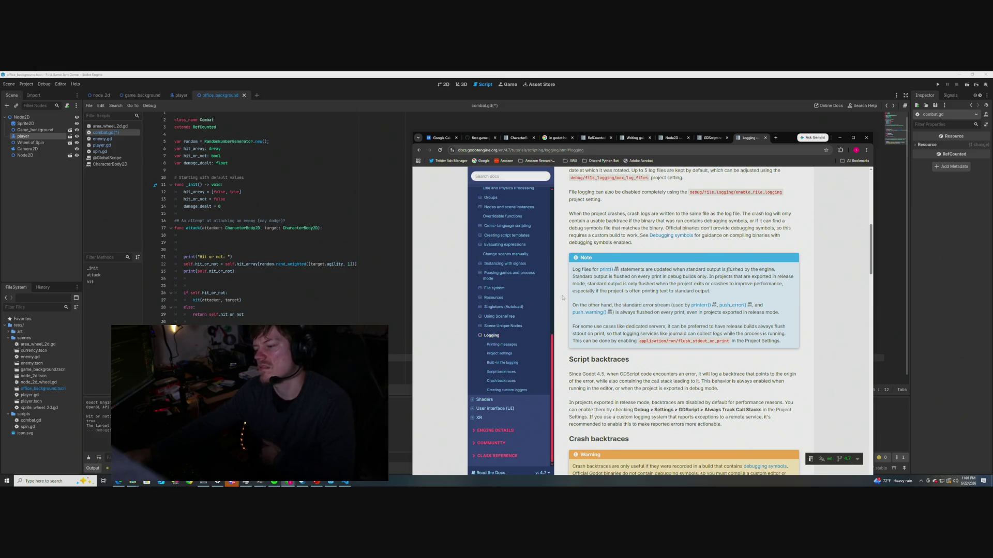
scroll(563, 298, "down", 3)
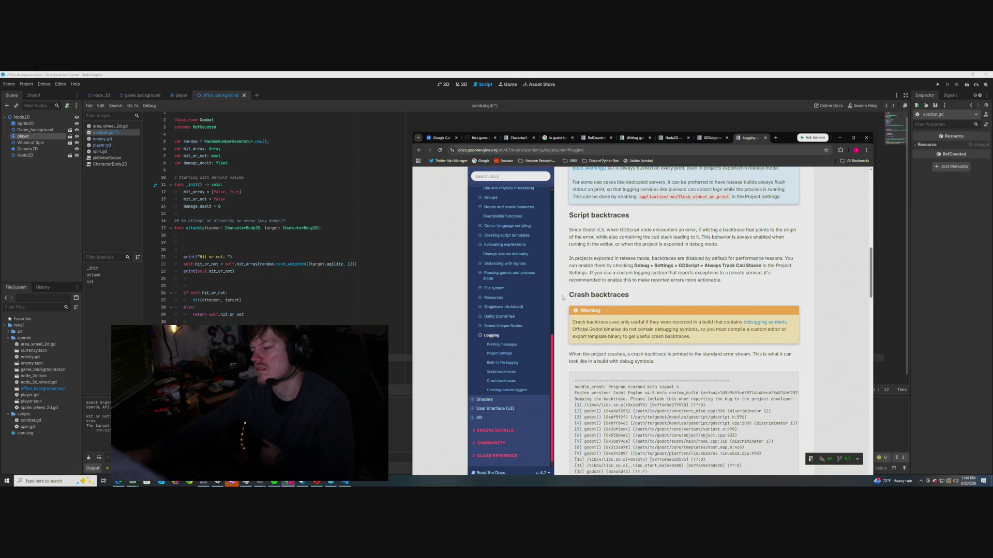
scroll(562, 298, "down", 2)
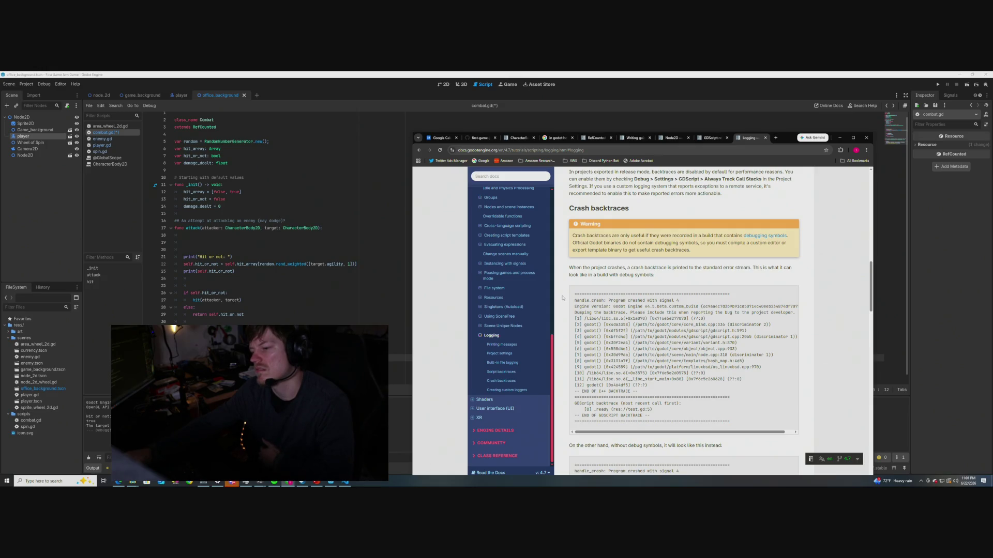
scroll(563, 298, "down", 1)
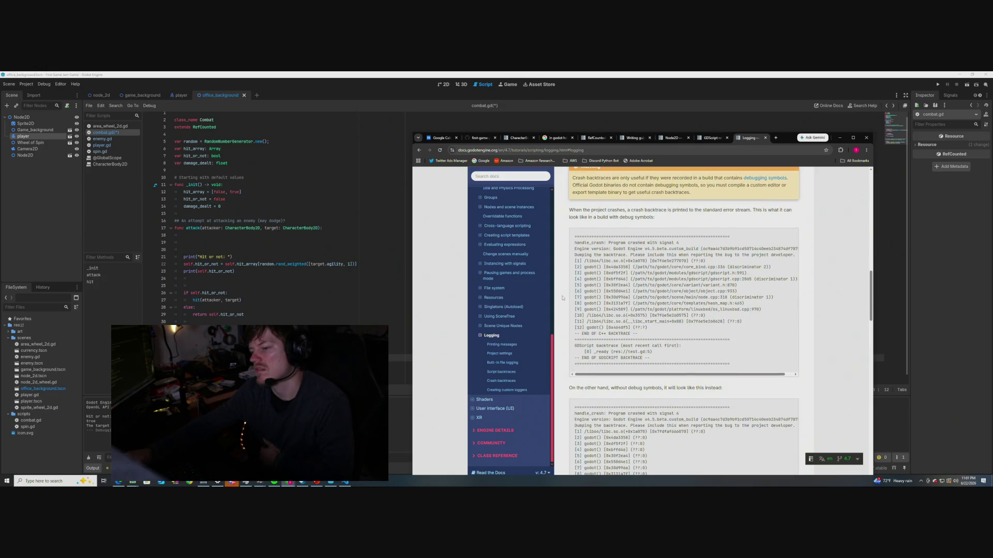
scroll(563, 298, "down", 10)
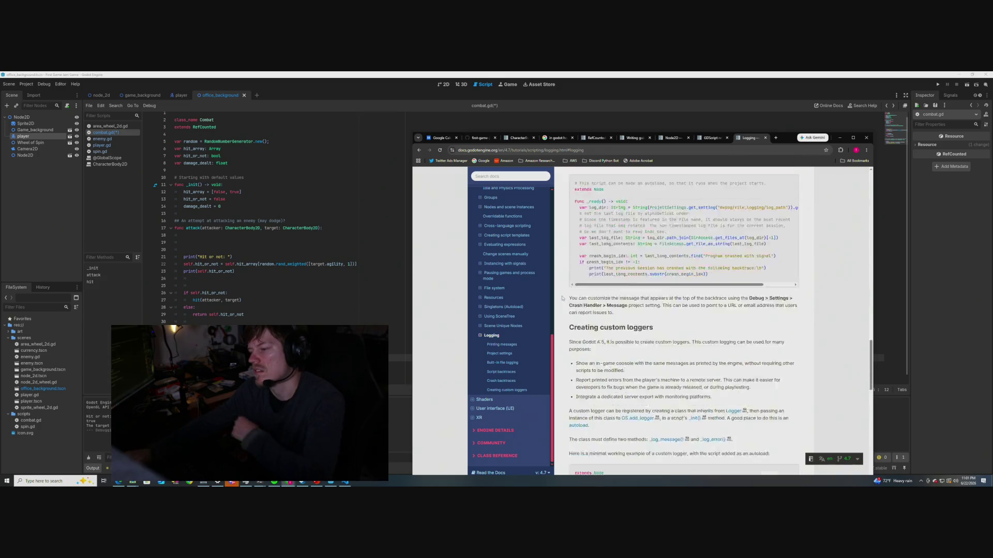
scroll(562, 297, "down", 2)
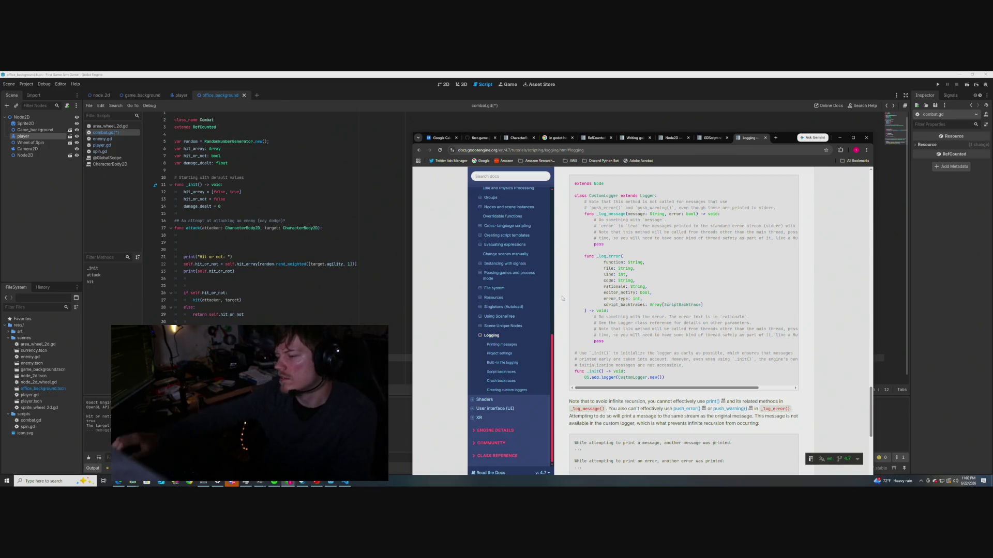
Read the custom logger example, highlighting the infinite recursion note and the _log_message() method
scroll(562, 298, "down", 3)
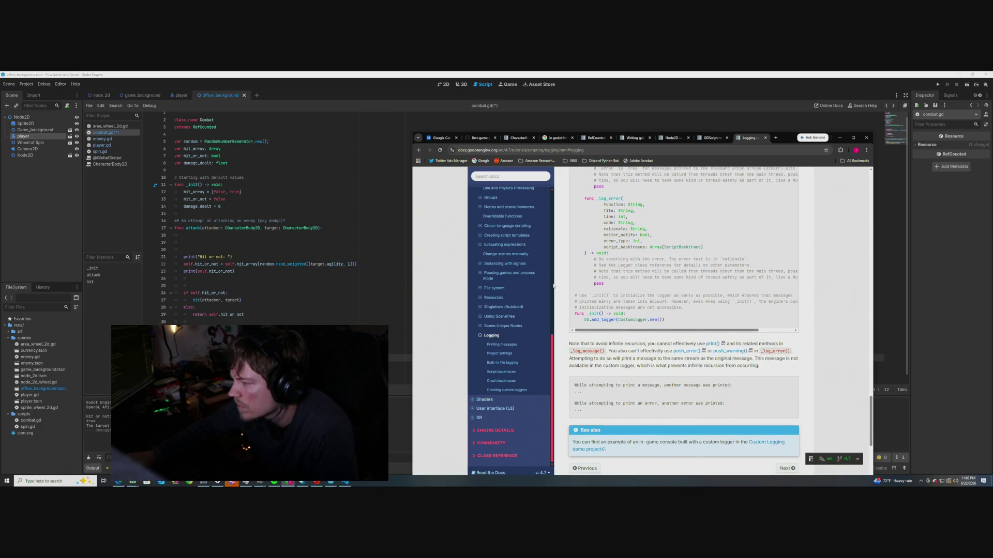
scroll(553, 285, "down", 1)
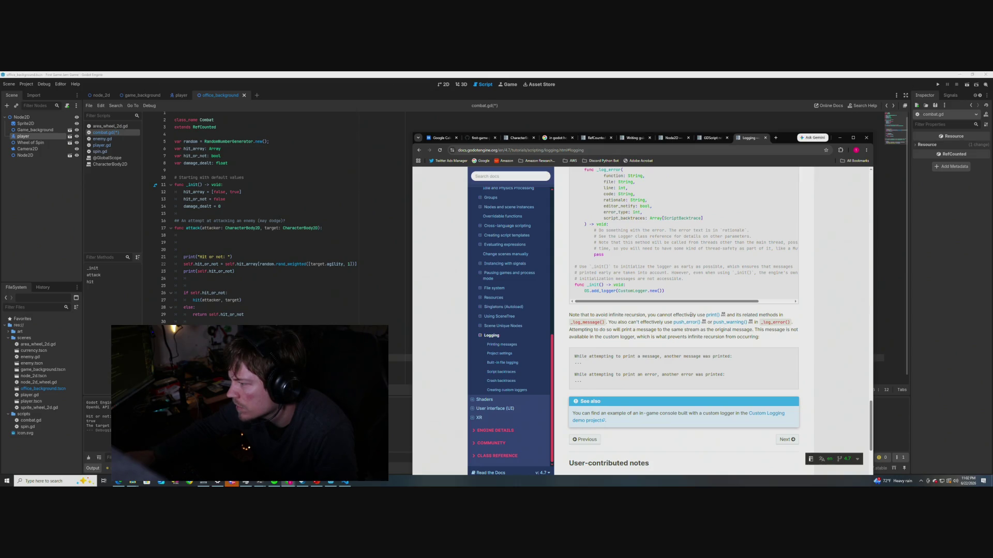
mouse_move(690, 314)
left_mouse_down()
mouse_move(786, 314)
mouse_move(569, 315)
left_mouse_up()
left_click(580, 322)
double_click(580, 322)
left_click(630, 321)
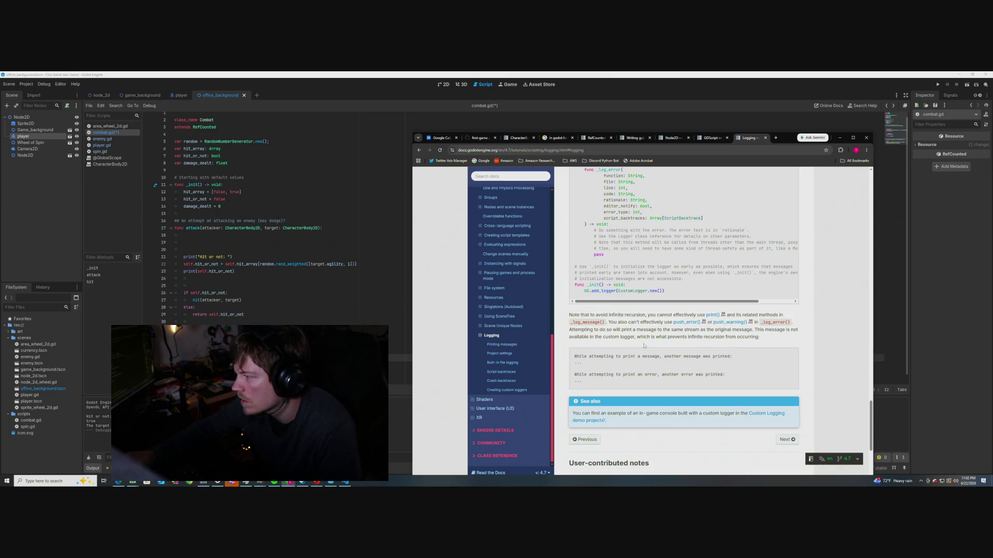
Review the Creating custom loggers section further, then bring the Godot combat.gd editor back
scroll(644, 345, "up", 3)
scroll(652, 297, "down", 3)
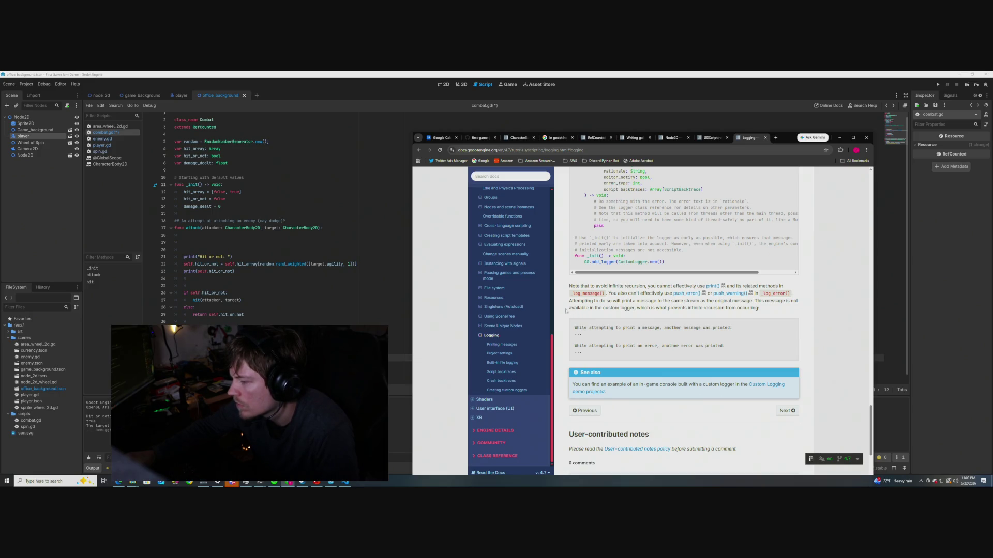
scroll(574, 313, "down", 2)
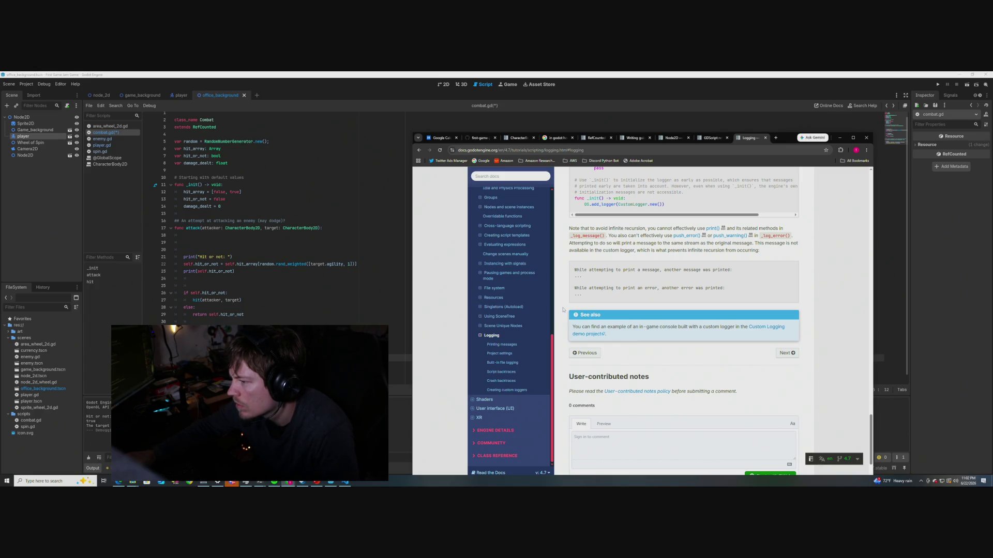
scroll(555, 292, "down", 2)
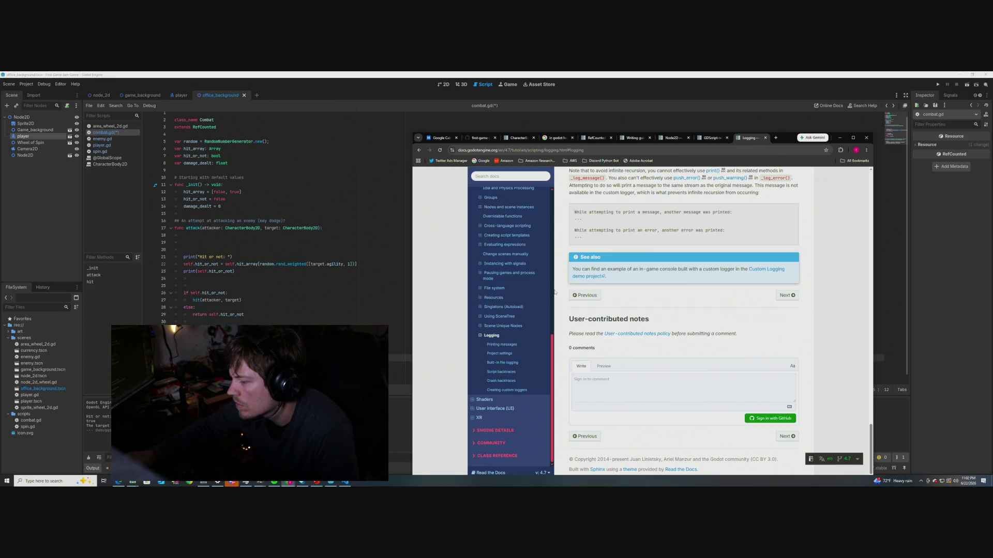
scroll(555, 292, "up", 10)
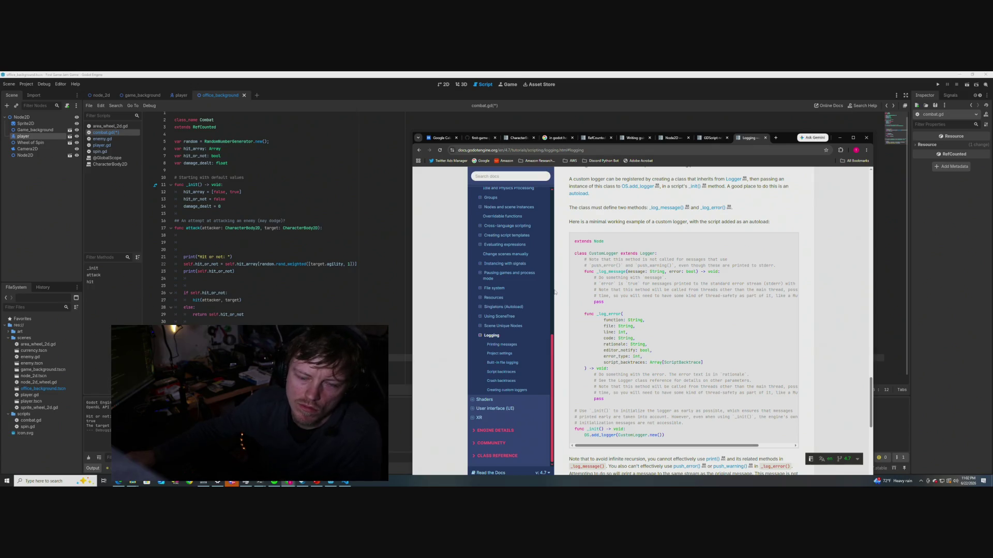
scroll(555, 293, "up", 3)
scroll(547, 288, "up", 2)
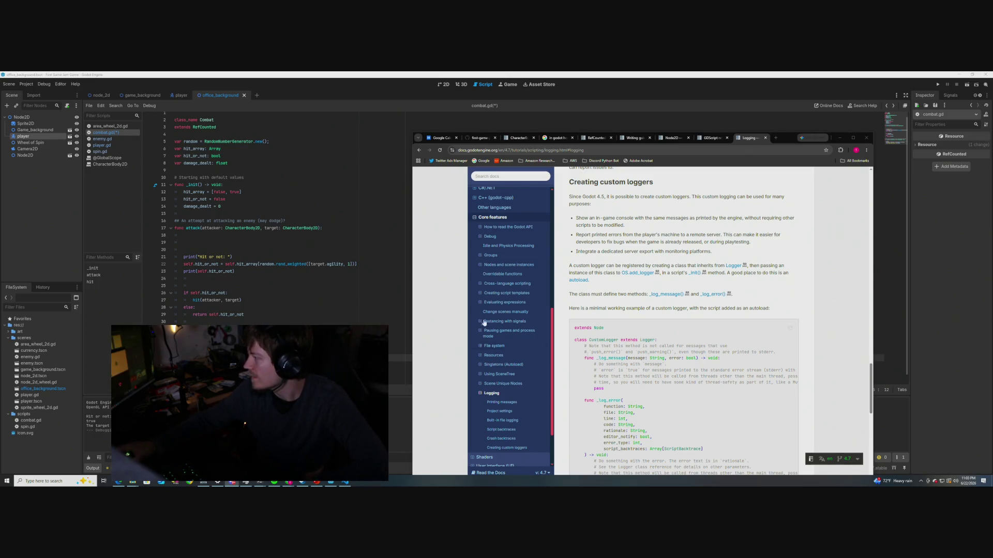
scroll(462, 282, "down", 1)
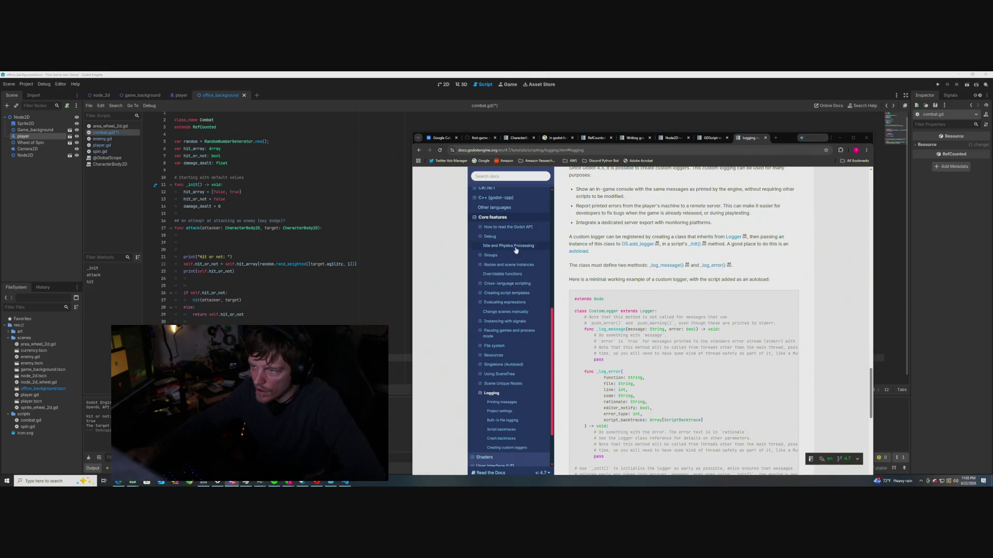
left_click(320, 314)
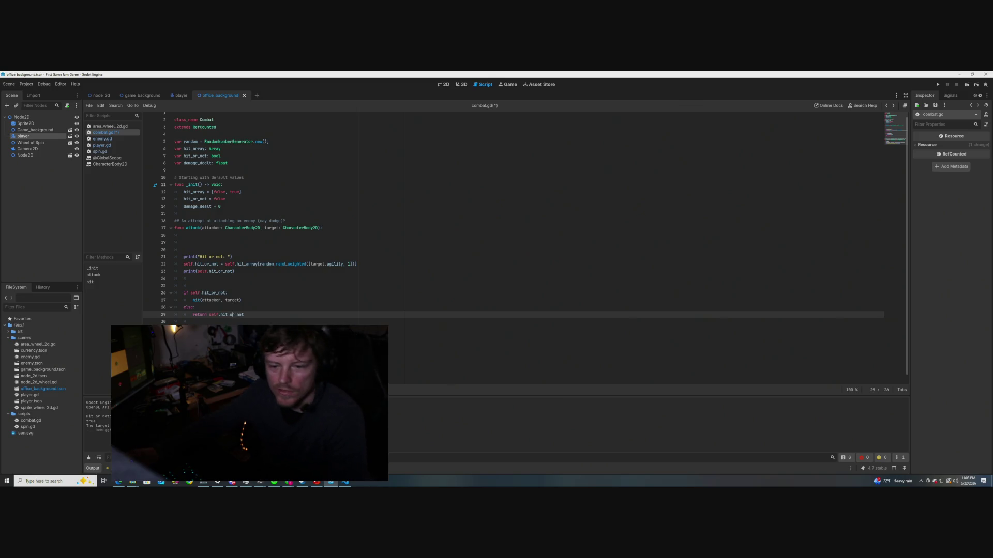
Type 'get.health' on line 35 of attack(), then save combat.gd
scroll(214, 324, "up", 1)
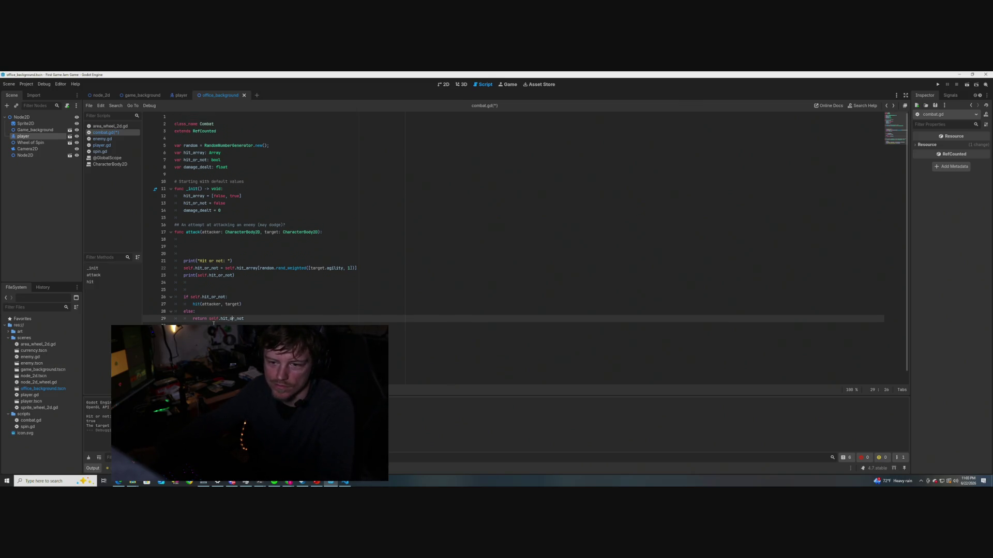
scroll(211, 321, "down", 1)
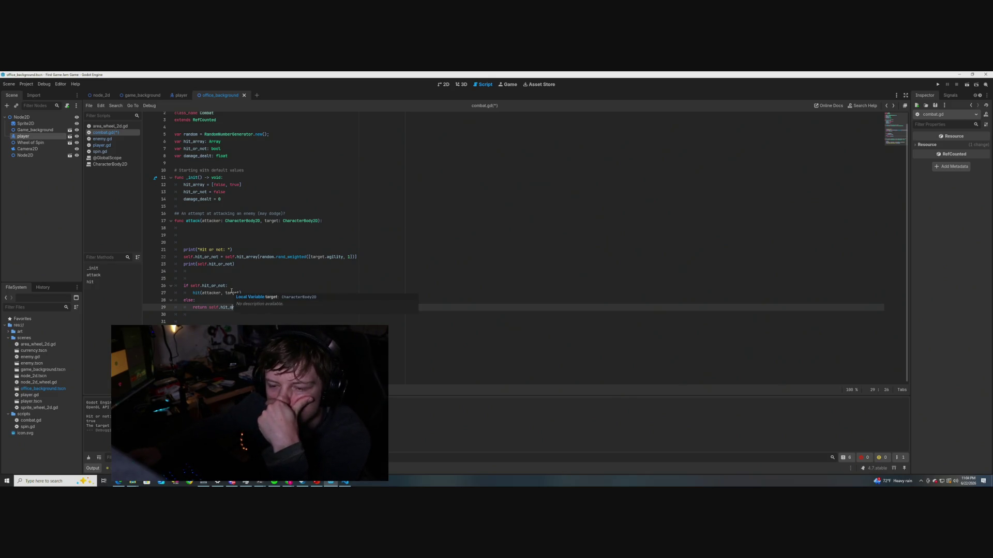
left_click(197, 350)
key("Right")
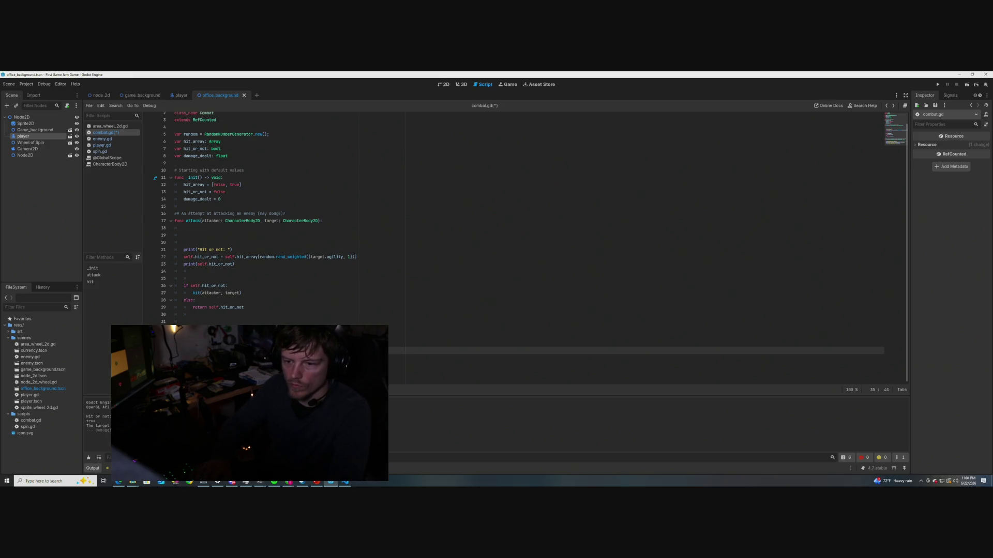
type("get.health")
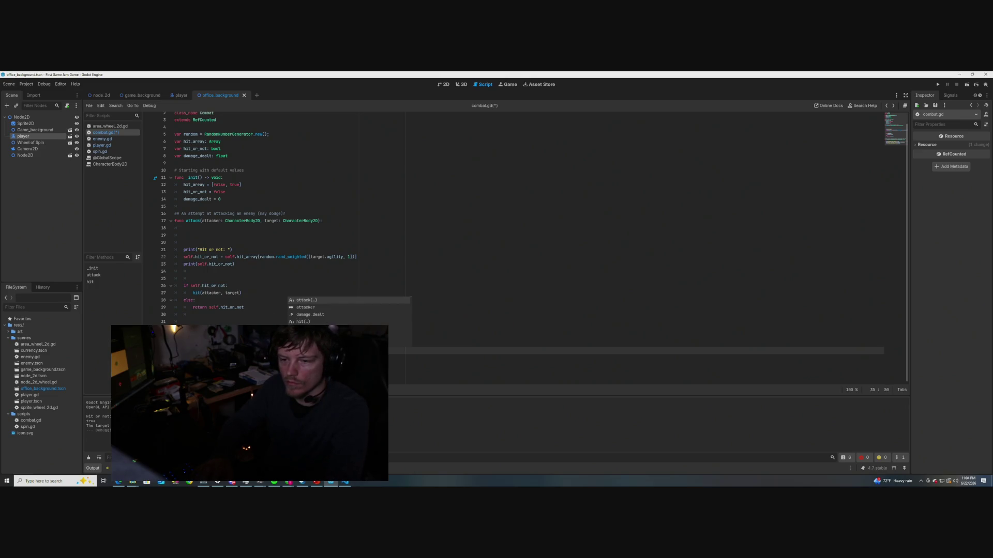
left_click(313, 365)
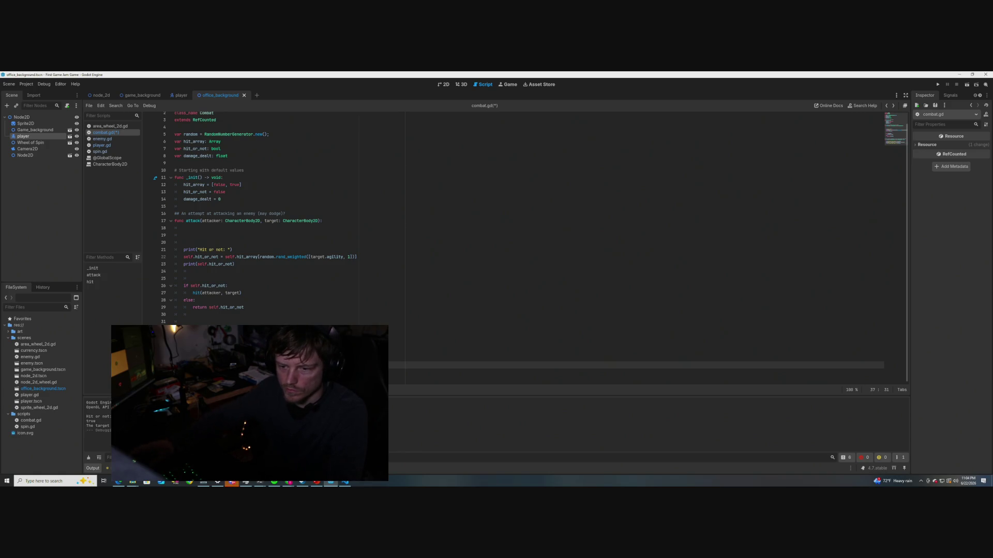
left_click(342, 307)
key("ctrl+s")
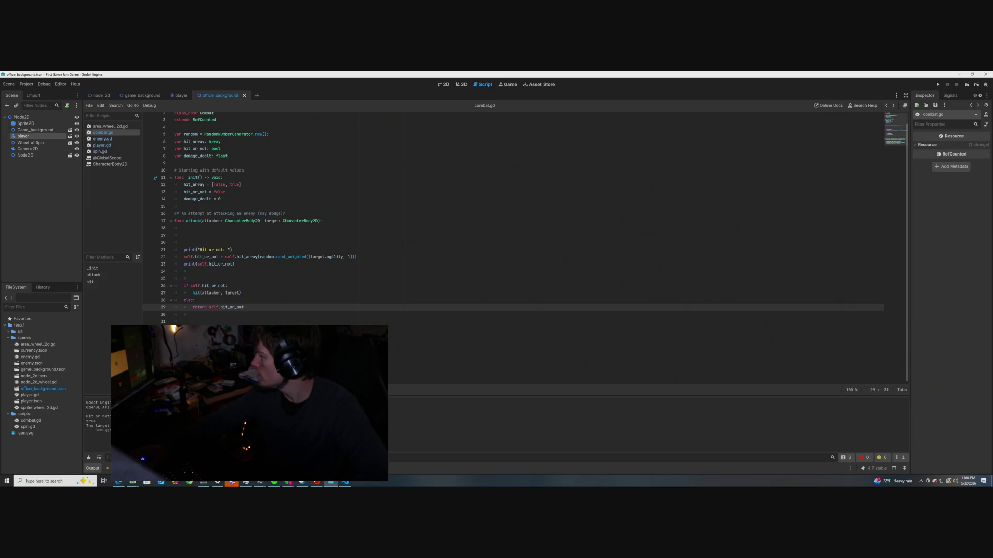
Save the current scene and remove the blank line below the return statement
key("alt+Tab")
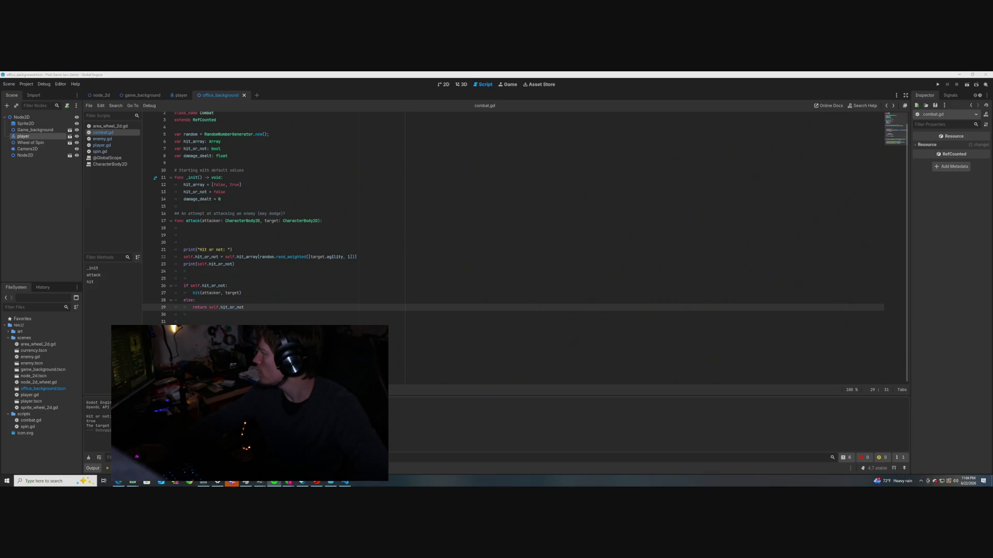
left_click(345, 307)
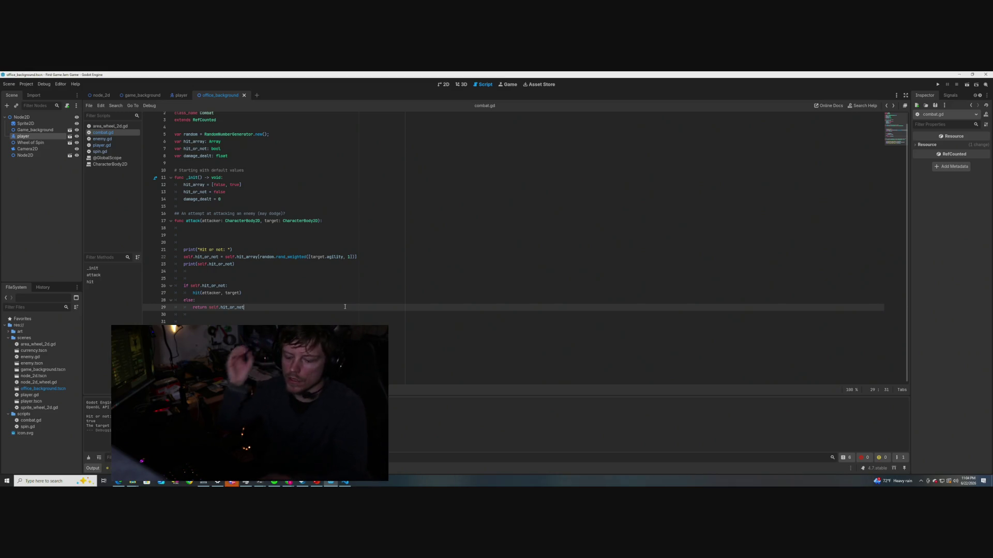
key("ctrl+s")
scroll(345, 307, "up", 1)
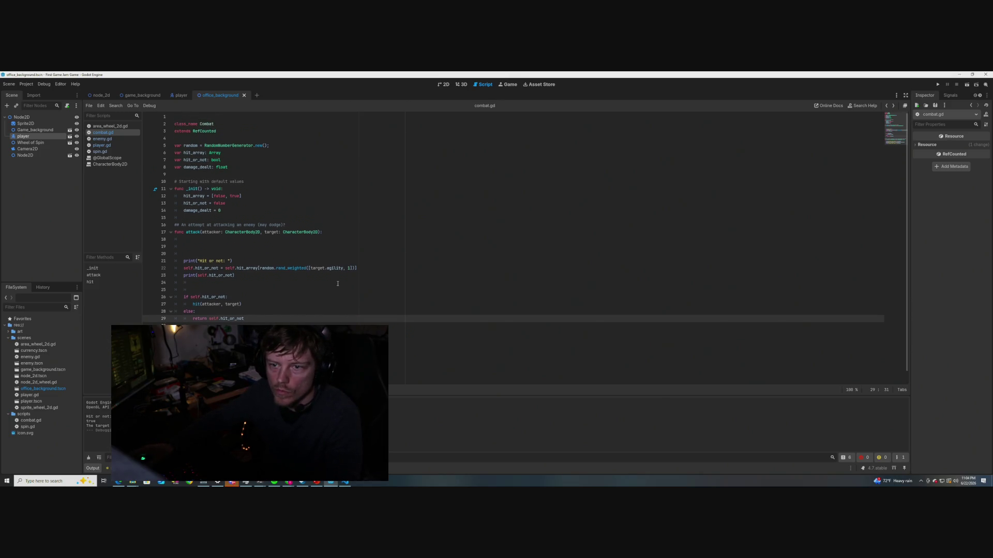
scroll(338, 283, "down", 1)
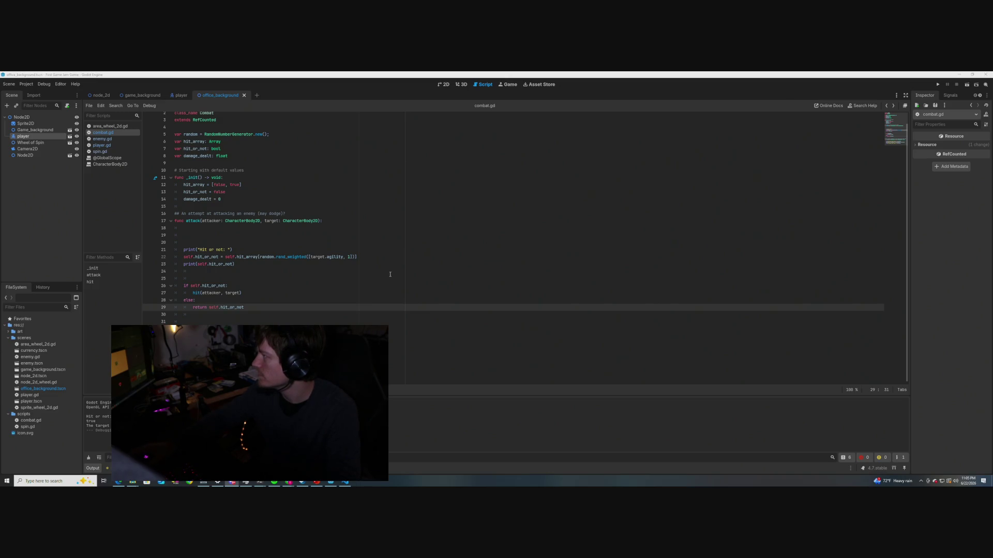
key("Down")
key("Down")
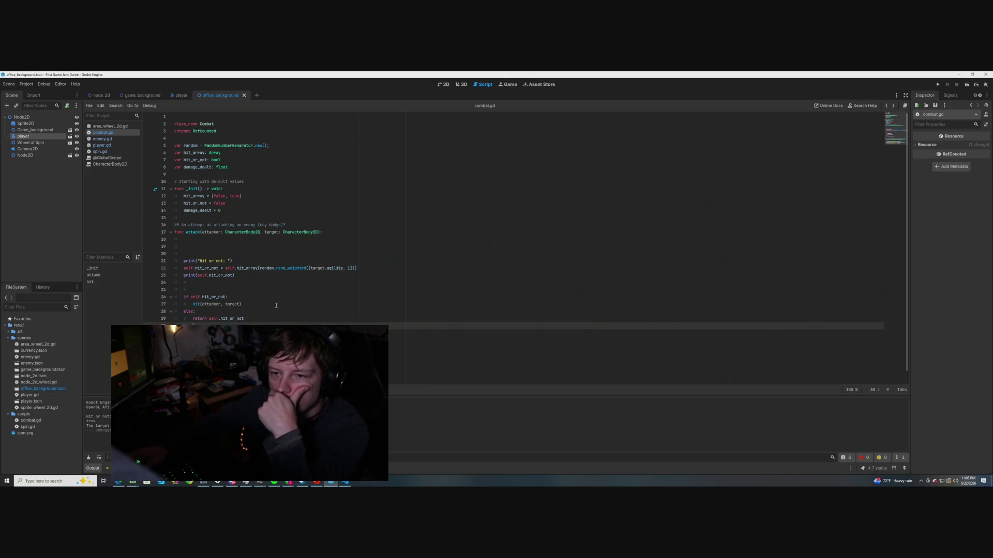
key("Up")
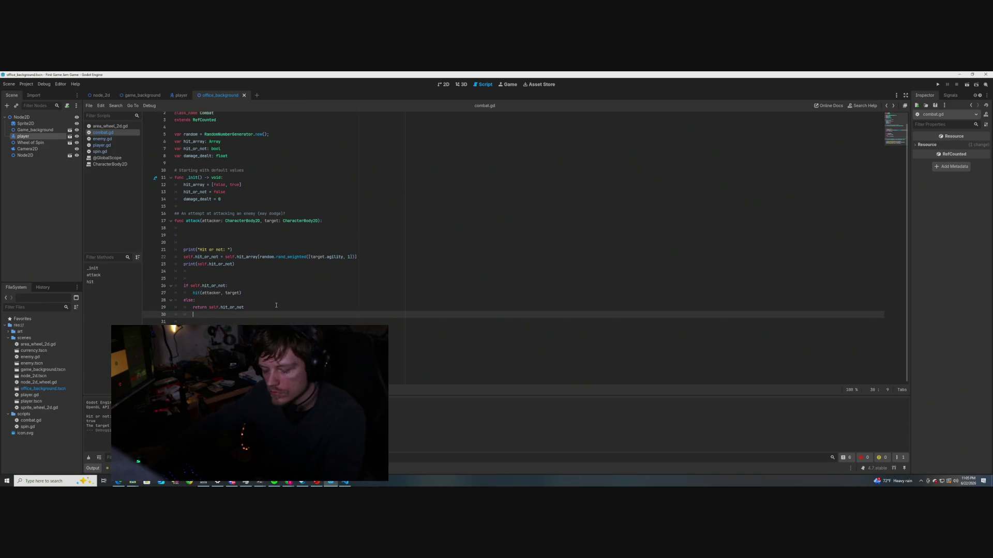
key("Up")
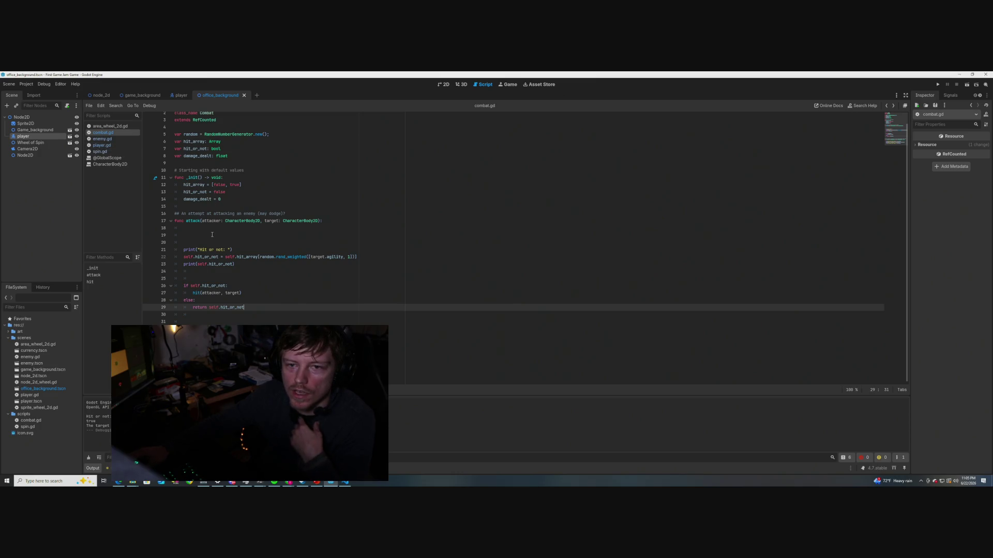
left_click(100, 151)
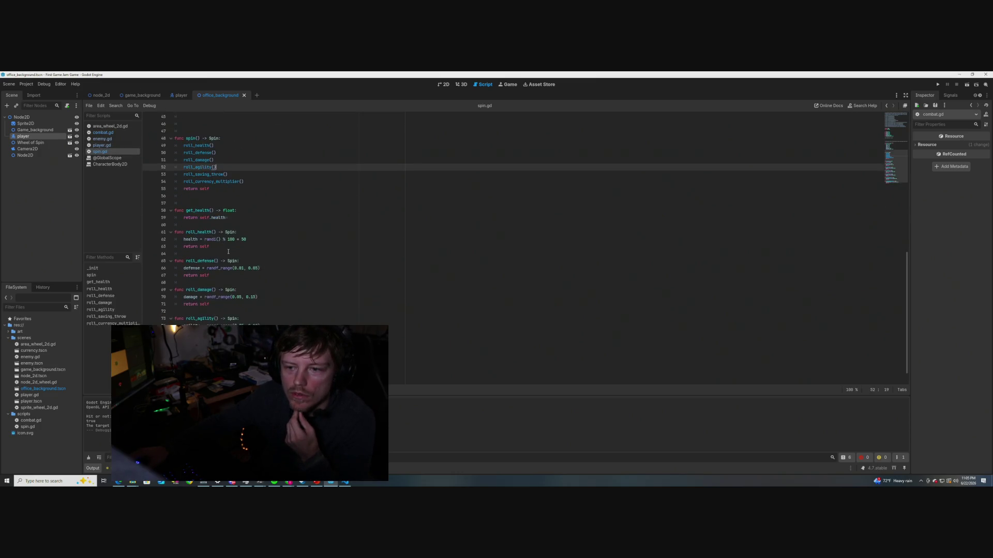
scroll(228, 252, "up", 5)
left_click(108, 145)
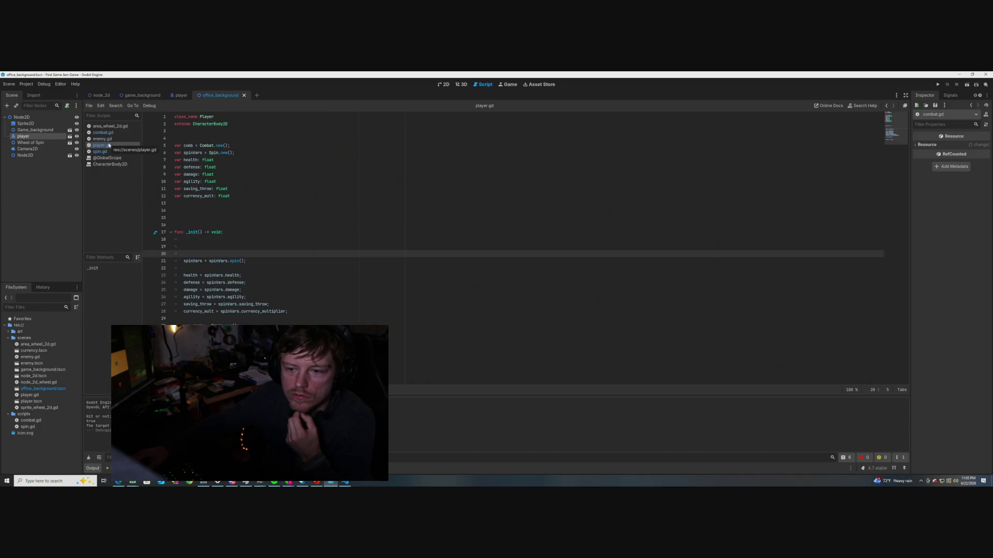
left_click(103, 139)
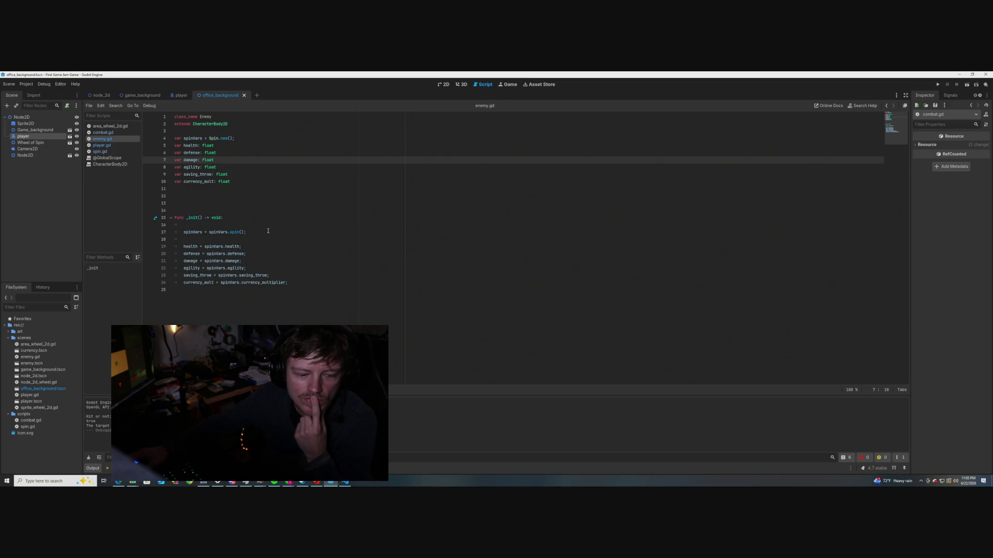
left_click(103, 132)
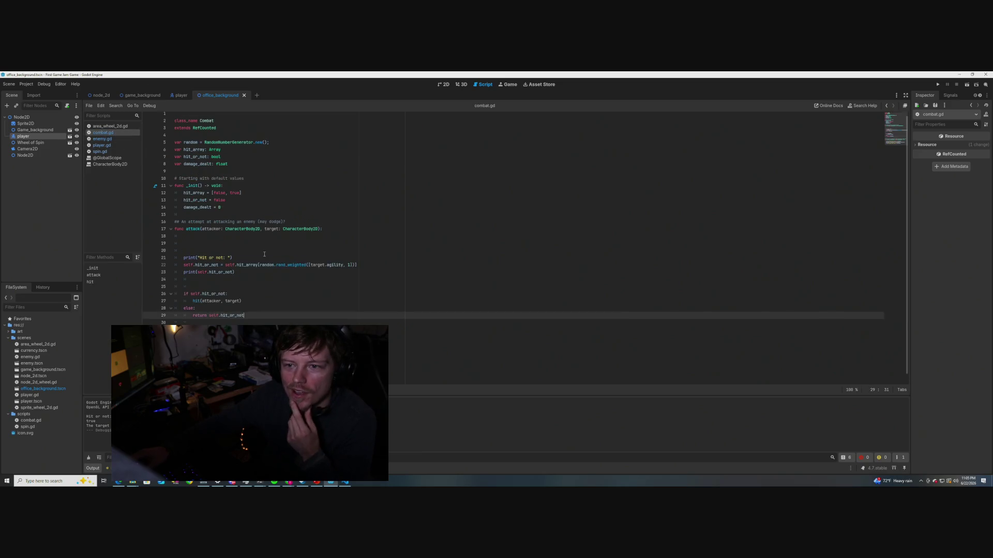
left_click_drag(228, 167, 169, 147)
left_click(297, 183)
scroll(290, 207, "down", 1)
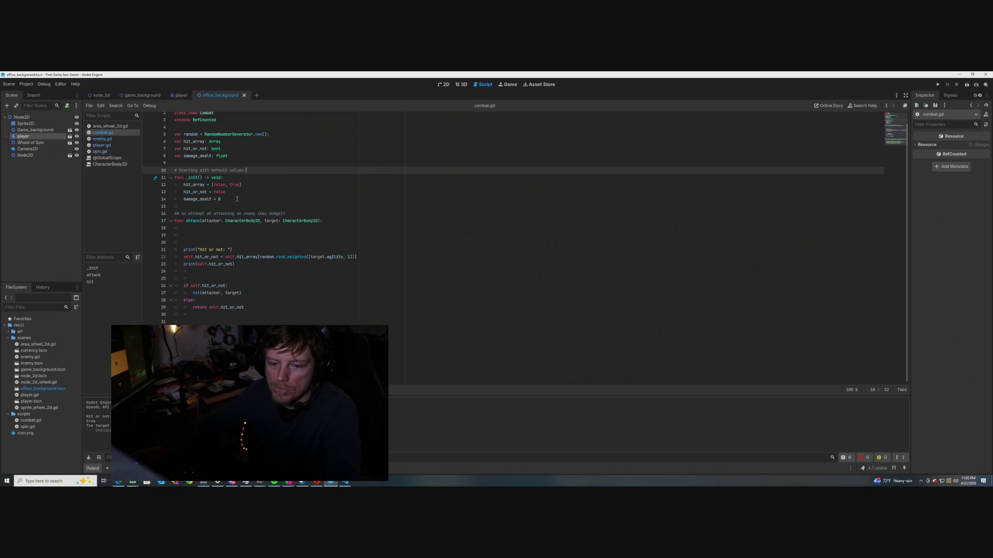
scroll(237, 199, "up", 1)
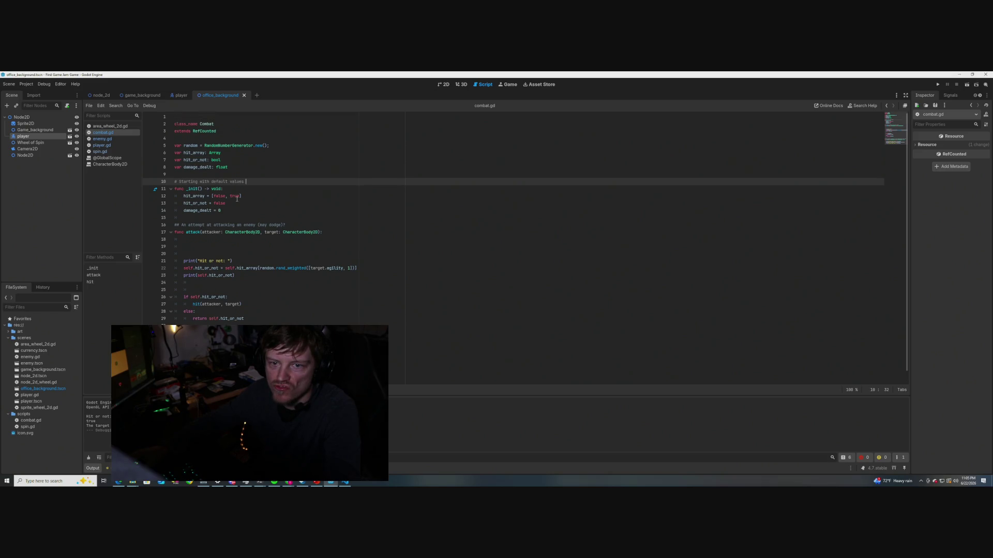
scroll(237, 199, "down", 1)
scroll(237, 199, "up", 1)
scroll(237, 199, "down", 1)
left_click(9, 332)
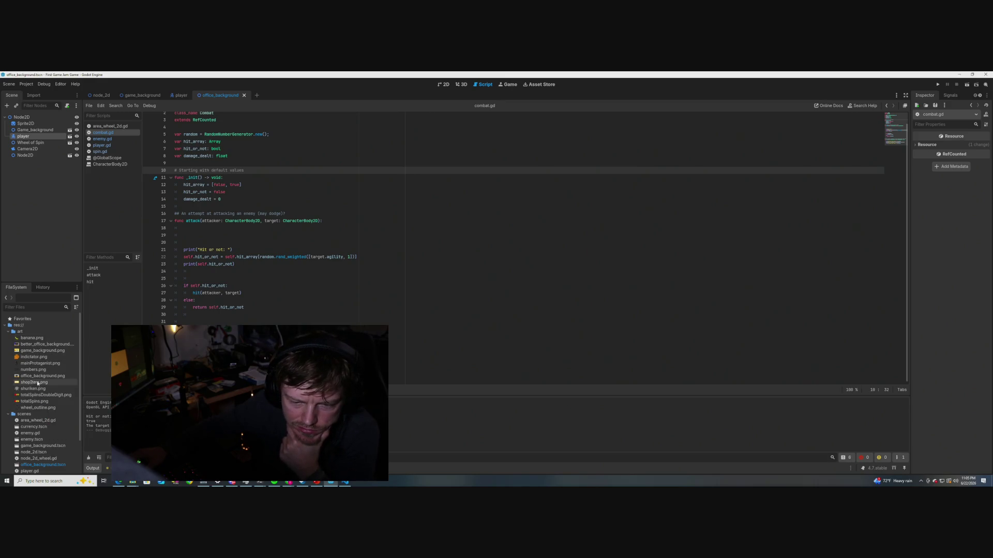
left_click(8, 332)
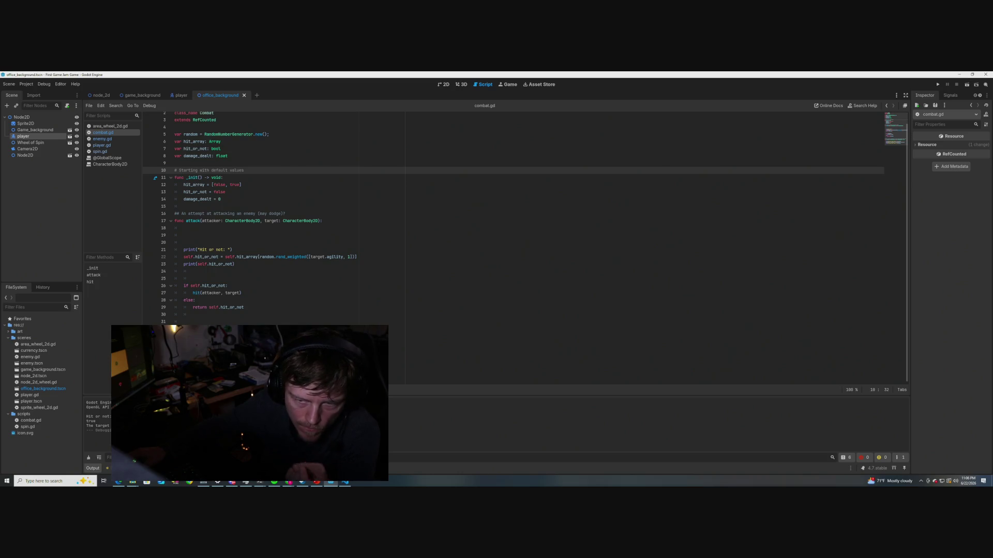
scroll(513, 227, "up", 1)
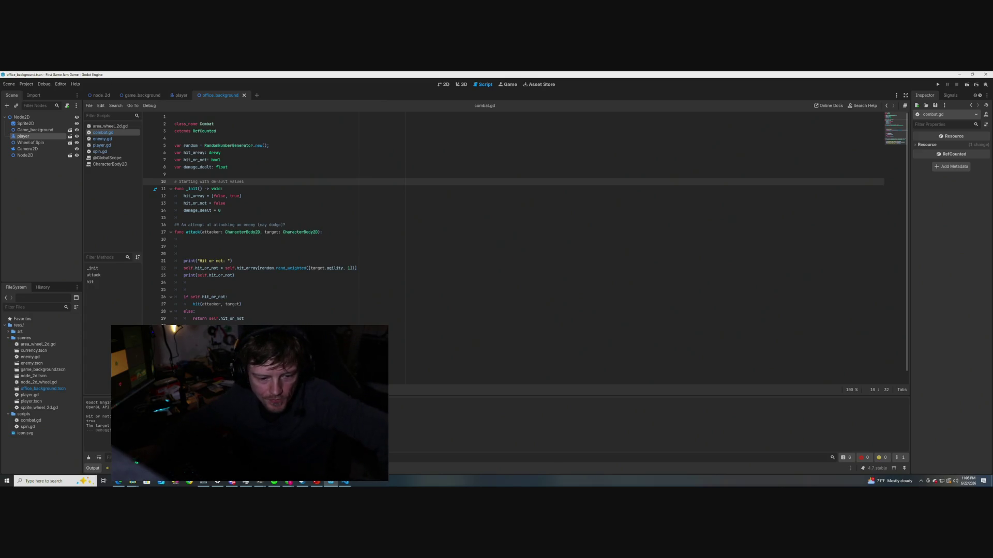
key("F5")
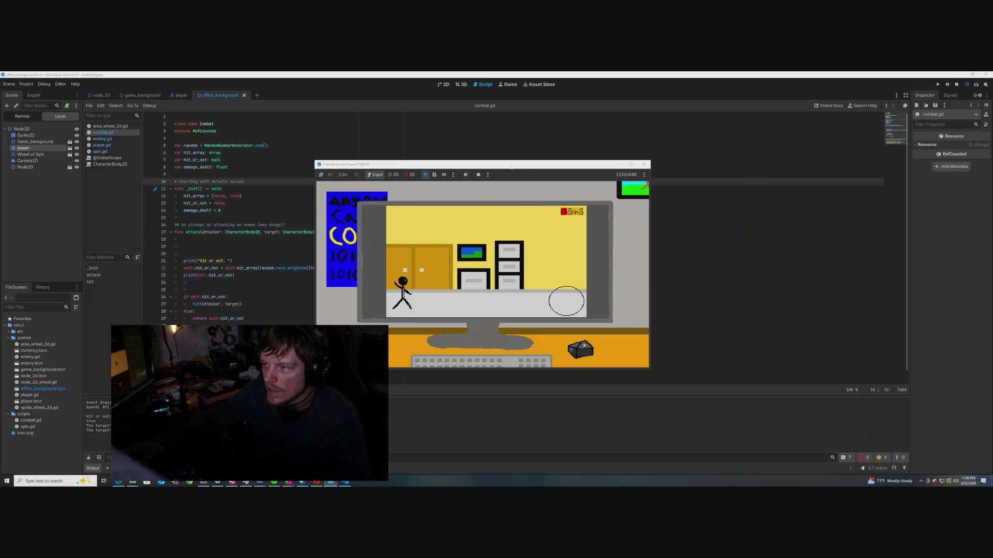
mouse_move(511, 167)
left_mouse_down()
mouse_move(560, 159)
mouse_move(560, 173)
mouse_move(542, 175)
left_mouse_up()
left_click(676, 172)
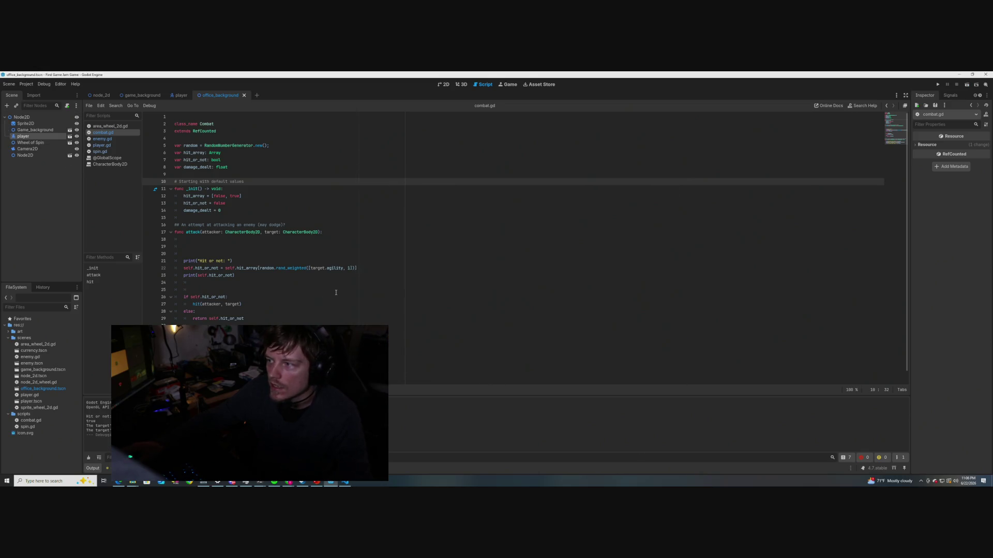
scroll(335, 292, "down", 1)
left_click(378, 309)
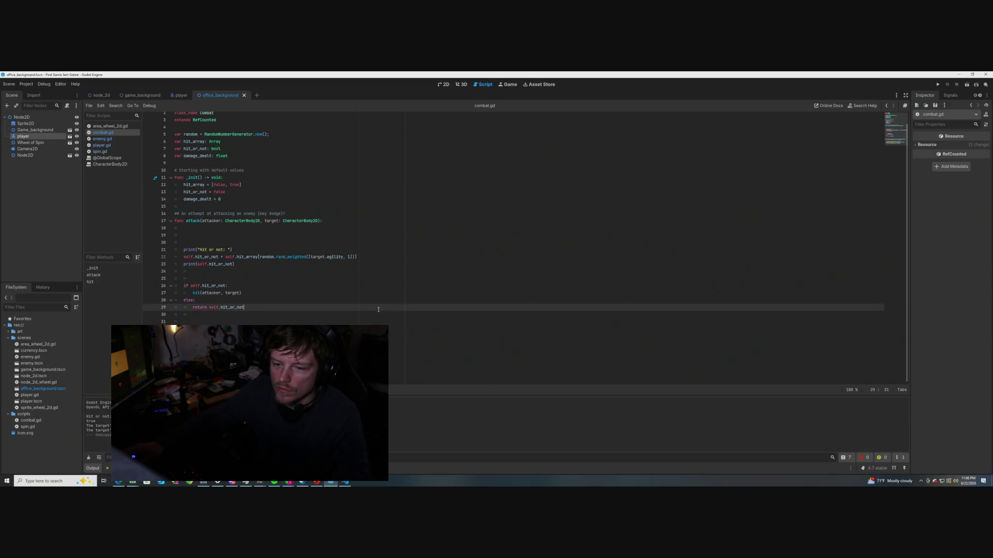
scroll(378, 309, "up", 1)
scroll(378, 310, "down", 1)
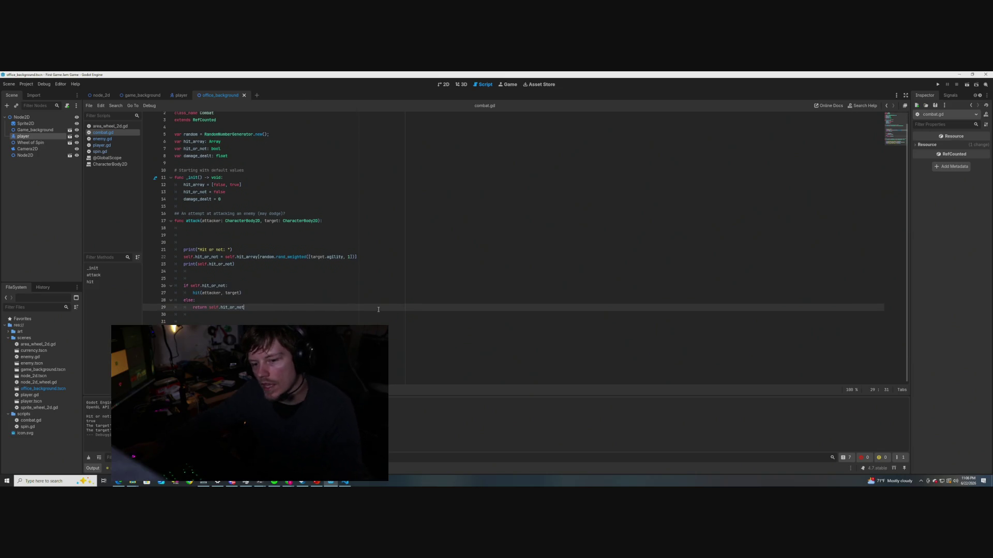
scroll(283, 298, "up", 1)
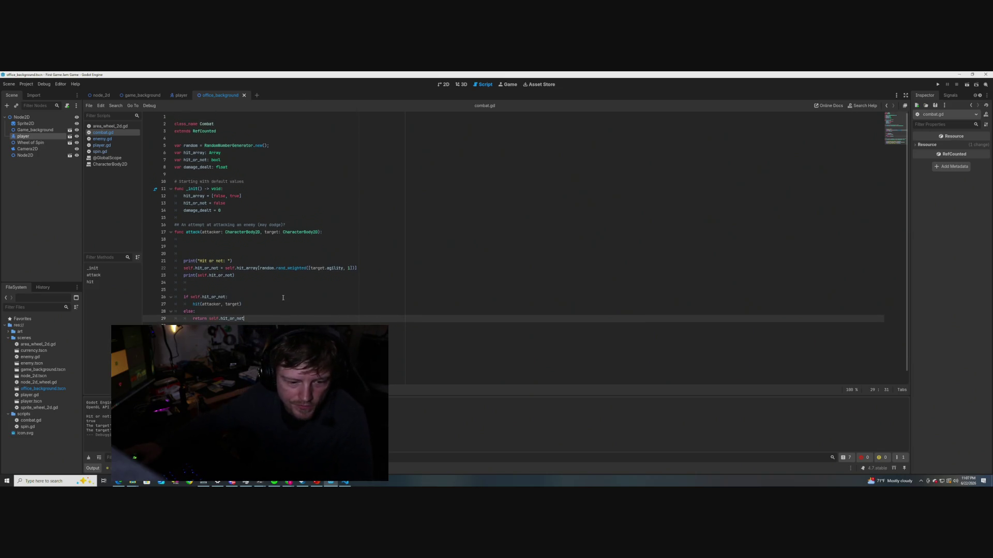
scroll(291, 285, "down", 1)
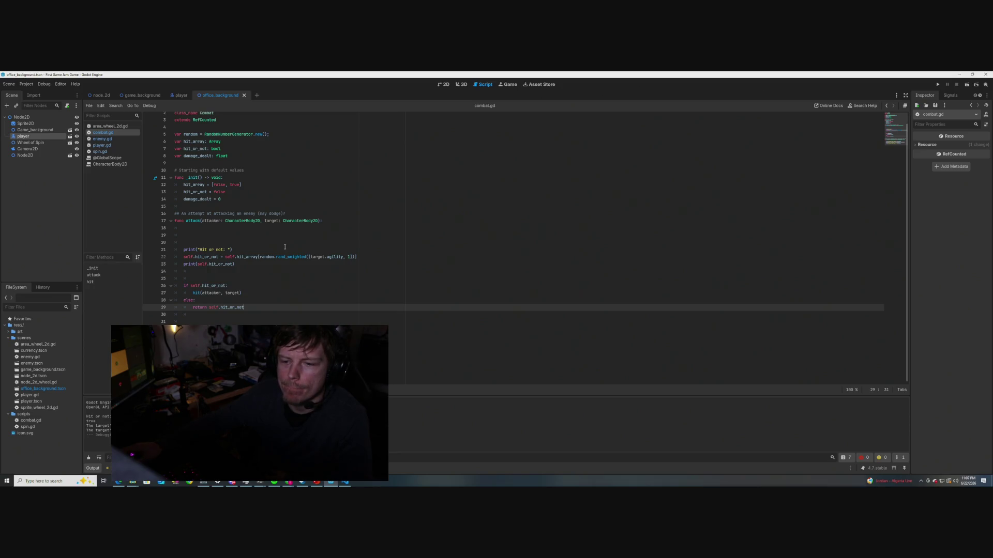
scroll(284, 247, "up", 1)
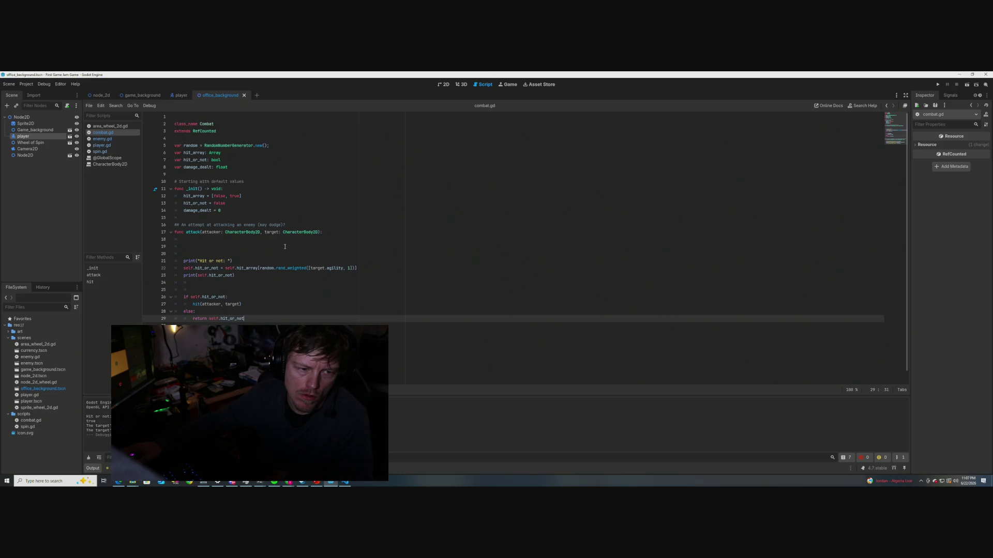
left_click(247, 281)
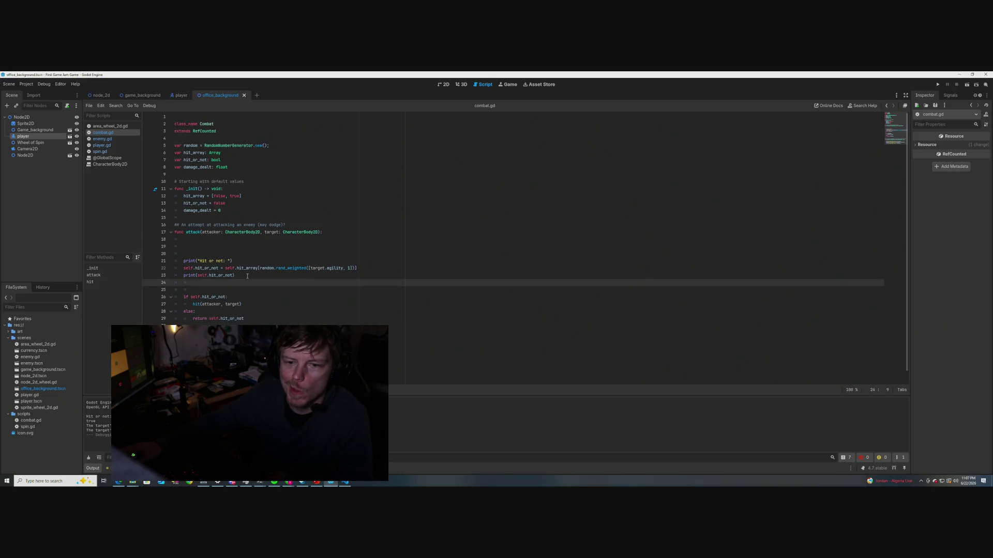
scroll(247, 276, "down", 1)
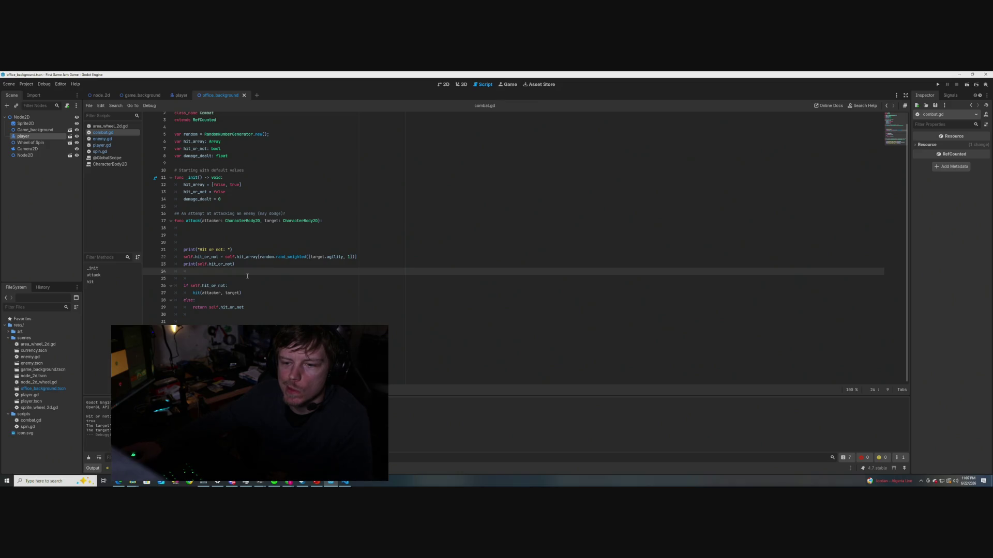
scroll(247, 276, "up", 1)
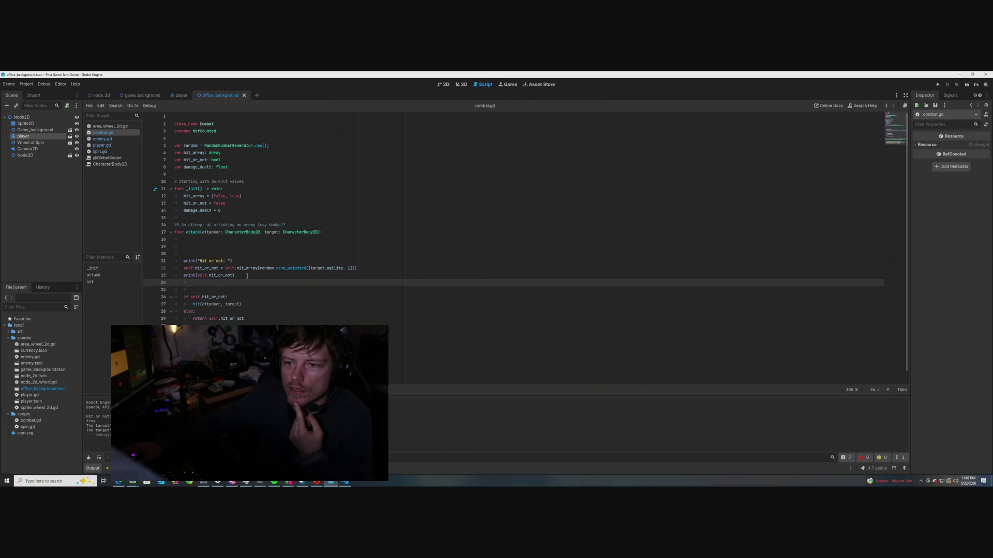
scroll(247, 276, "down", 1)
scroll(247, 276, "up", 1)
scroll(247, 276, "down", 1)
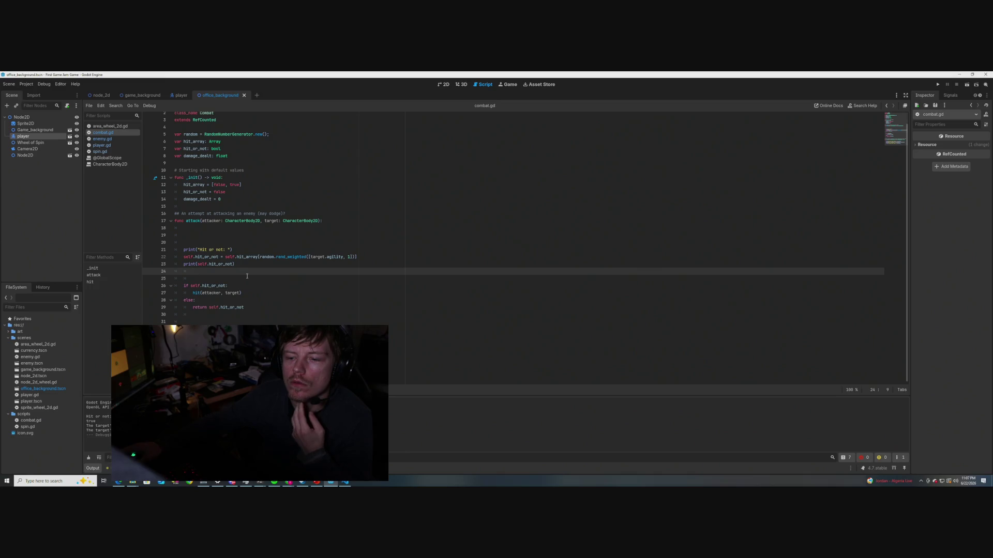
scroll(219, 200, "up", 1)
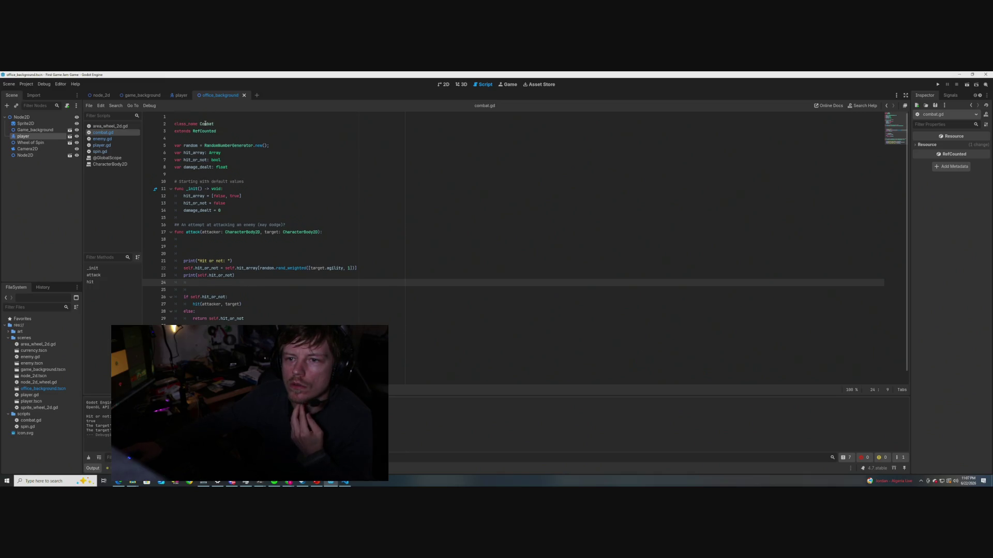
Insert an empty line above class_name Combat, type '## Class to help', then erase that comment
left_click(175, 124)
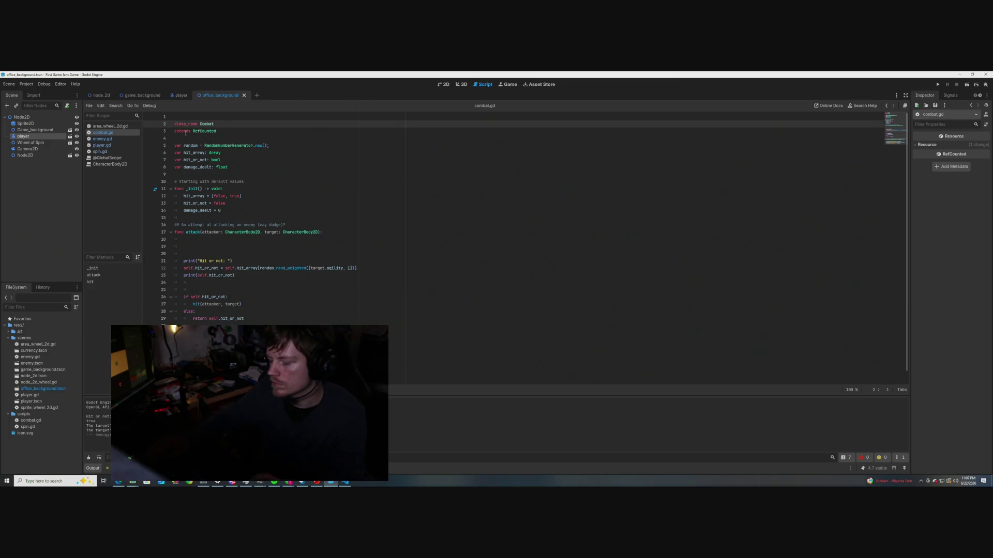
key("Return")
key("Up")
type("## ")
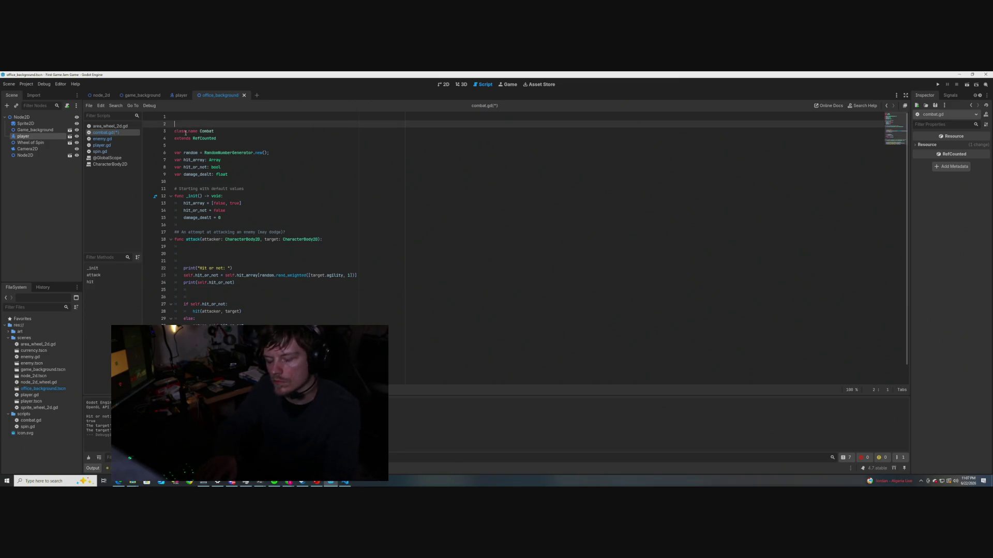
type("Class to help")
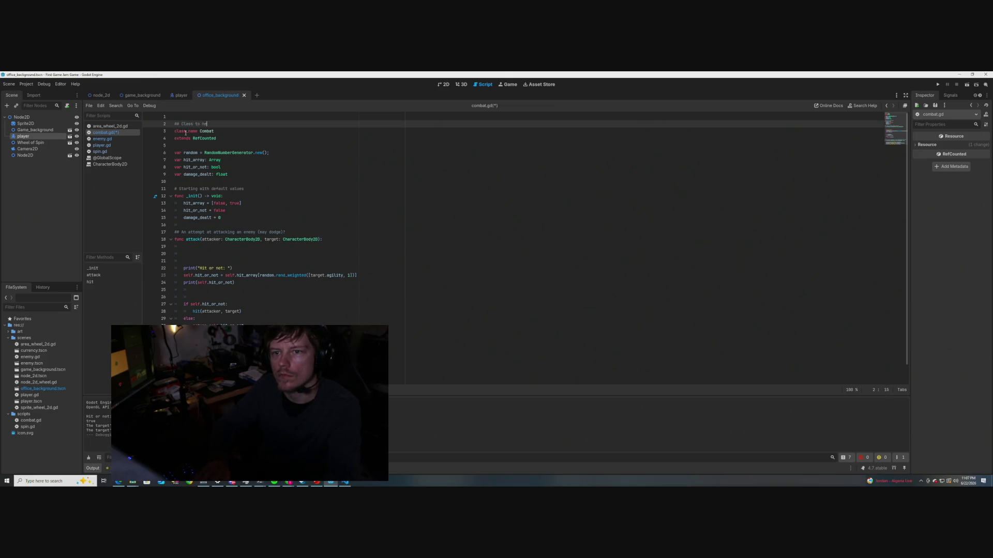
key("BackSpace")
key("BackSpace")
key("BackSpace")
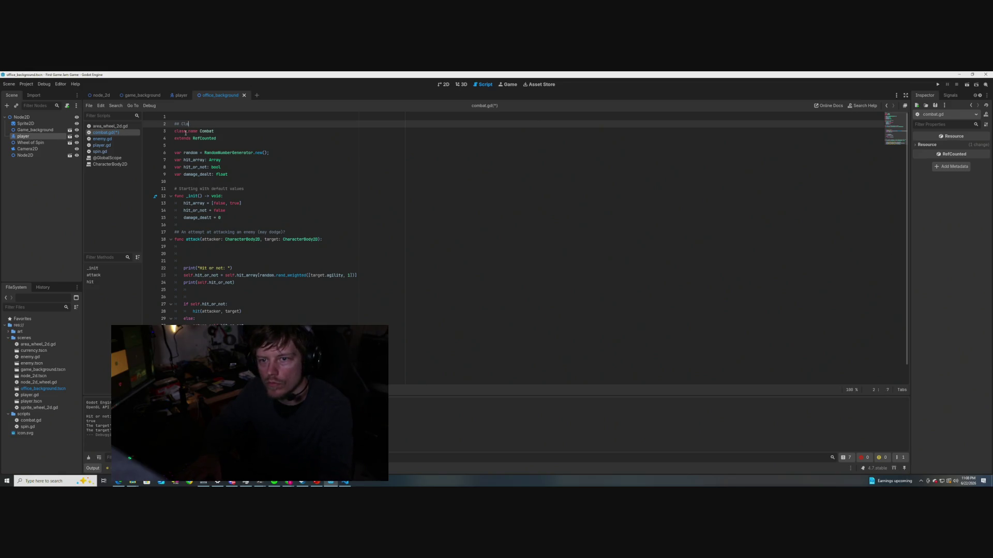
key("BackSpace")
key("BackSpace")
key("BackSpace")
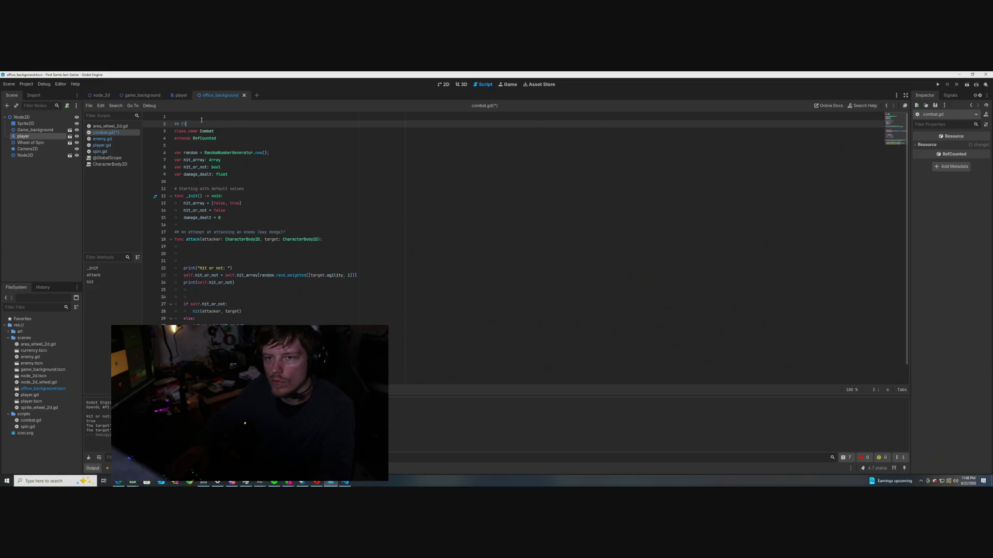
Copy the first ## Class/Object doc-comment header line from spin.gd
left_click(101, 151)
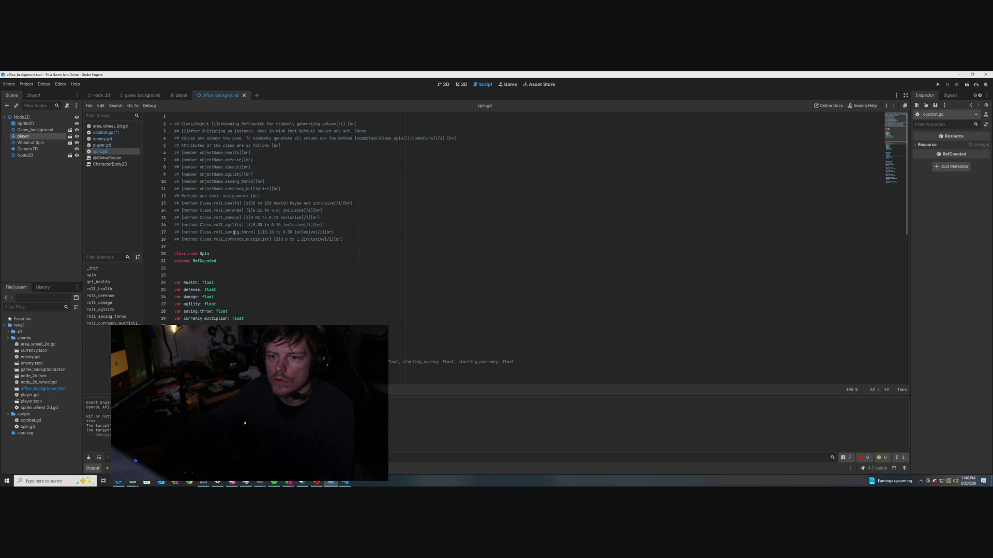
left_click_drag(181, 245, 164, 125)
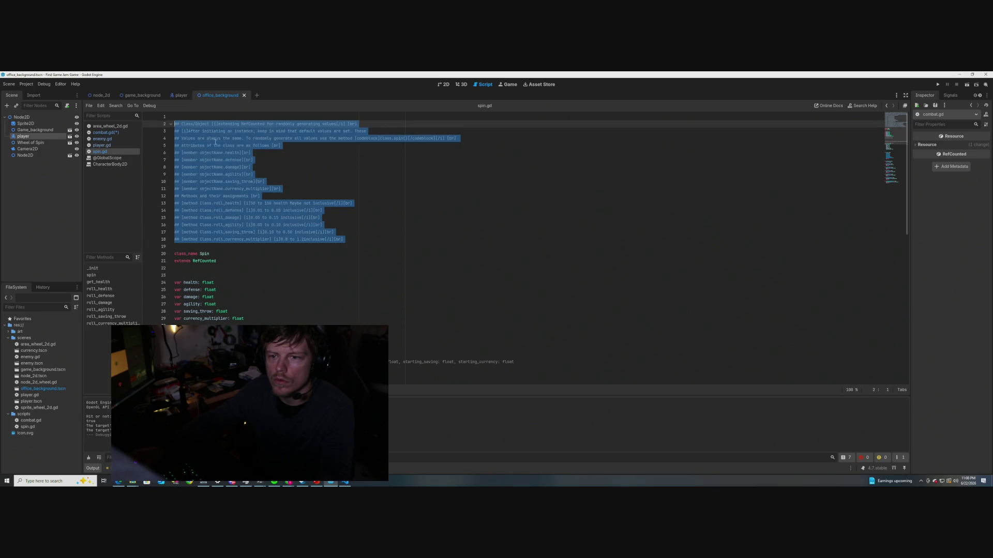
left_click(328, 157)
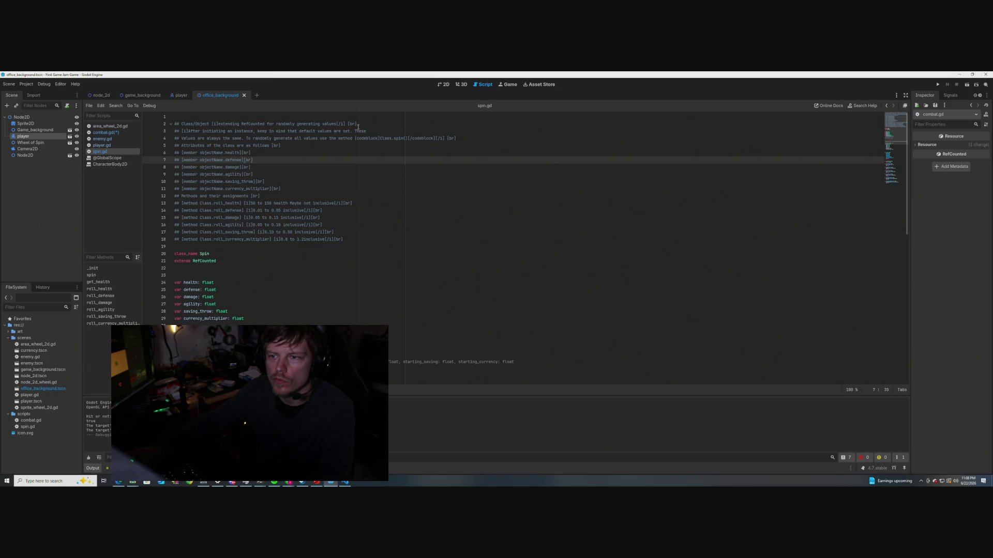
left_click_drag(358, 127, 174, 126)
left_click(397, 186)
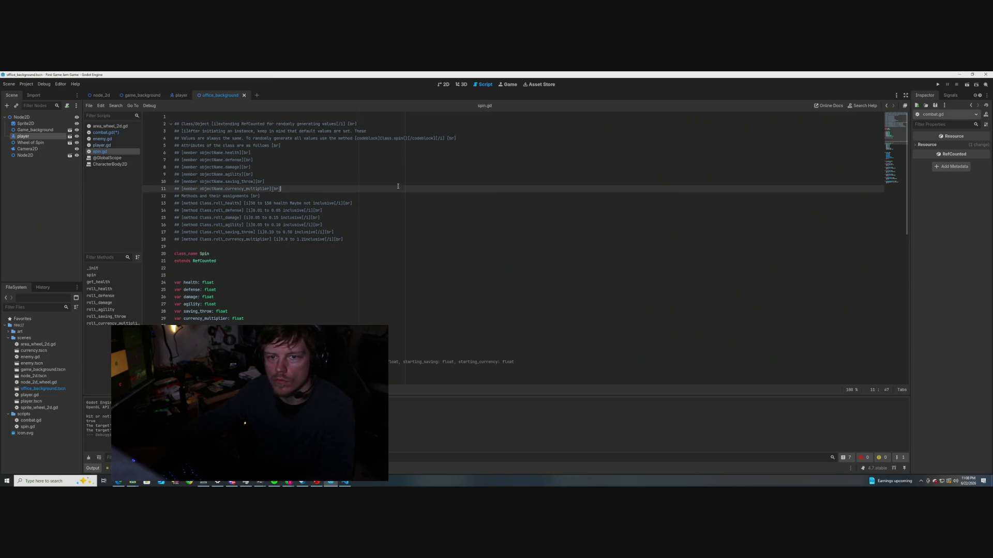
Paste the header into combat.gd and replace 'randomly generating values' with 'assisting with combat'
left_click(105, 132)
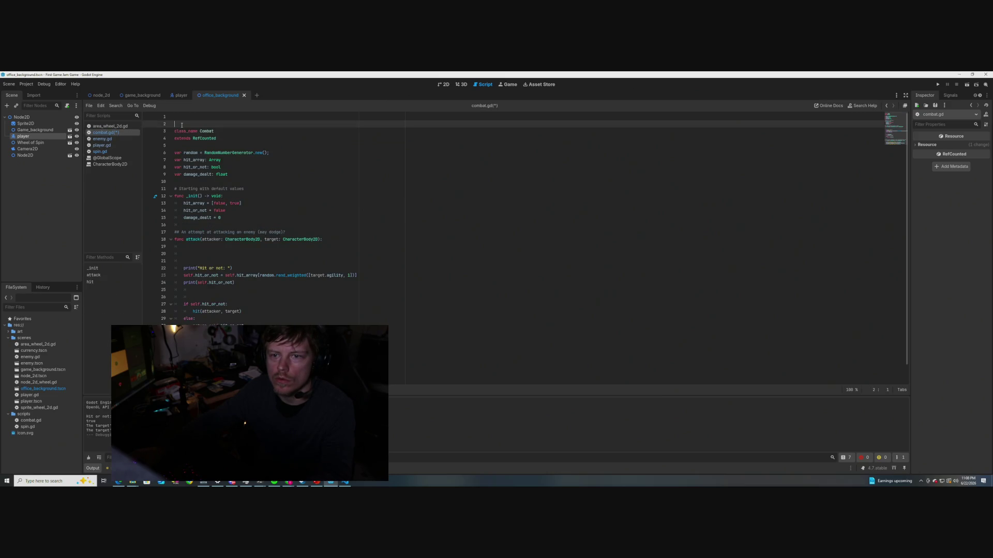
type("## Class/Object [i]extending RefCounted for randomly generating values[/i] [br]")
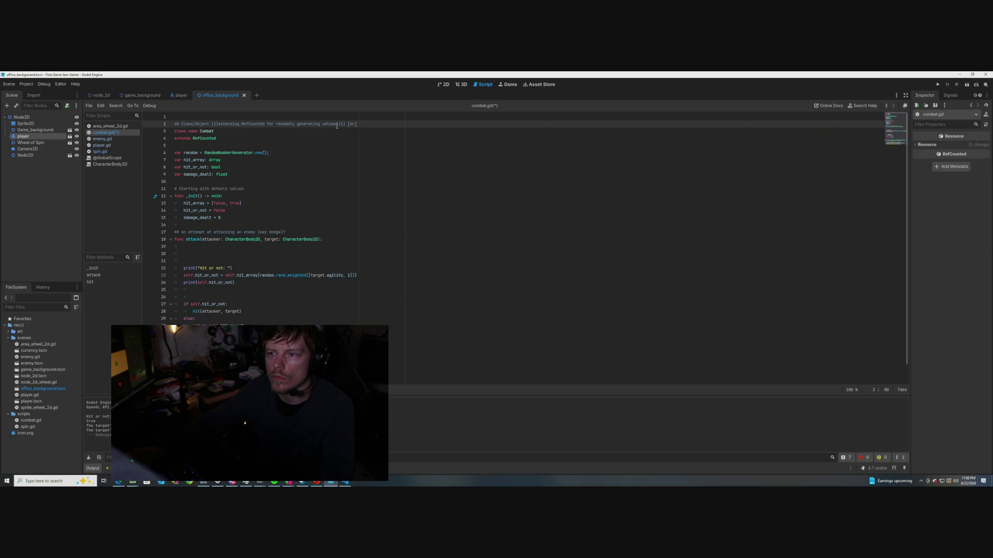
left_click_drag(337, 126, 276, 125)
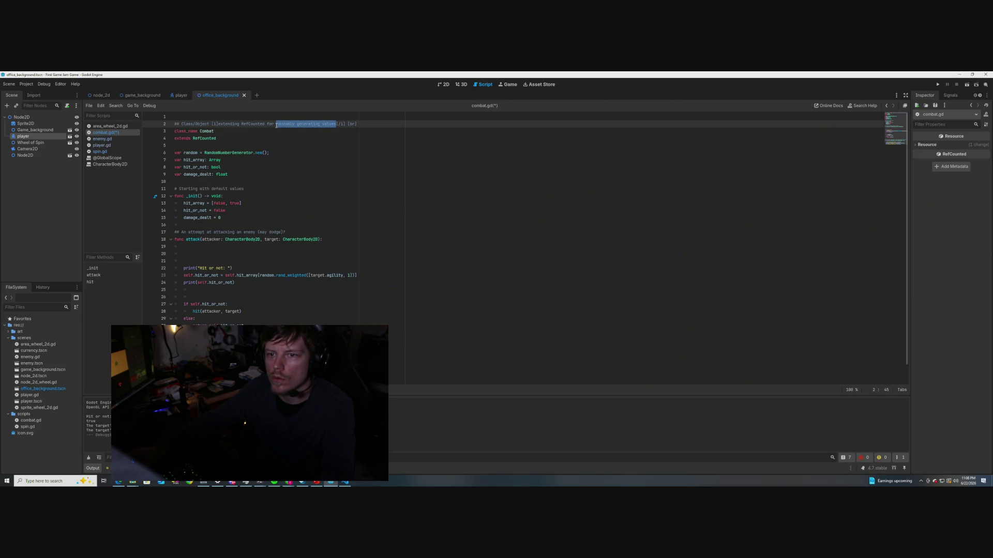
type("assisti")
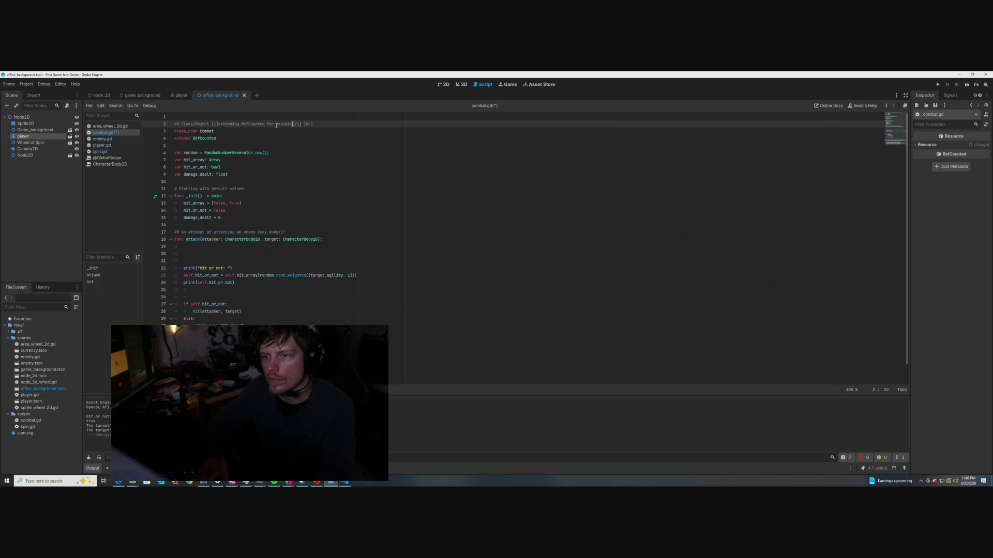
type("ng with comba")
type("t")
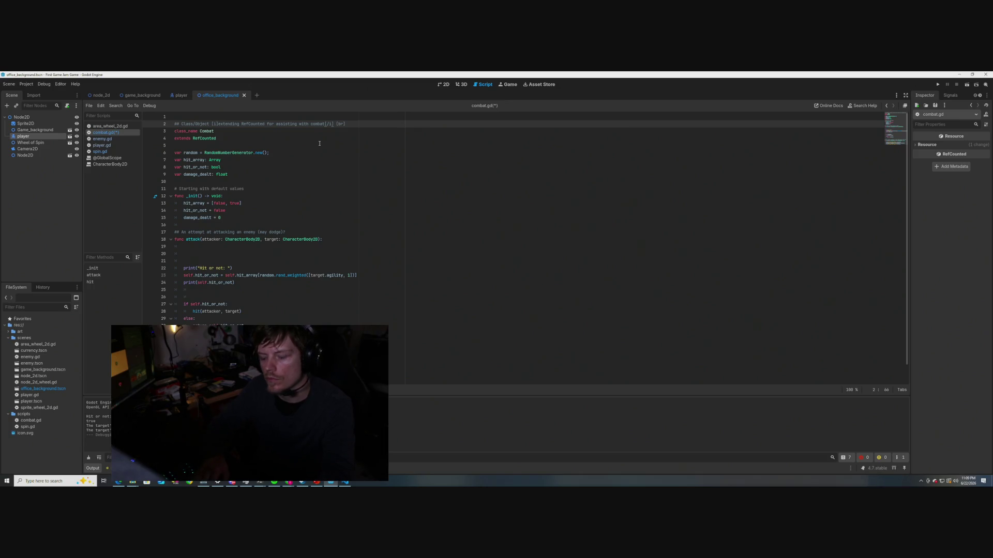
Finish the header with 'data computation' inside the [i] tags and start a new ## line below
type("data")
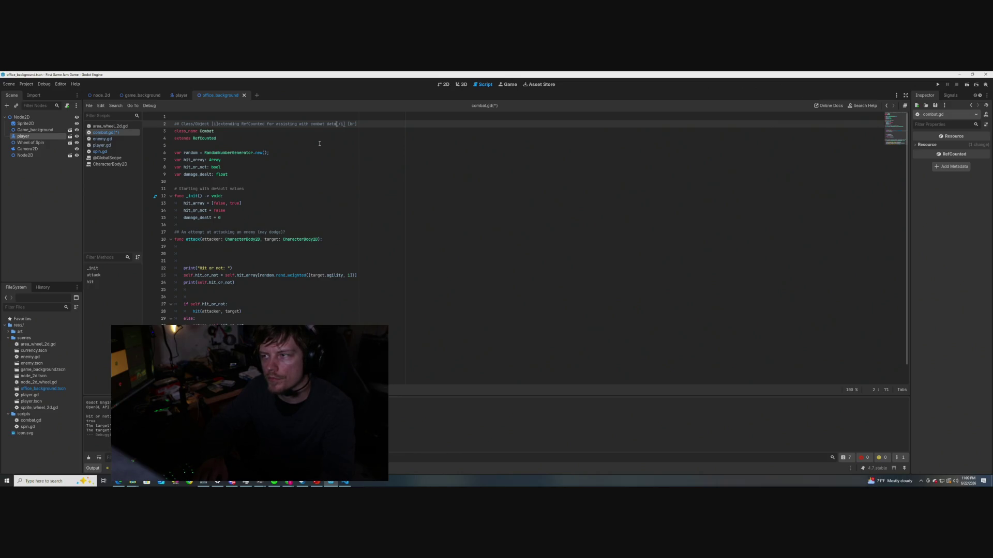
type("data comp")
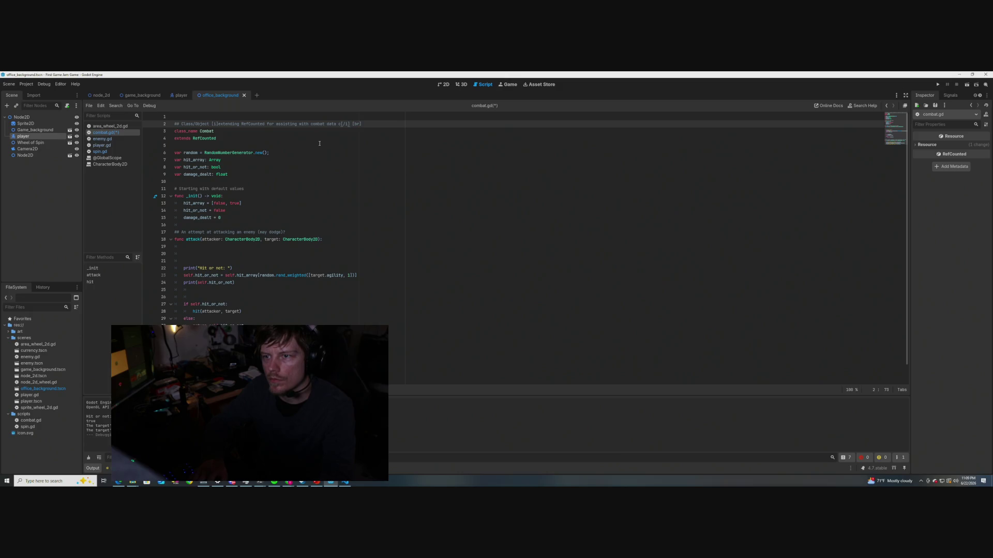
type("utation")
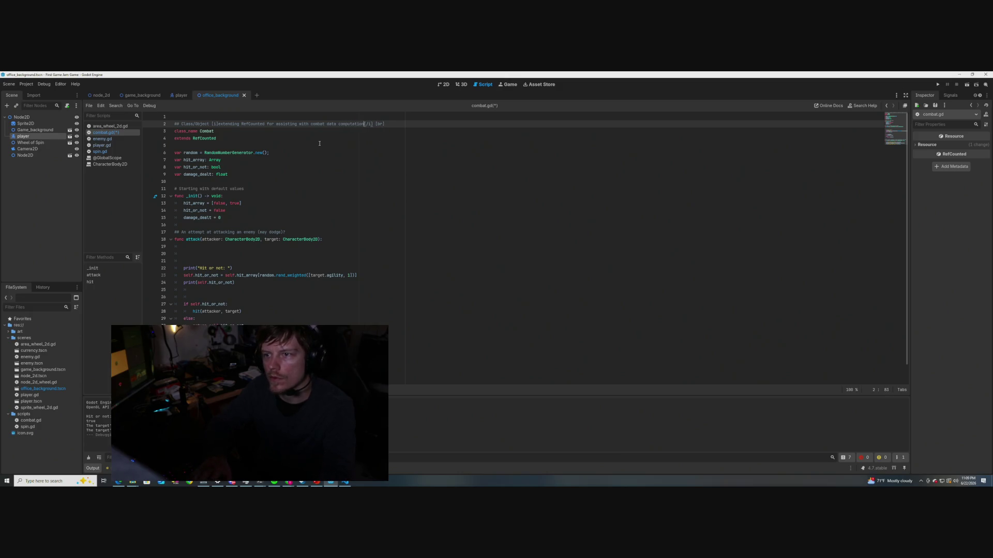
left_click(329, 141)
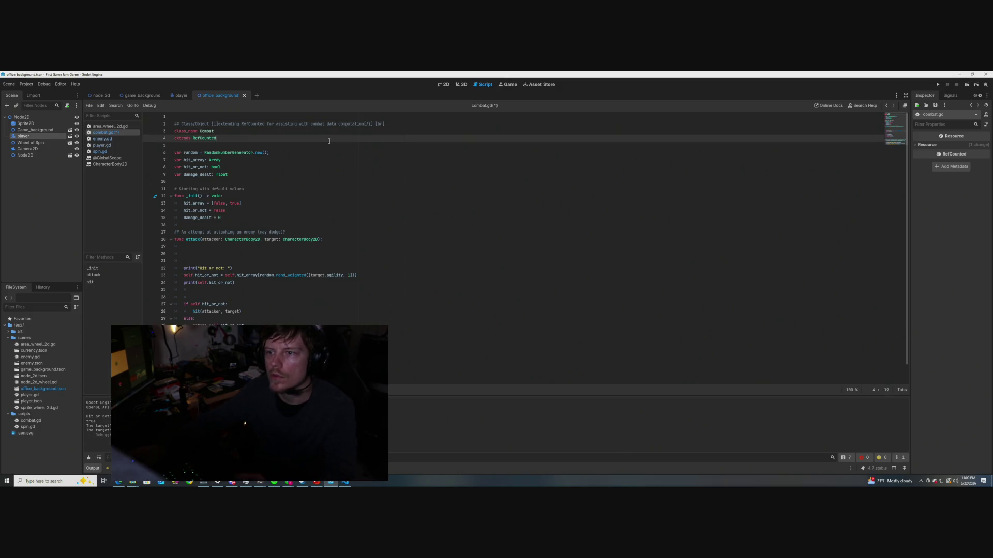
left_click(387, 124)
key("Return")
type("##")
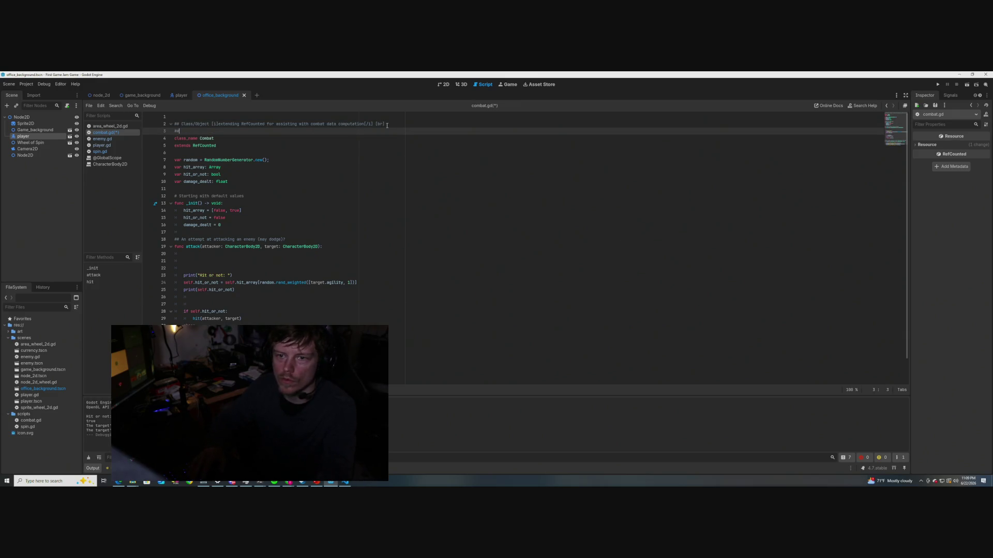
Write line 3 as '[i]There are two main parts [', dropping the comma, colon and half-typed [codeblock tag
scroll(345, 176, "down", 1)
scroll(345, 176, "up", 1)
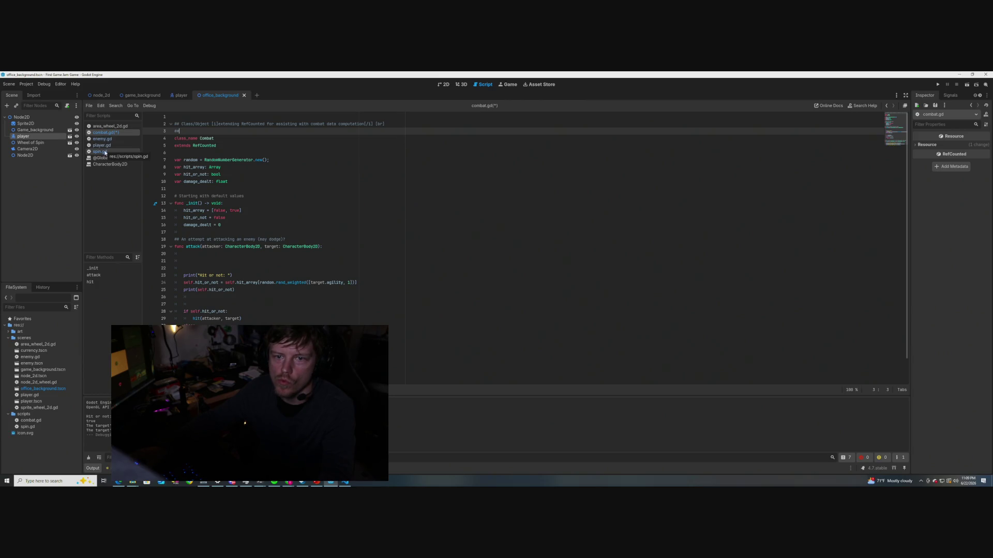
scroll(291, 160, "down", 1)
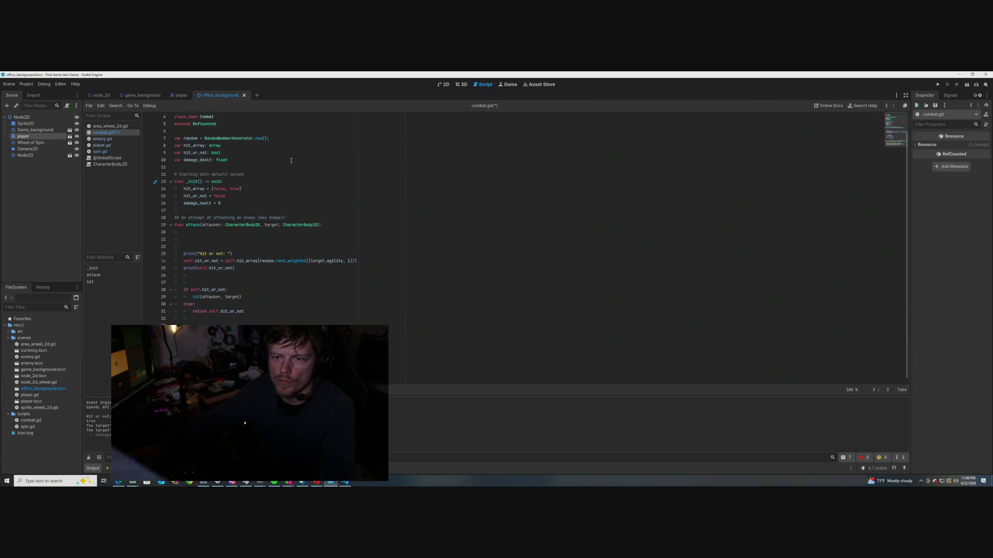
scroll(291, 160, "down", 1)
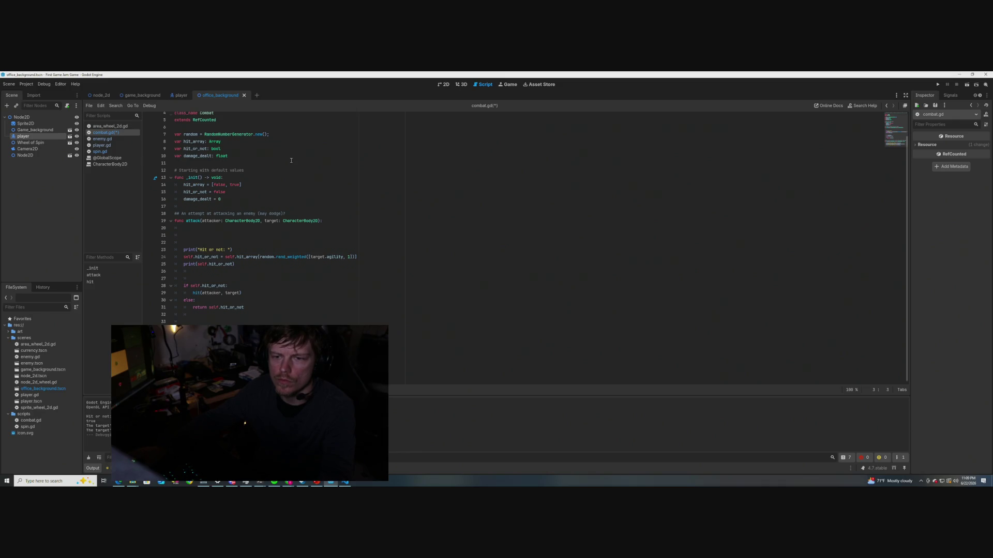
scroll(291, 161, "up", 1)
type("##")
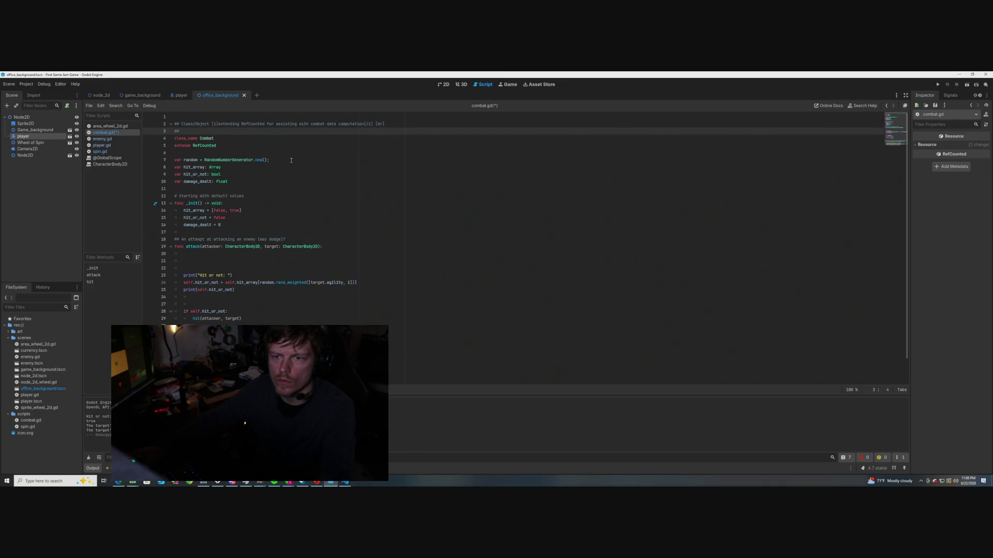
type("[i")
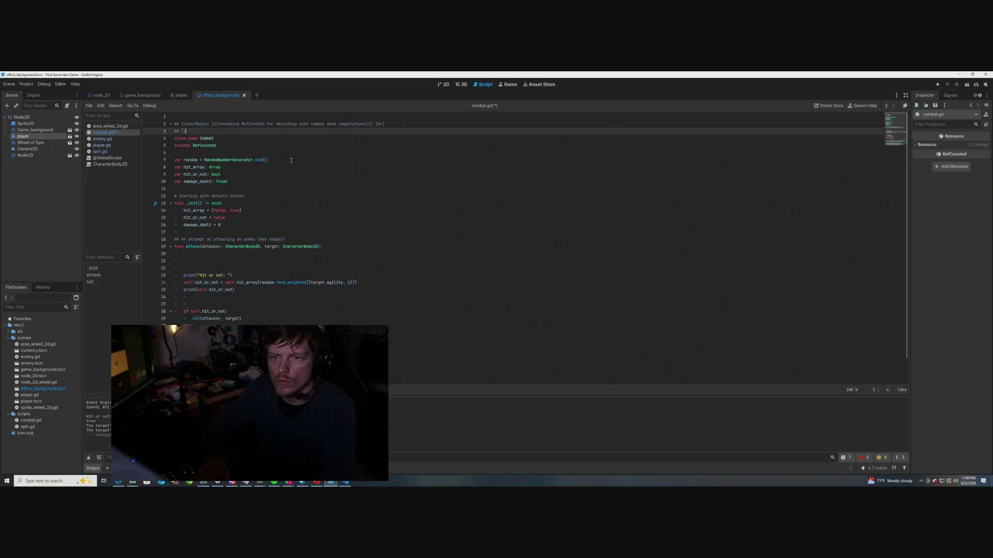
type("]")
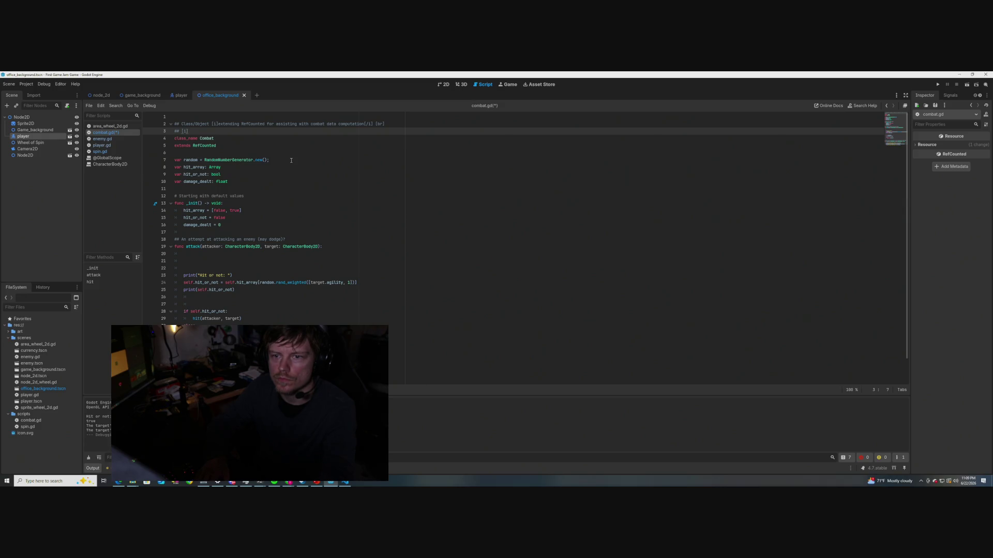
type("There are t")
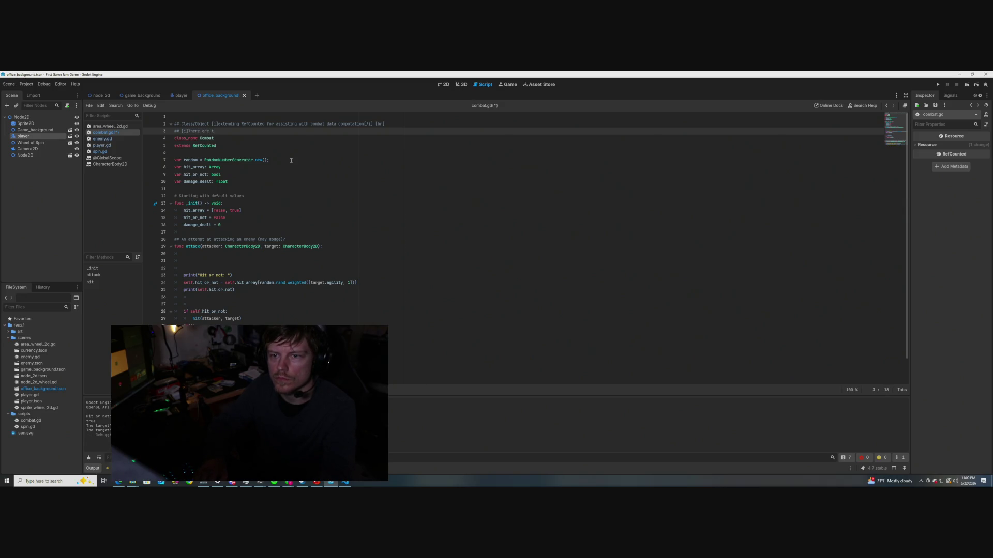
type("wo main parts")
type(",")
key("BackSpace")
key("BackSpace")
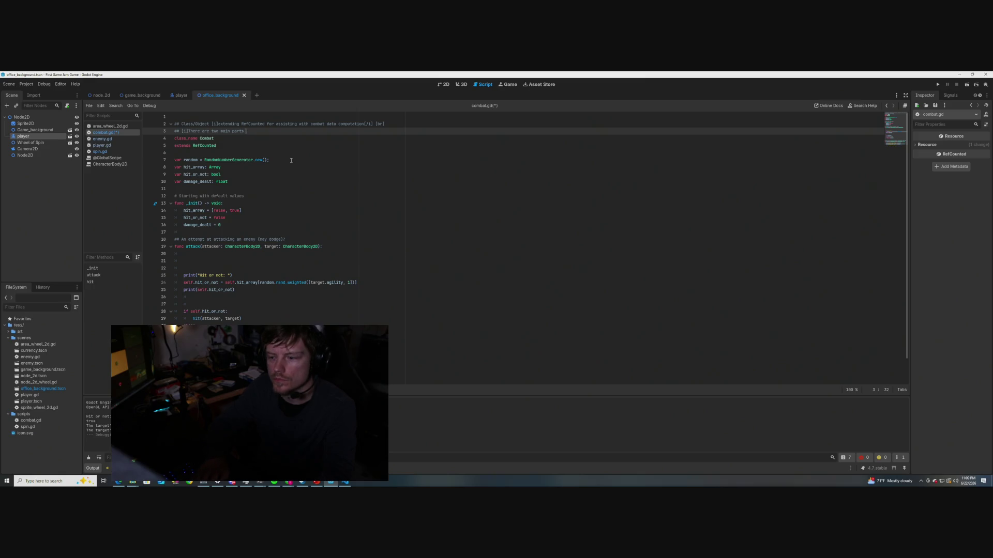
type(":")
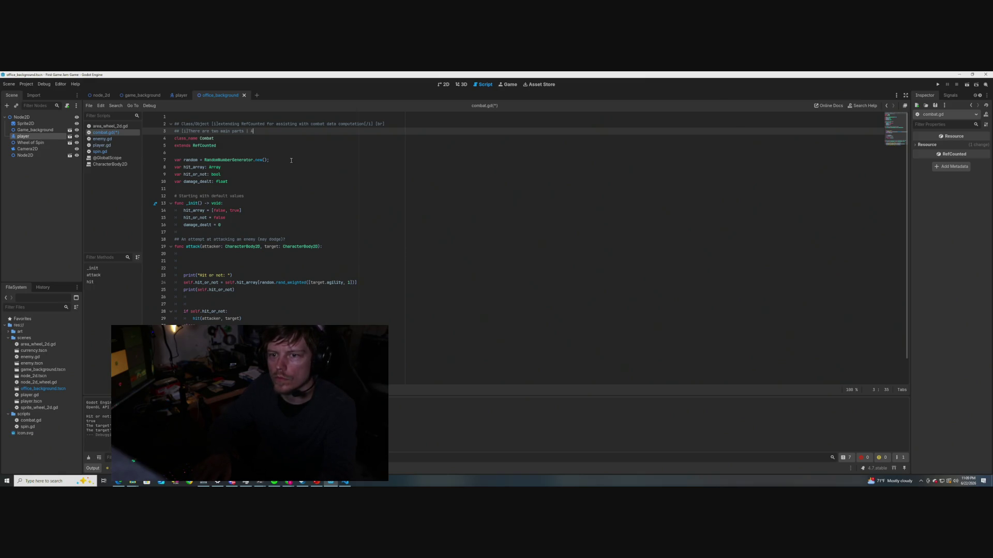
key("BackSpace")
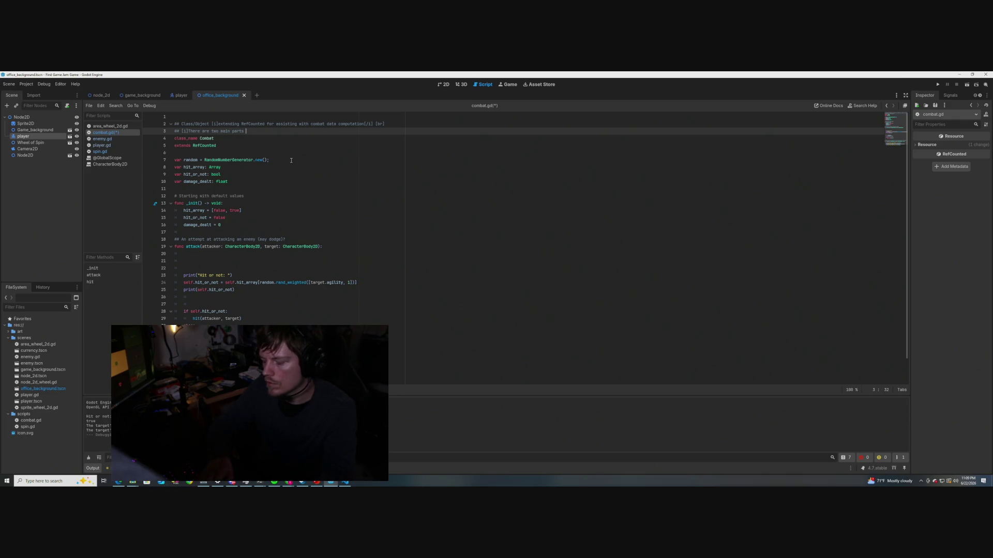
type("[codeblock")
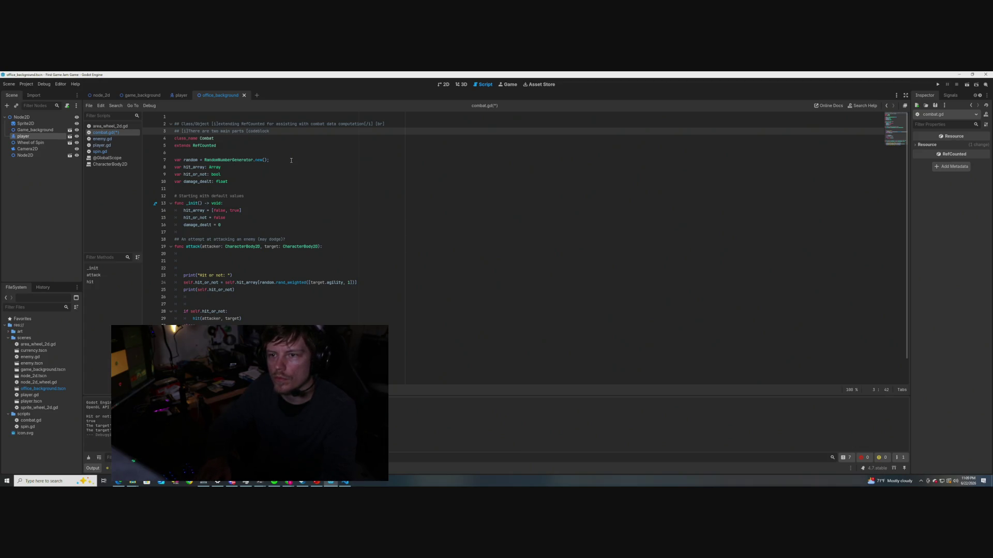
key("BackSpace")
key("BackSpace")
key("BackSpace")
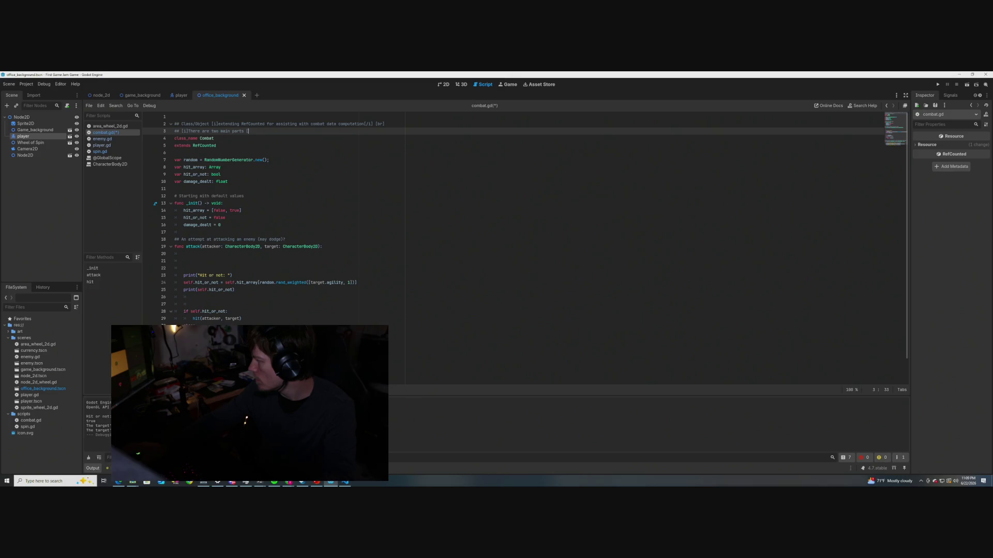
key("alt+Tab")
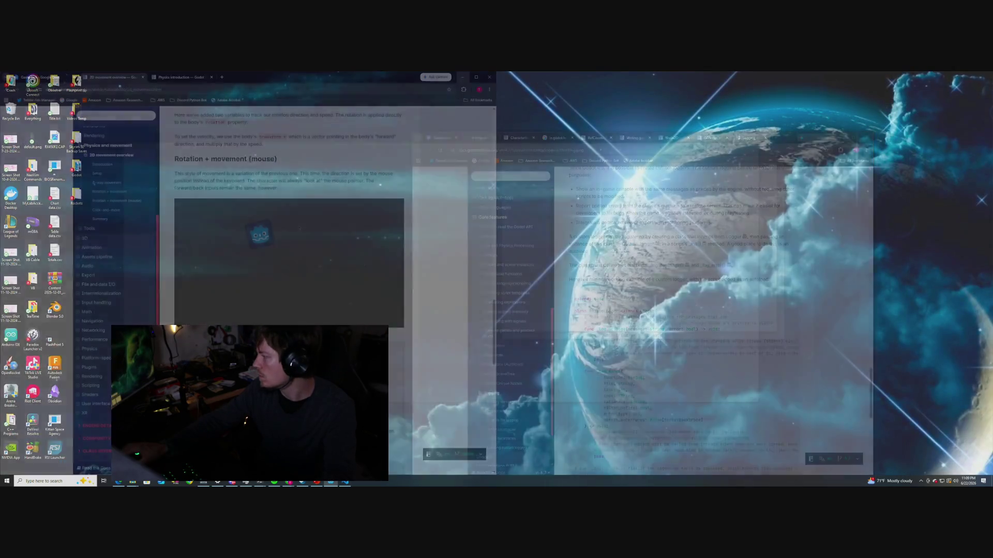
Browse the CharacterBody2D, RefCounted, Writing guidelines, Node2D and GDScript basics docs tabs
key("alt+Tab")
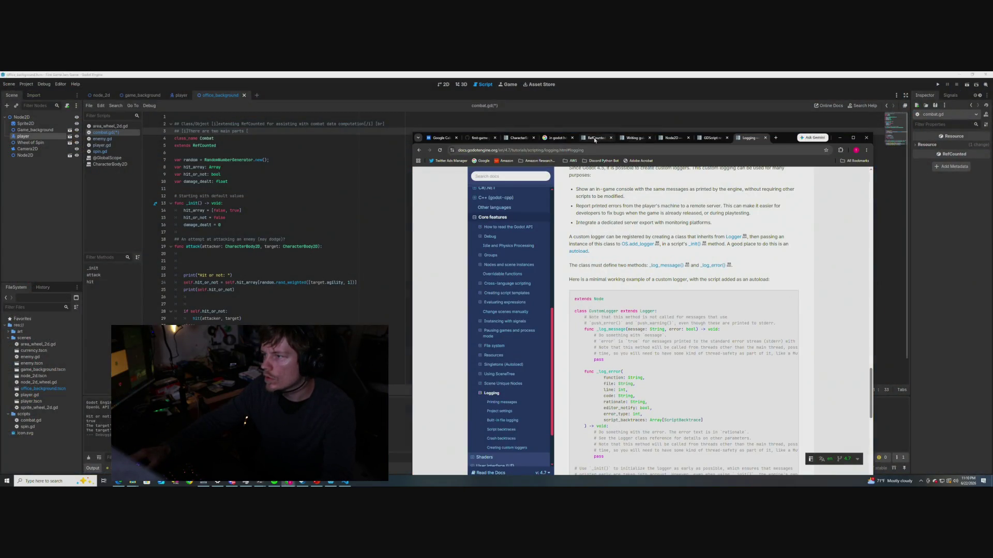
left_click(514, 138)
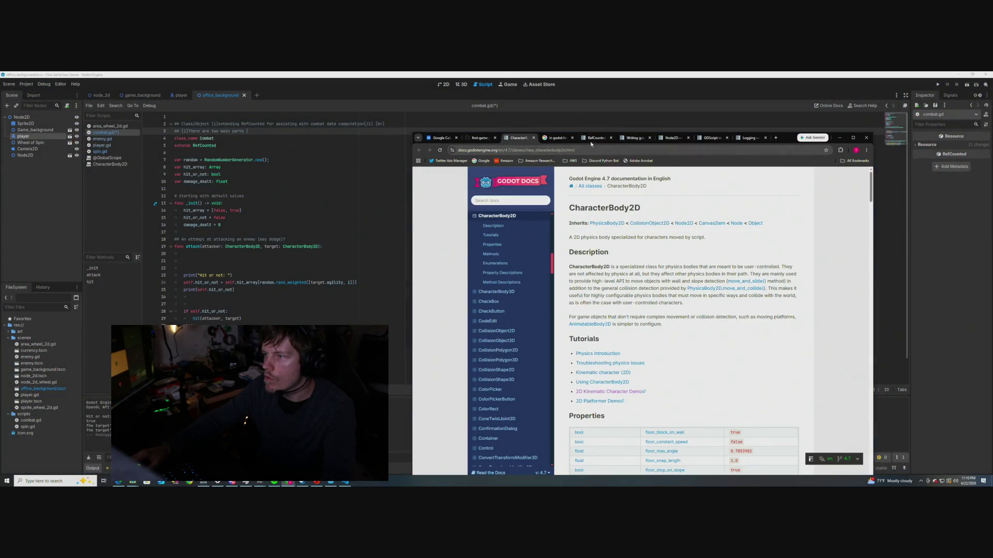
left_click(595, 139)
left_click(631, 139)
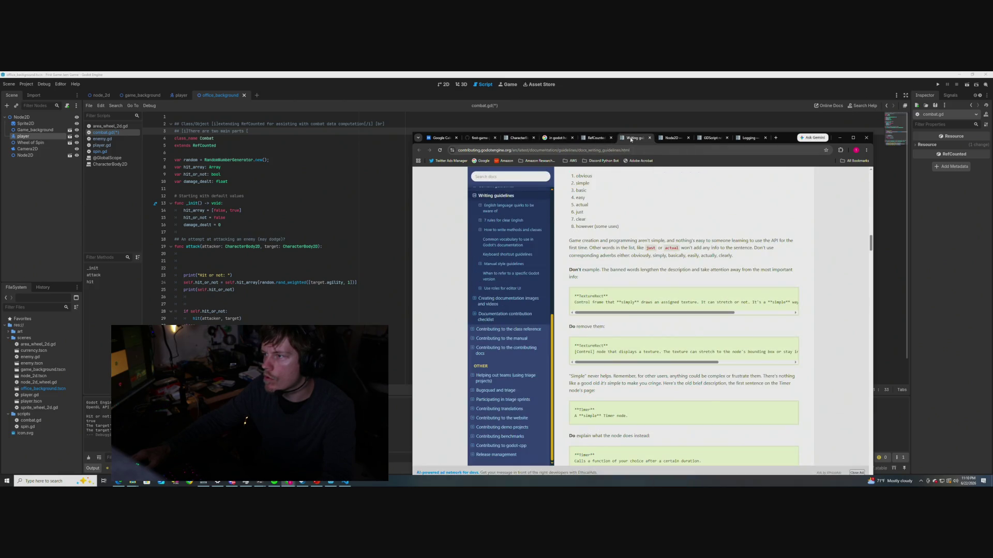
scroll(564, 249, "up", 15)
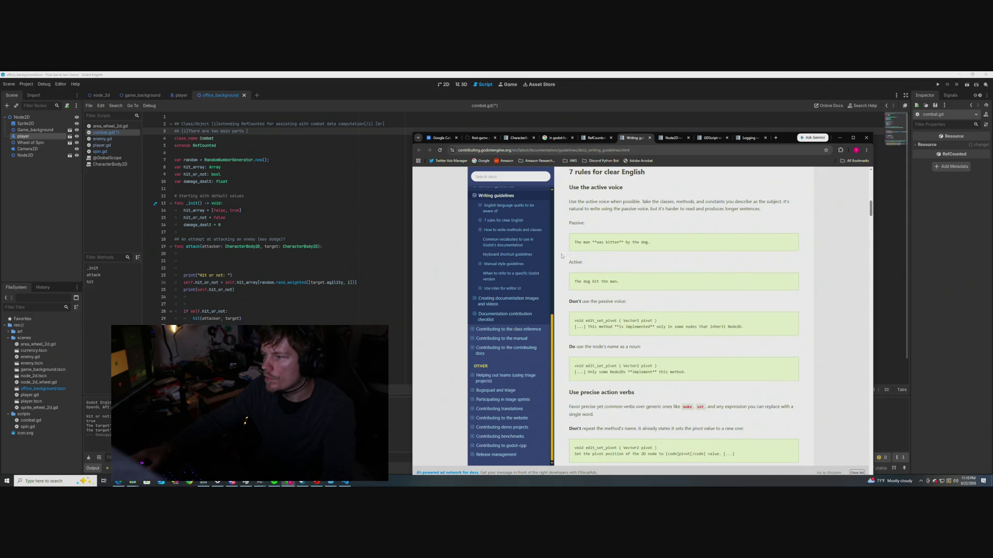
scroll(562, 256, "down", 15)
scroll(562, 257, "down", 5)
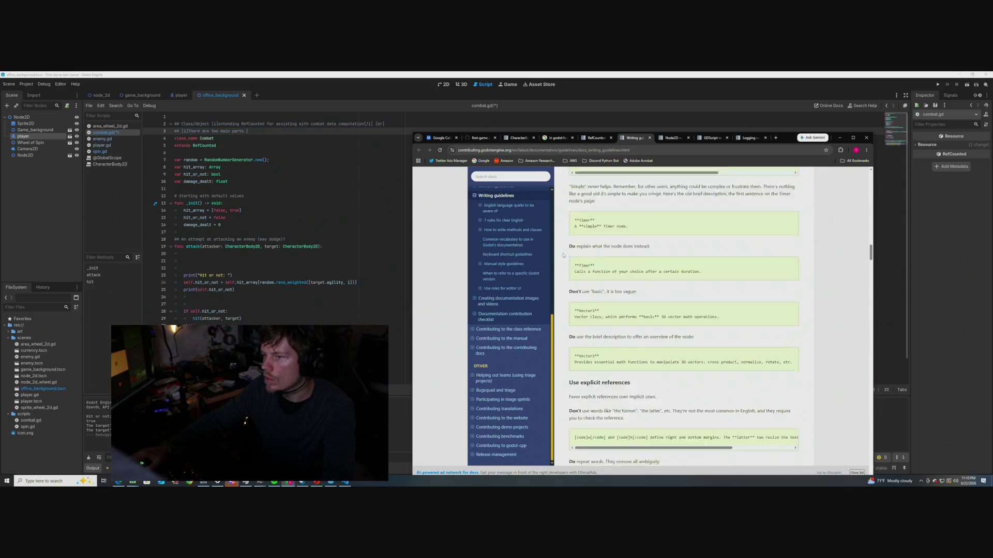
left_click(672, 137)
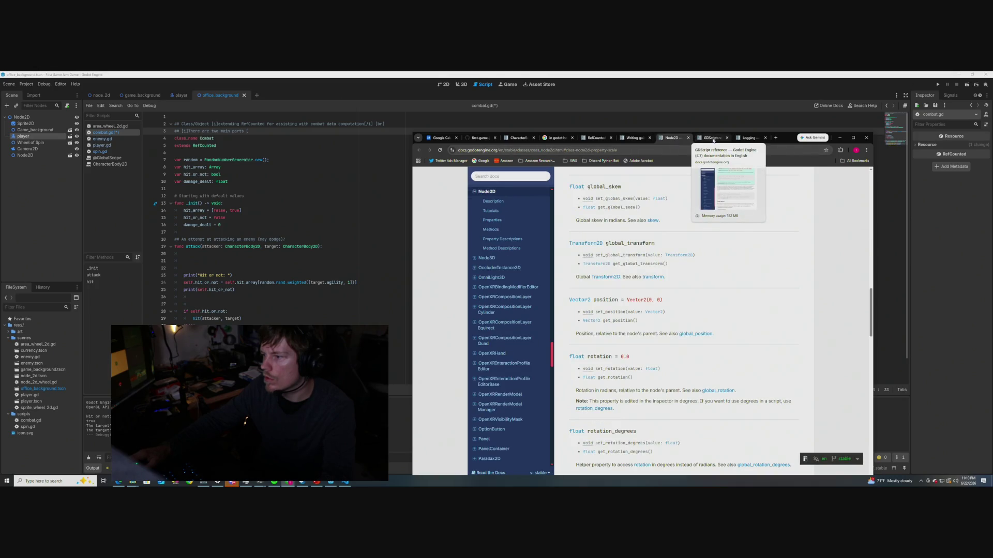
left_click(713, 138)
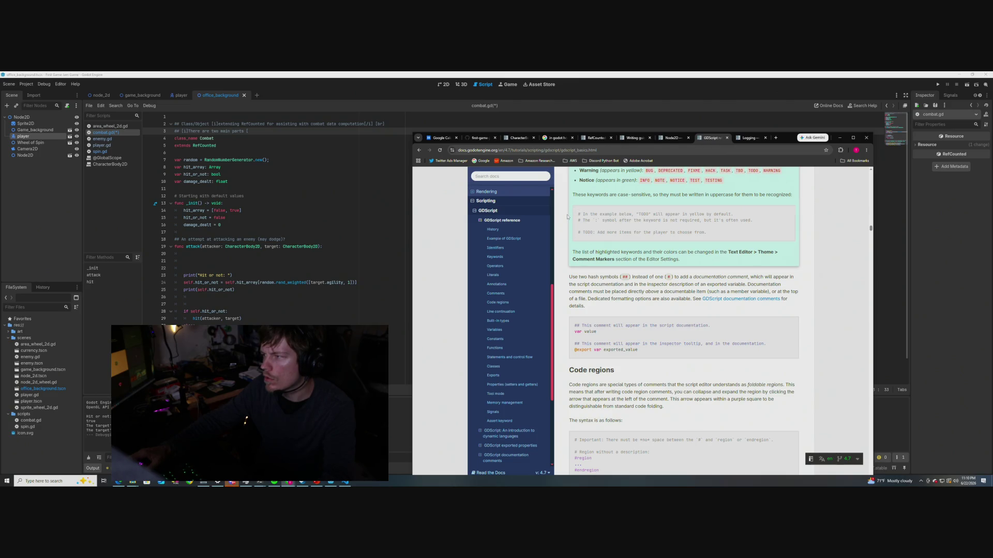
scroll(565, 244, "up", 1)
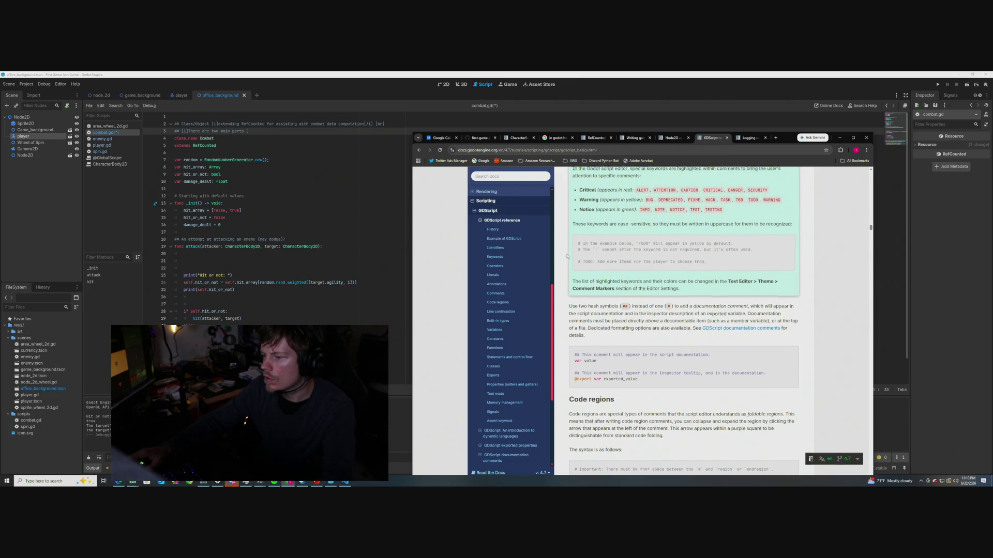
scroll(566, 251, "up", 5)
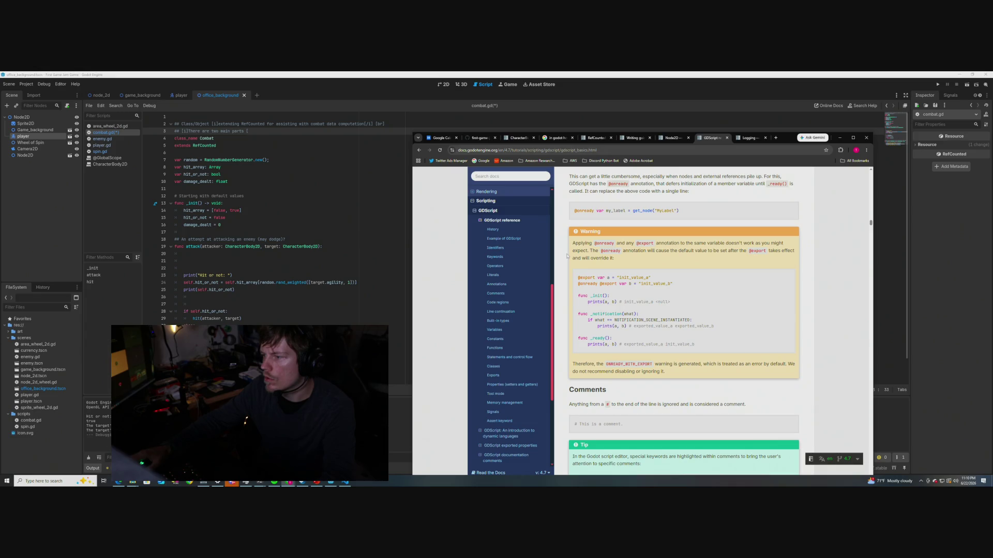
Close the AI chat tab and go back to the Class reference primer's Linking and Formatting tables
left_click(522, 138)
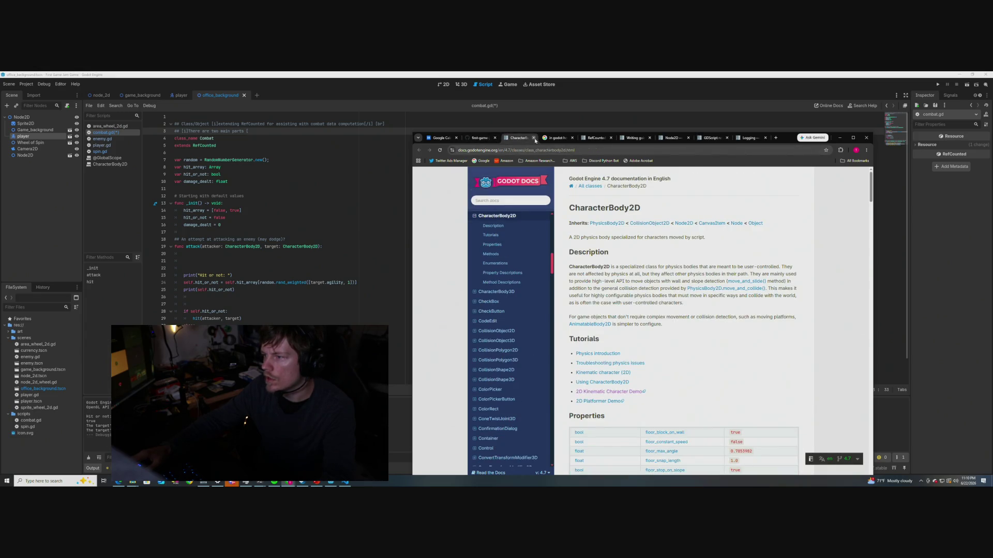
left_click(556, 138)
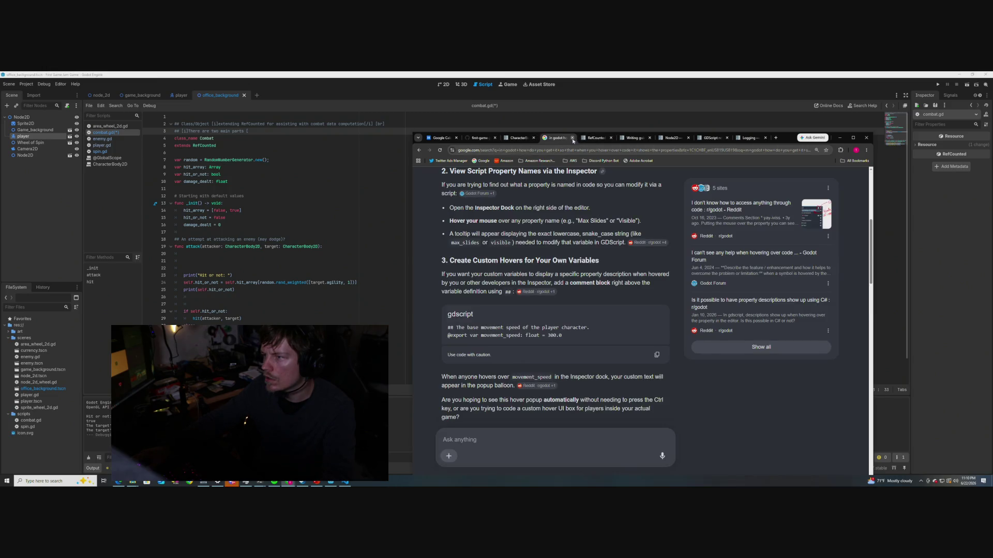
left_click(572, 138)
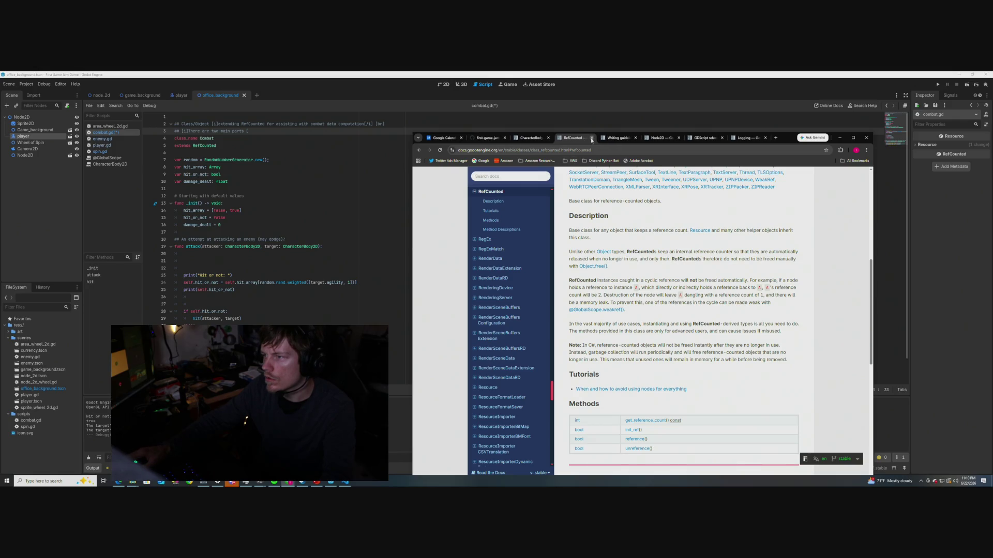
left_click(418, 151)
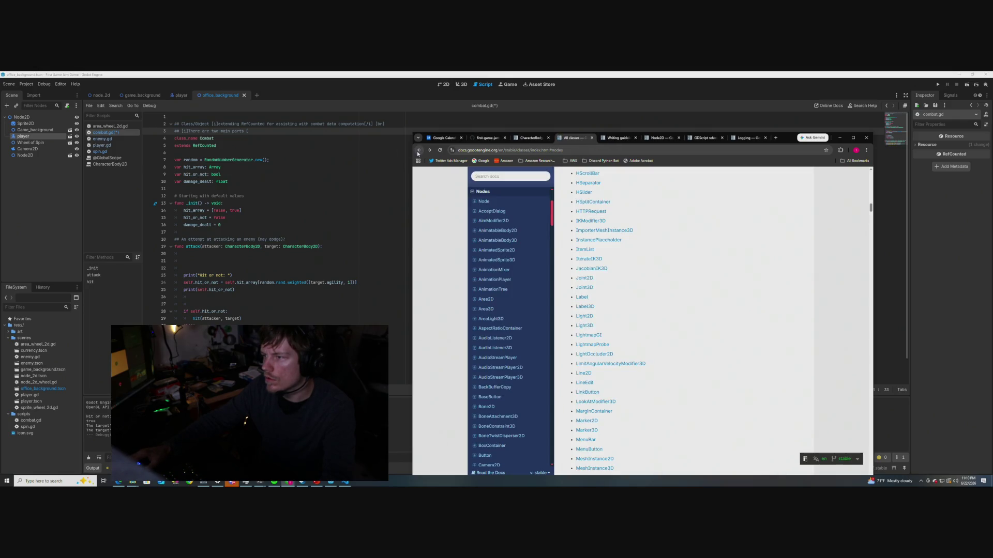
left_click(417, 150)
scroll(565, 273, "up", 2)
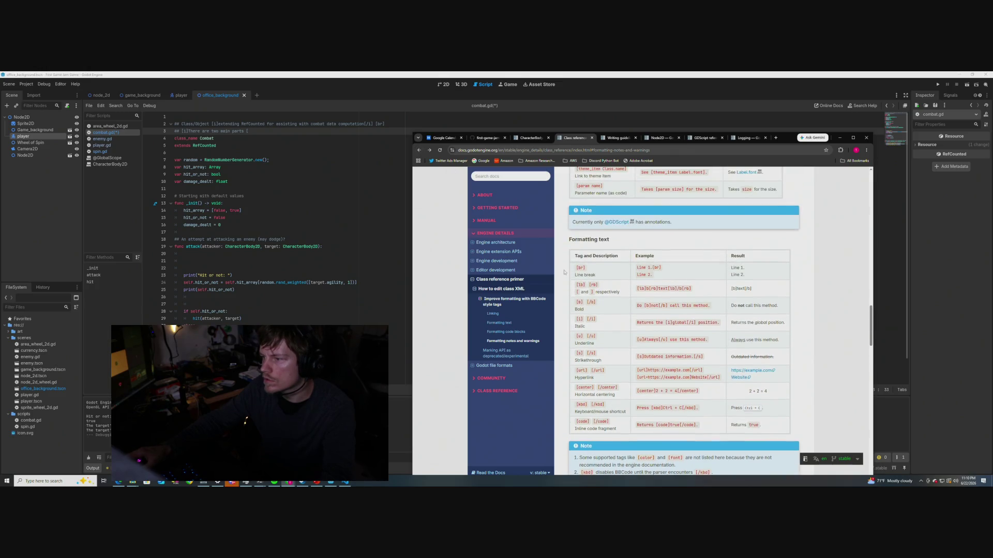
scroll(565, 273, "down", 1)
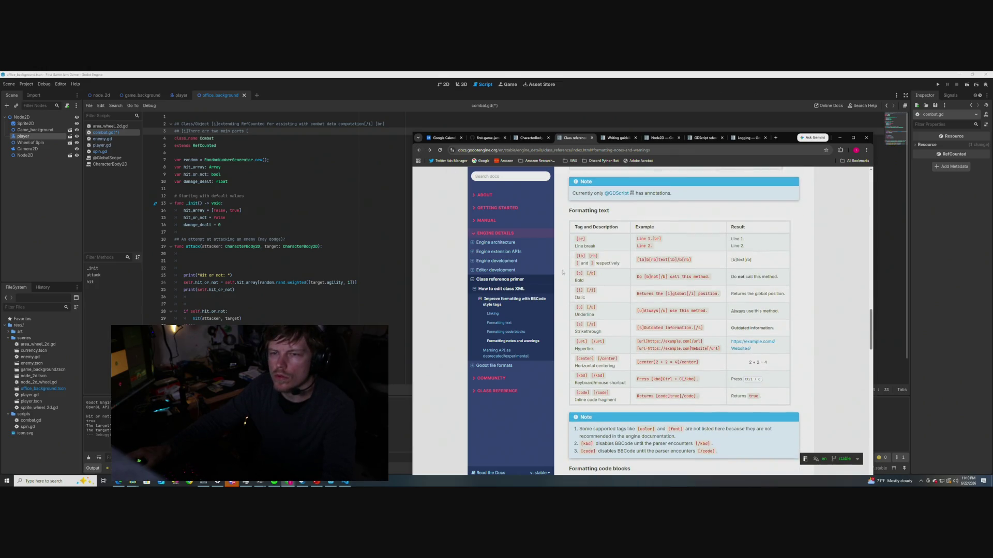
scroll(563, 273, "up", 6)
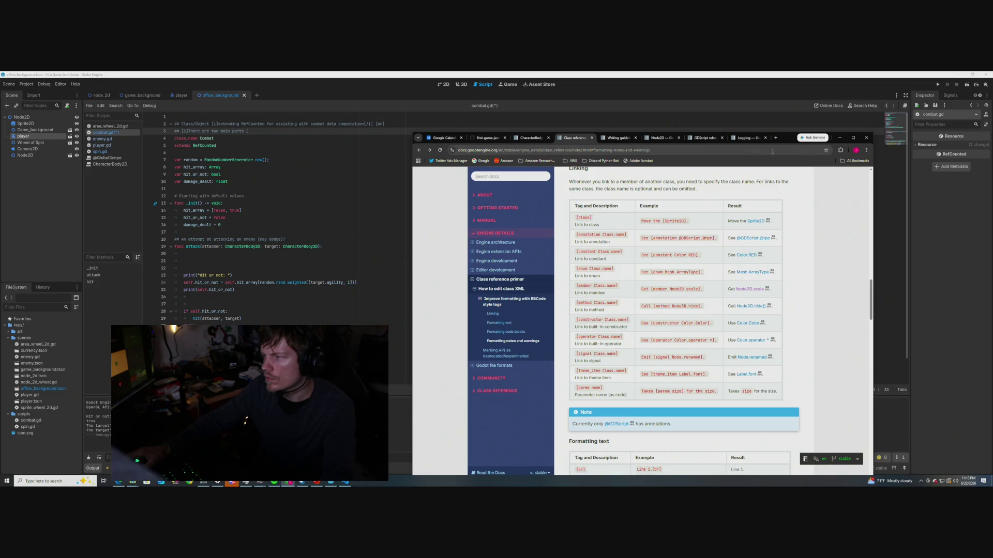
left_click(900, 325)
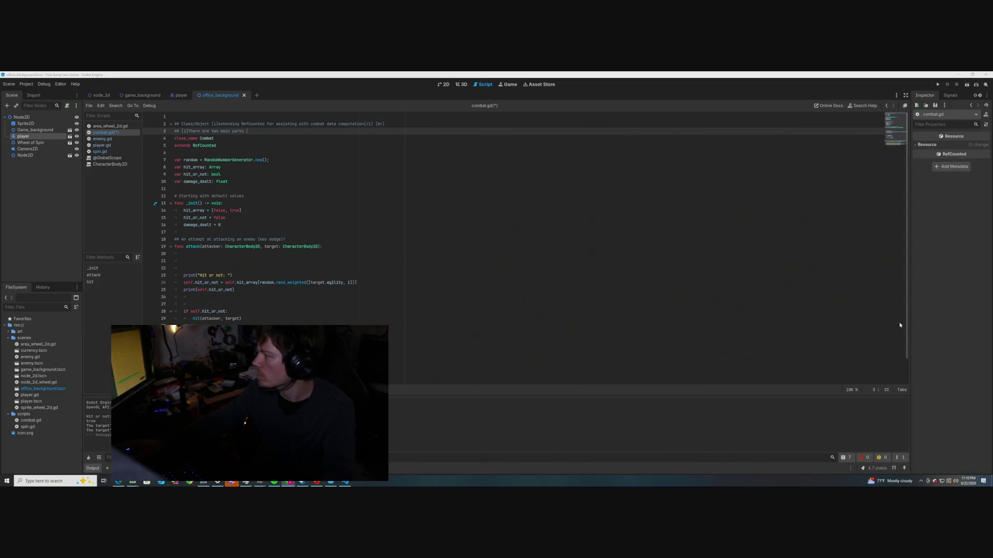
Put the caret back at the end of line 3, after 'two main parts ['
left_click(234, 131)
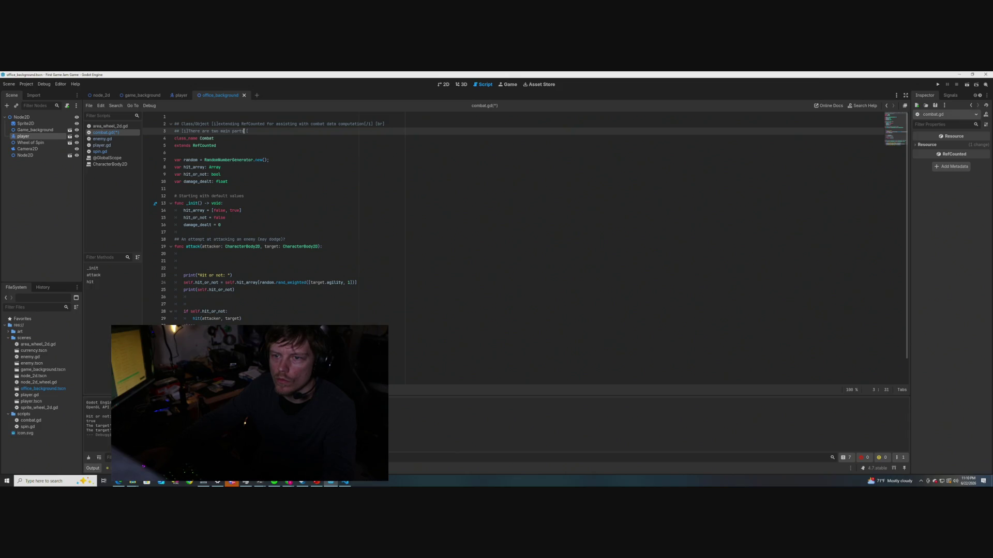
key("End")
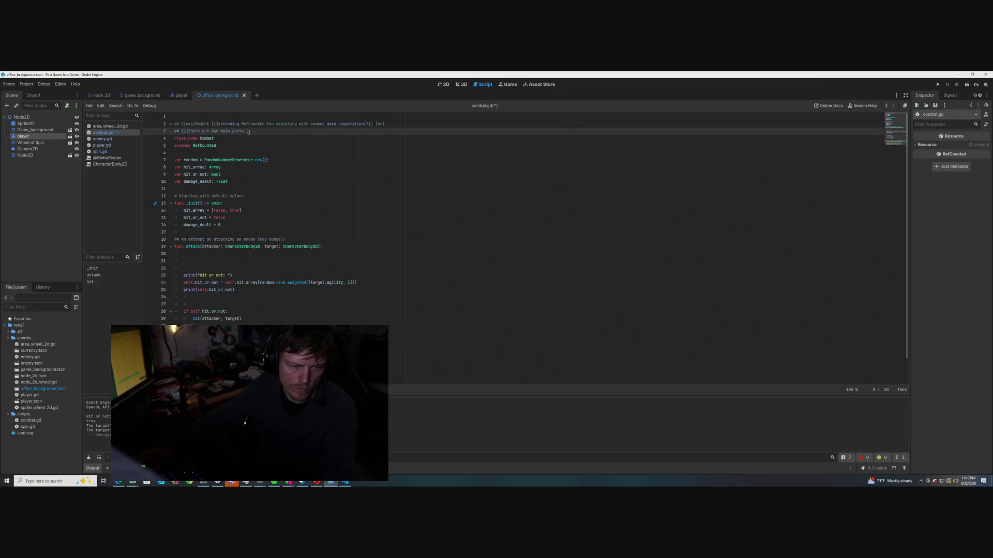
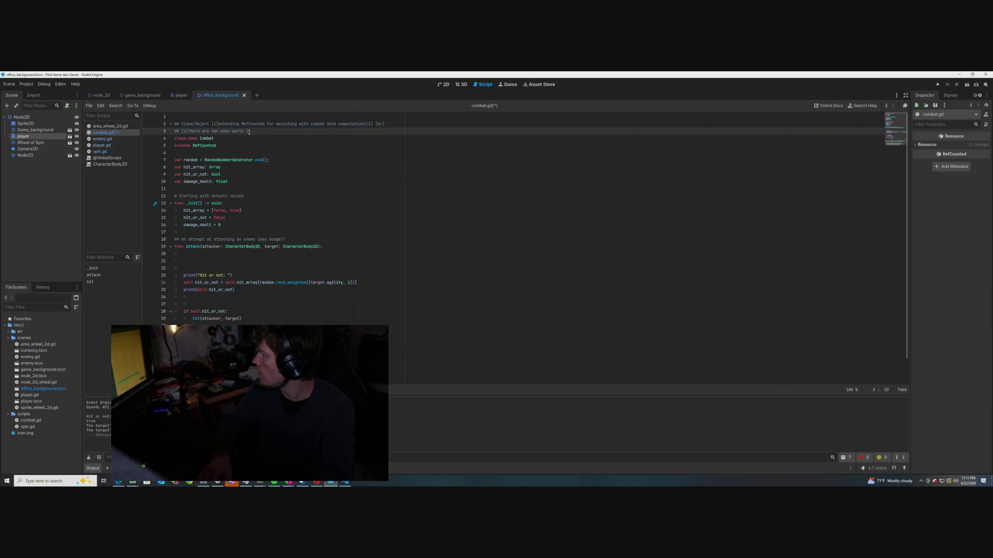
Finish line 3 with '[method Class.attack] and [method Class.hit]' and save combat.gd
type("method ")
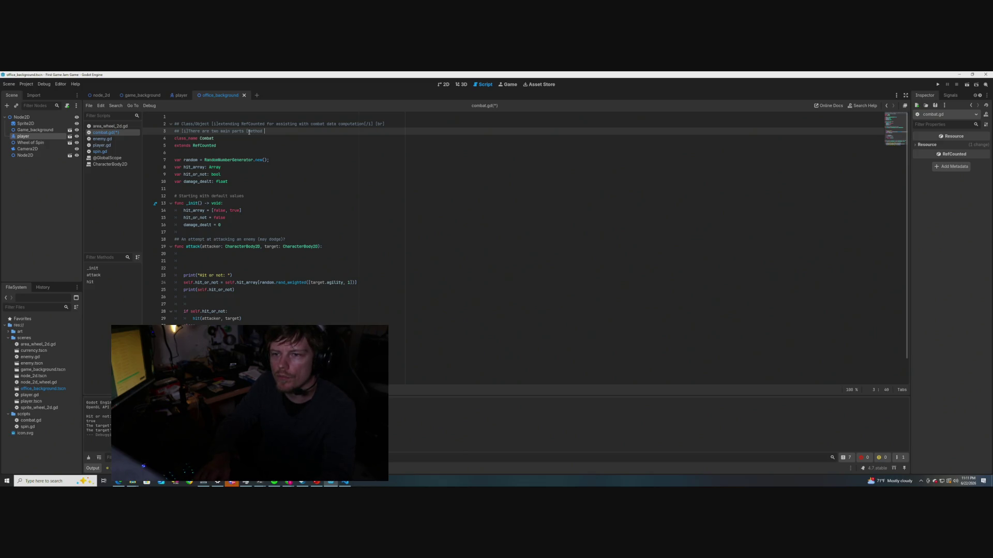
type("Class.")
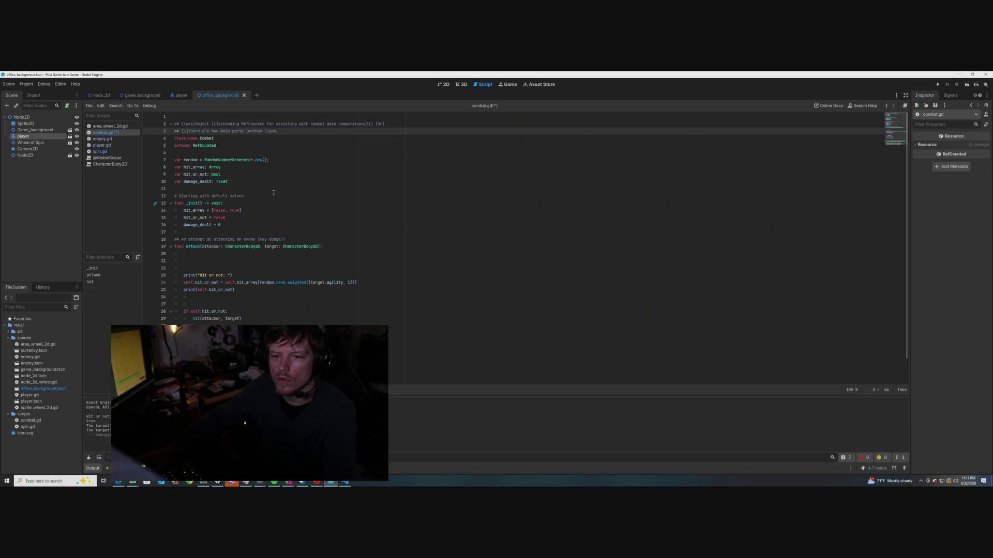
type("attack")
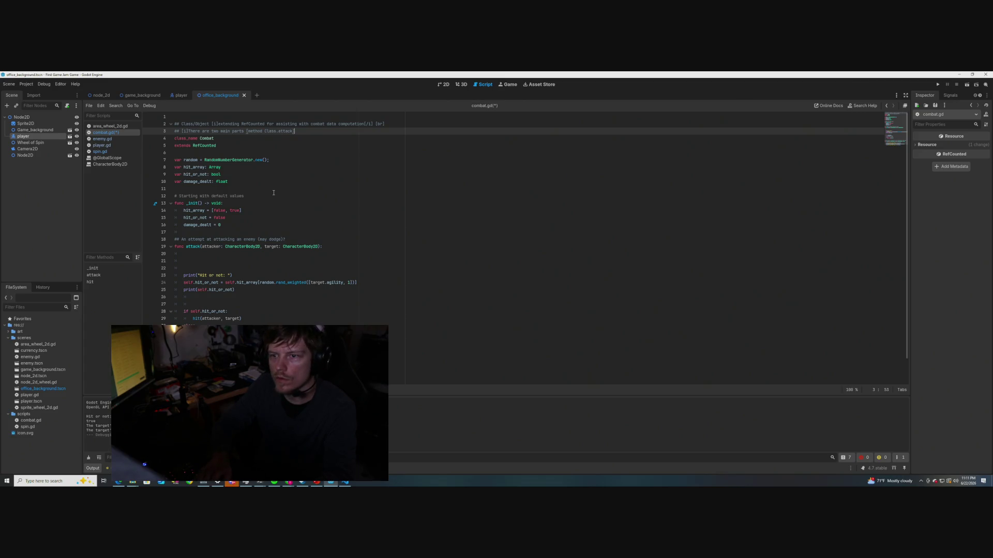
type("] and ")
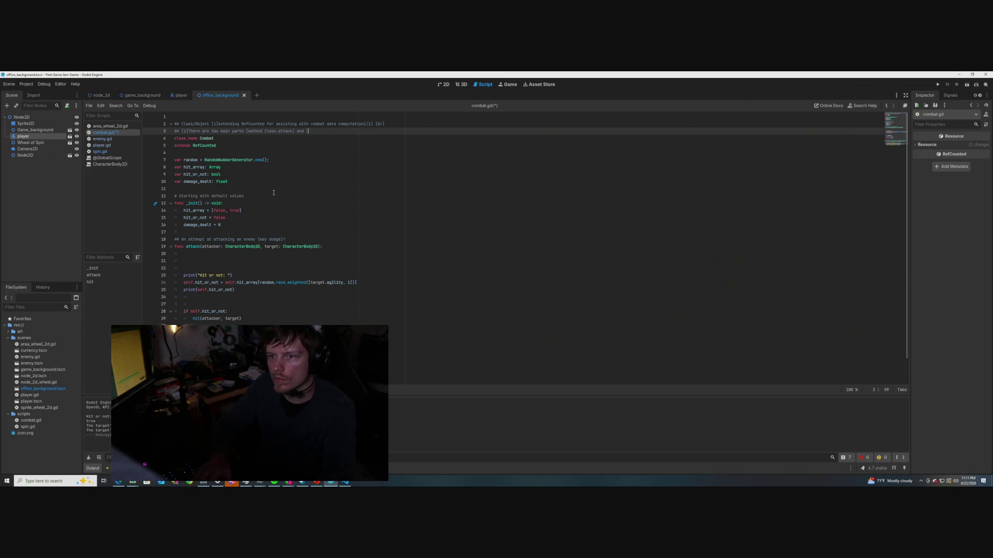
type("[method Cl")
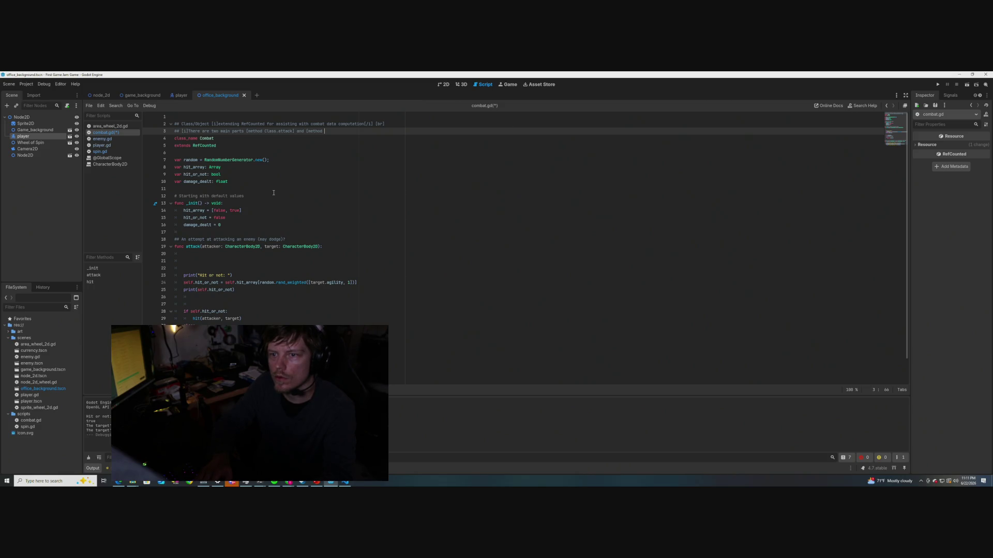
type("ass")
key("BackSpace")
type(".hit")
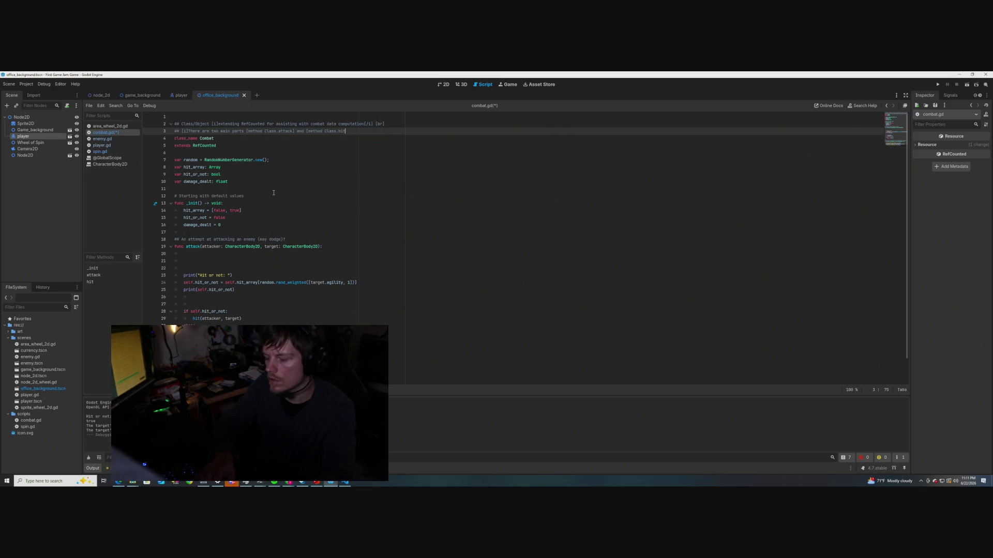
type("]")
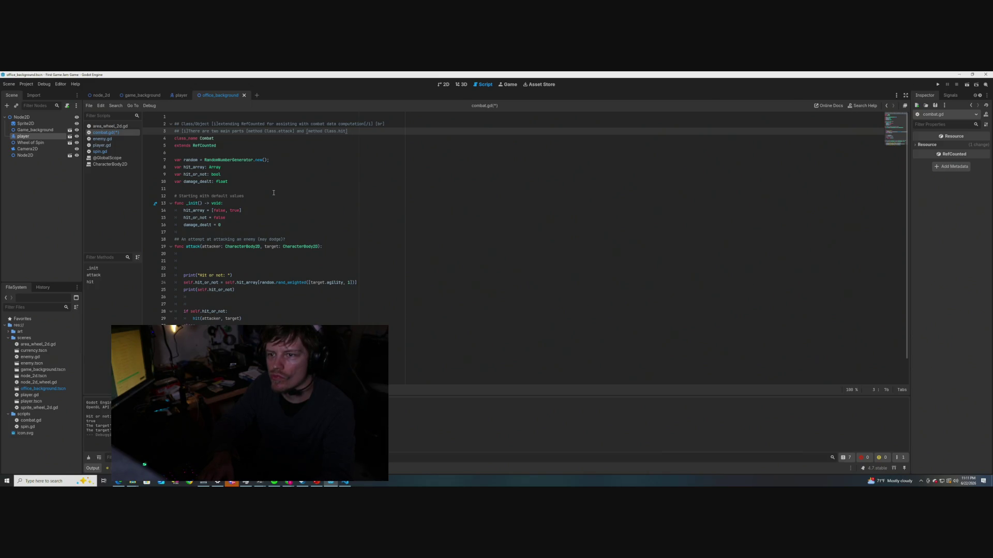
key("ctrl+s")
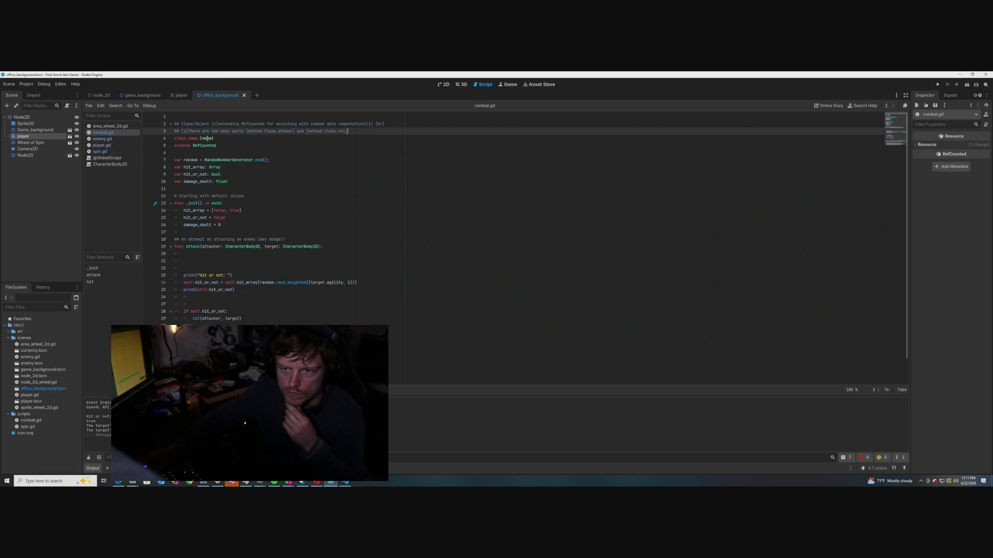
Dismiss the Combat doc popup, end line 3 with [/i][br], add an empty ## line, and save
mouse_move(206, 139)
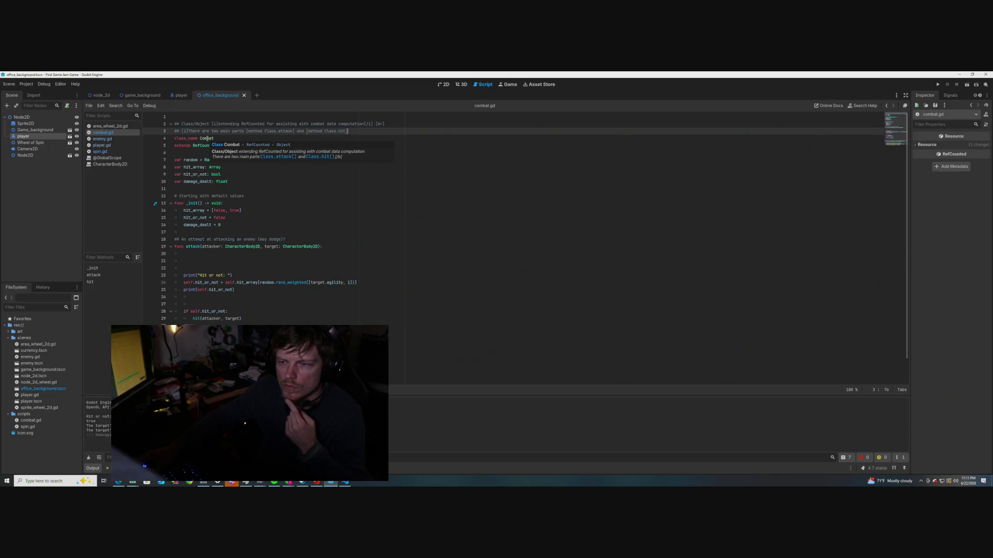
left_click(505, 217)
left_click(355, 132)
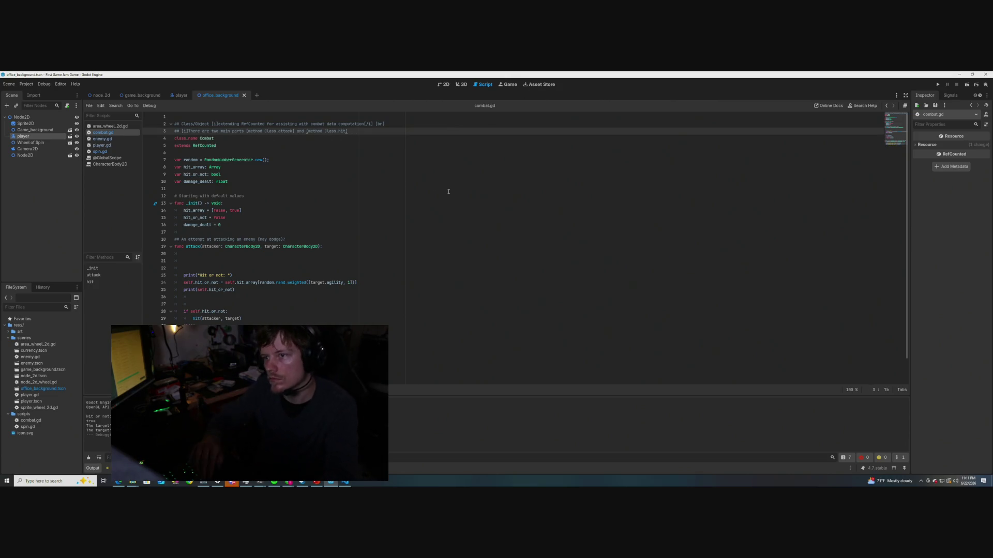
left_click(378, 125)
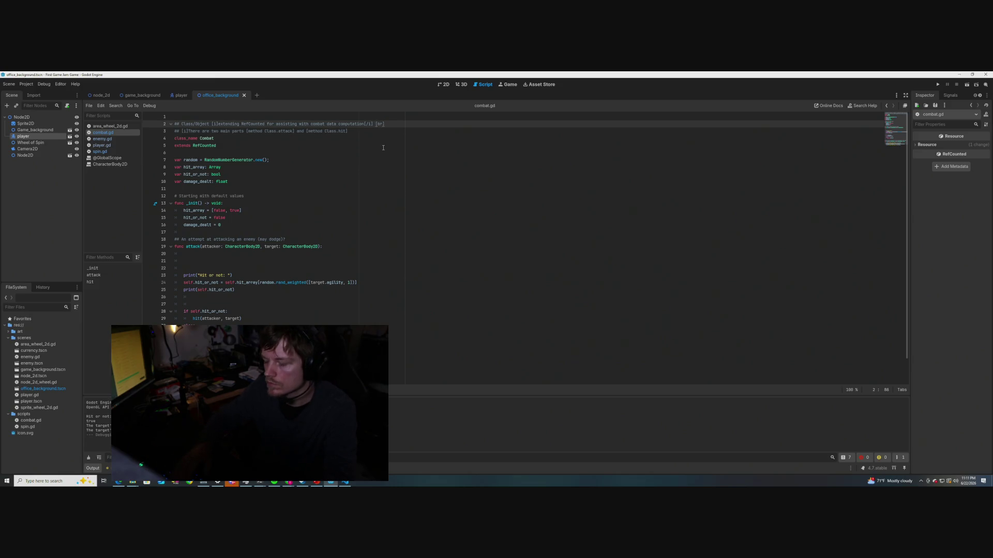
key("Down")
type("[b")
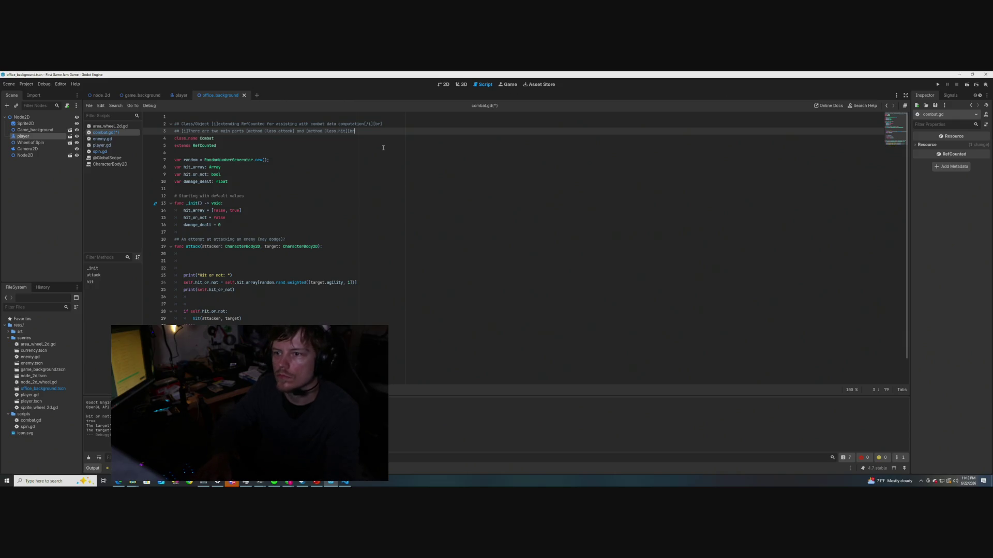
key("Return")
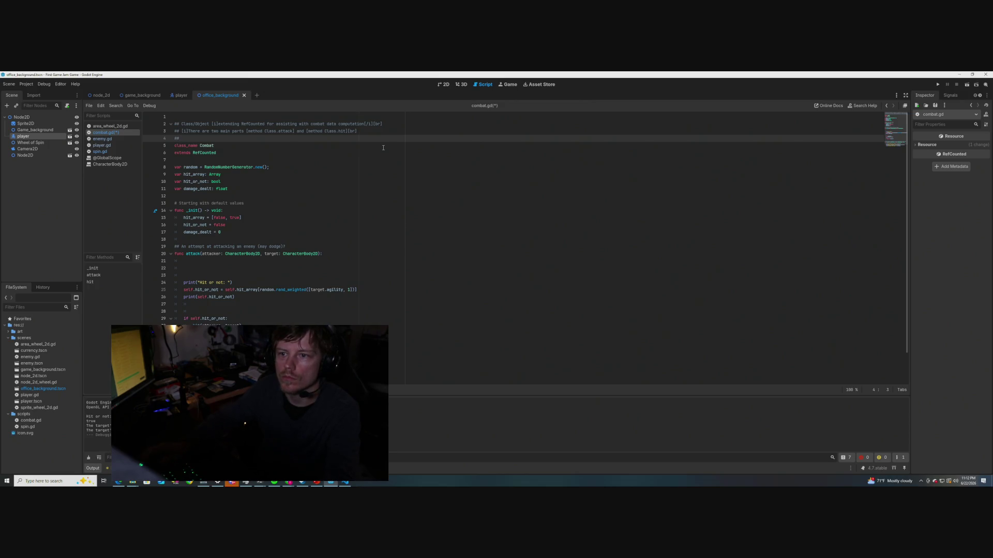
left_click(347, 131)
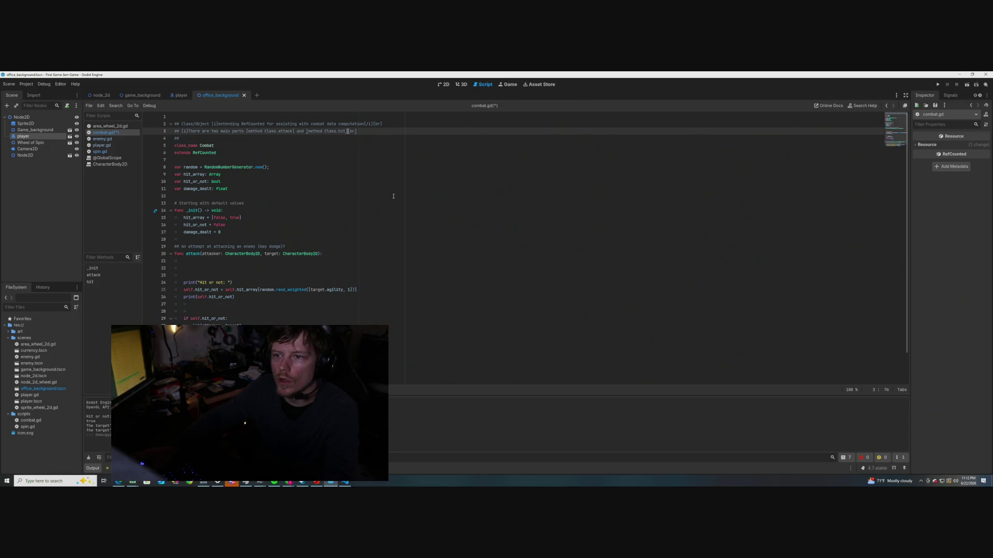
type("[/")
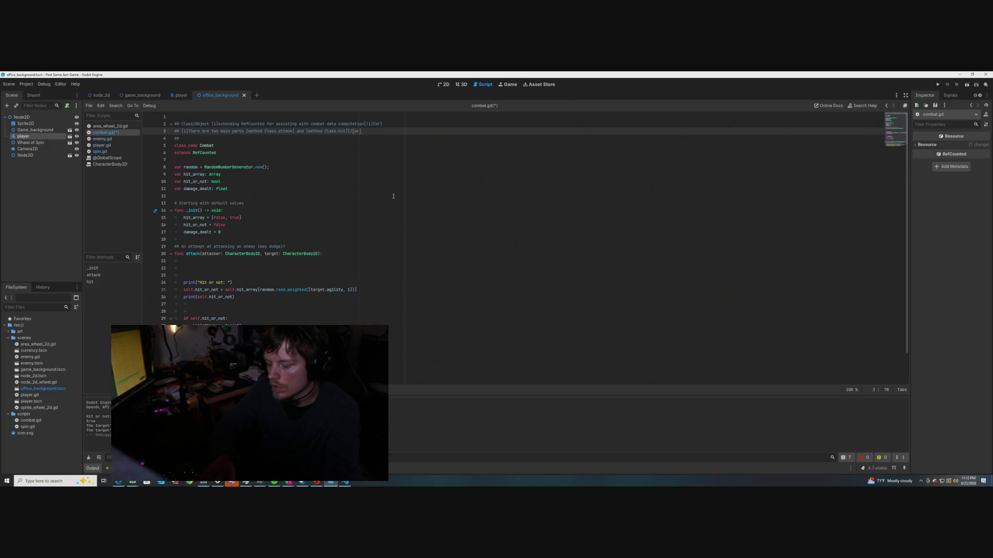
type("i]")
left_click(358, 160)
key("ctrl+s")
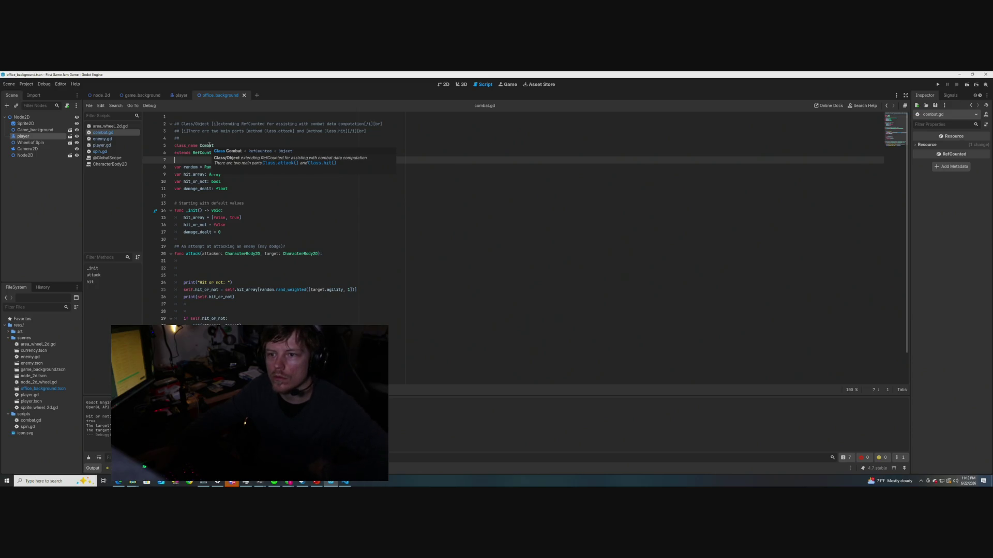
left_click(359, 138)
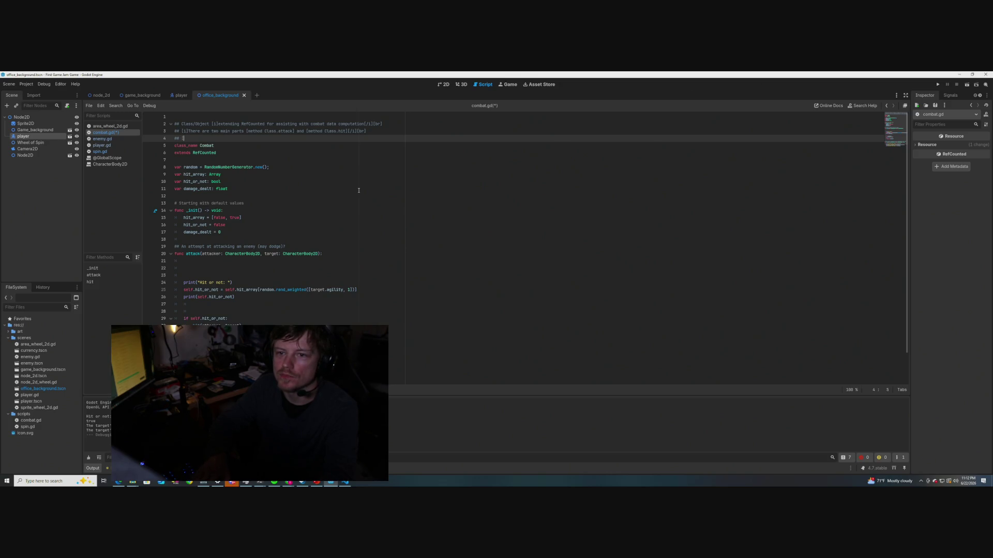
type("od")
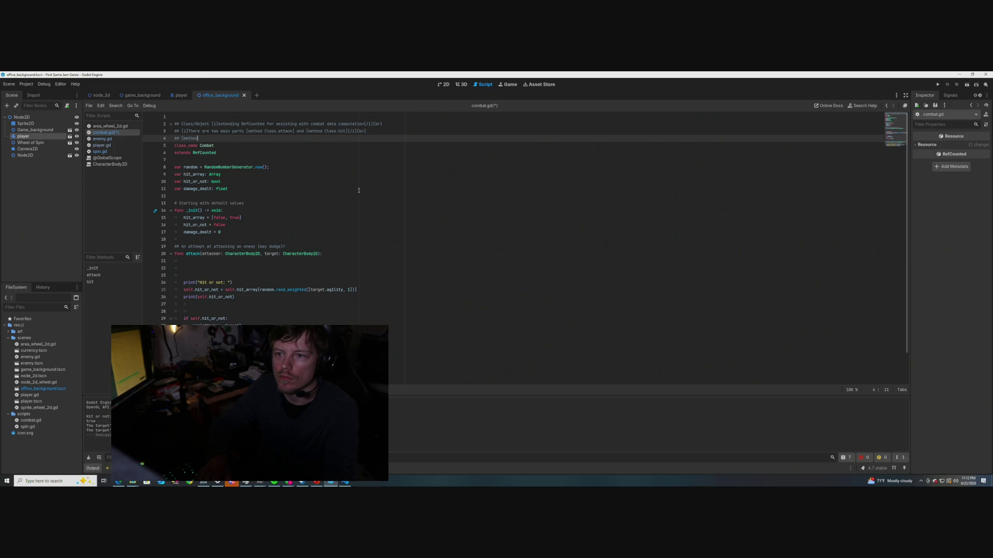
key("BackSpace")
key("BackSpace")
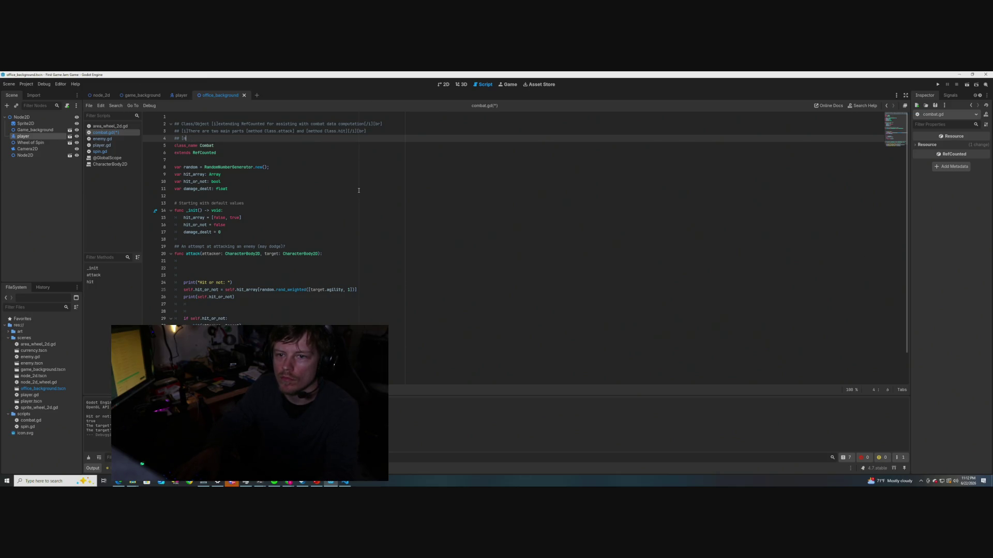
key("BackSpace")
key("BackSpace")
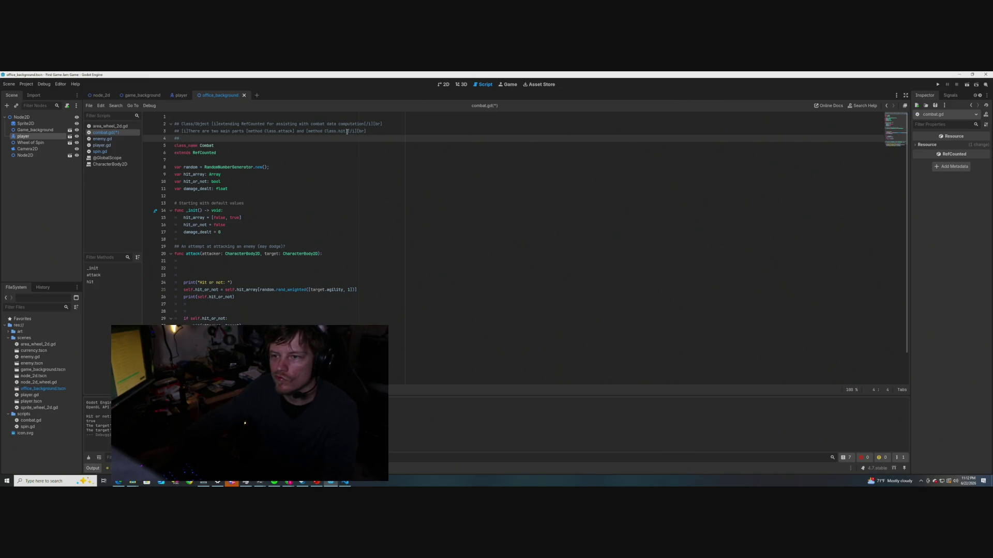
left_click_drag(347, 131, 306, 131)
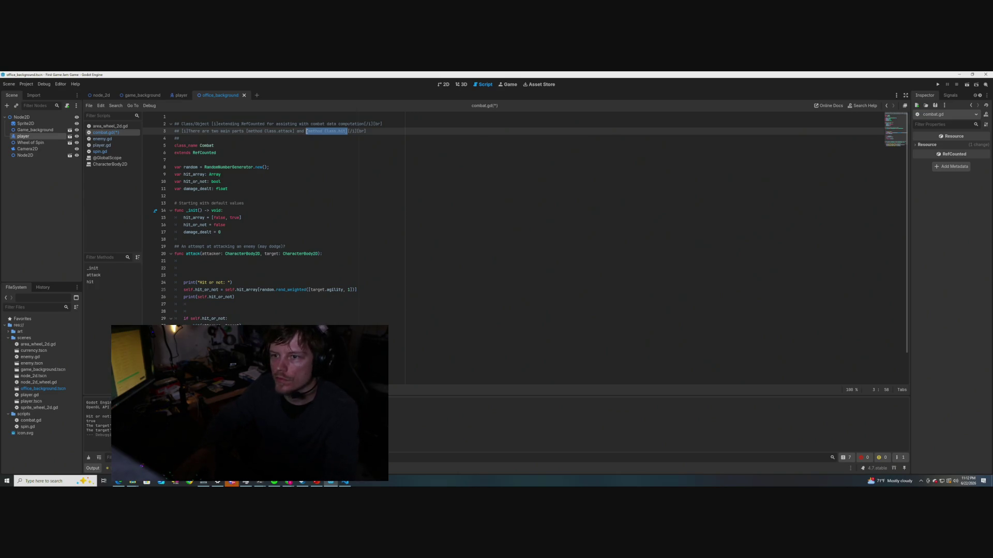
Reword line 3 as '1: [method Class.attack] decides whether hit or not then calls'
key("BackSpace")
key("BackSpace")
key("BackSpace")
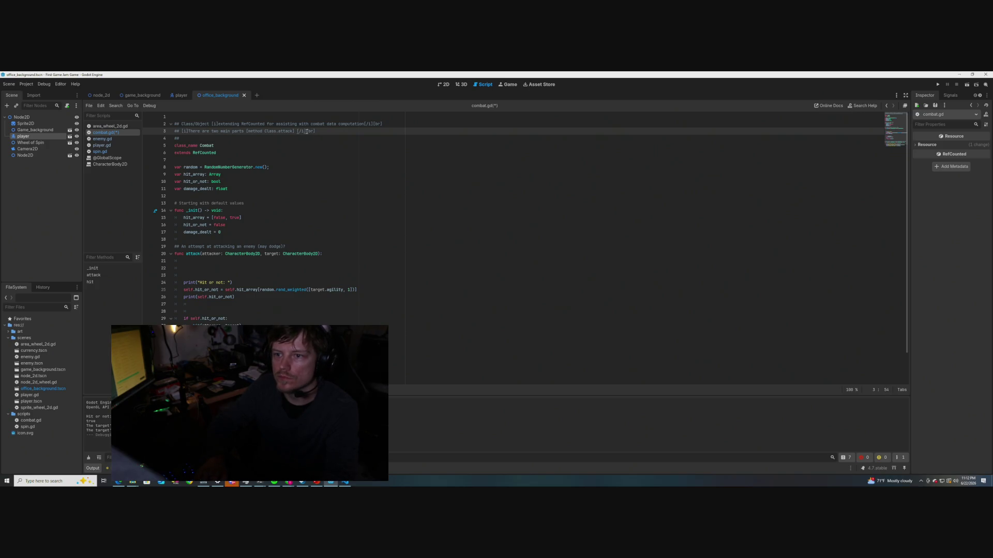
type("att")
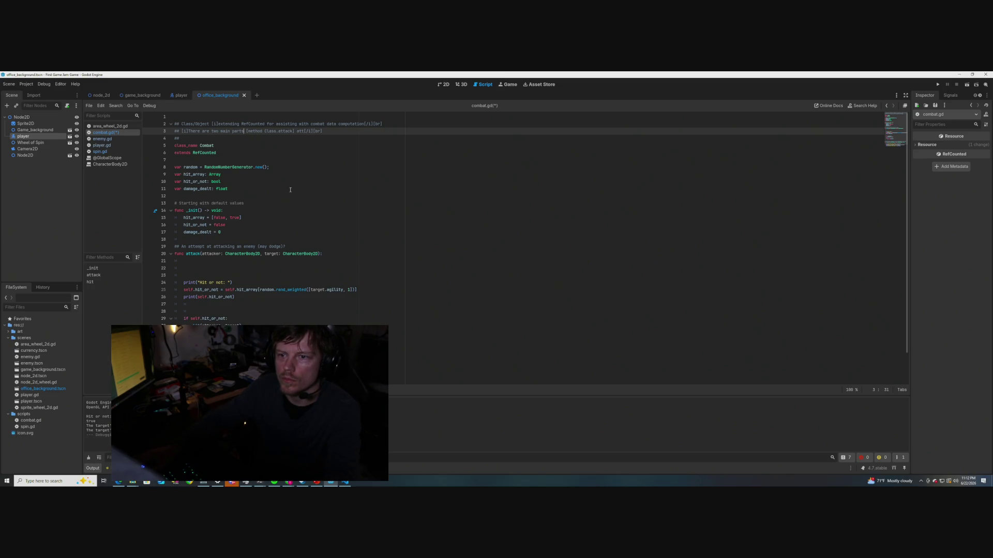
type(", s")
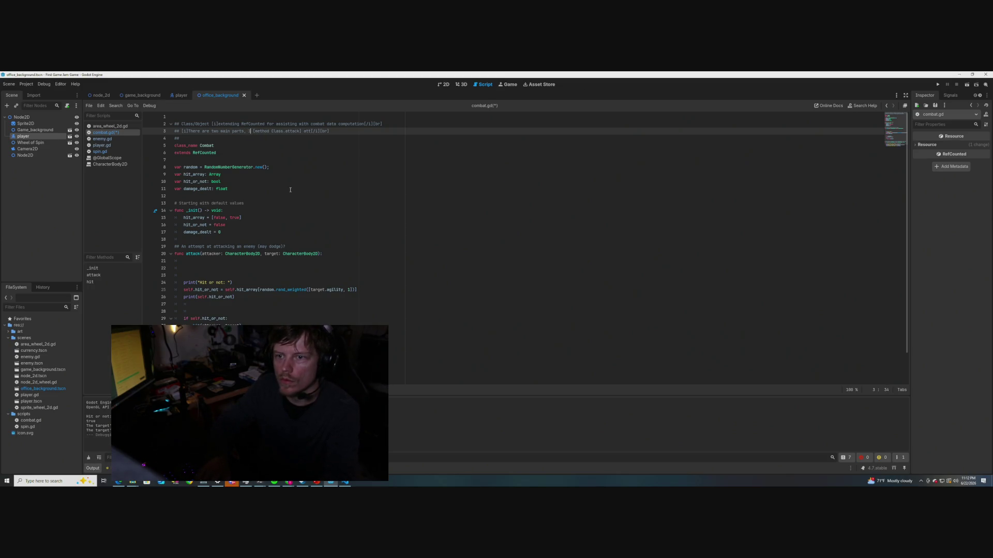
key("BackSpace")
type("1:")
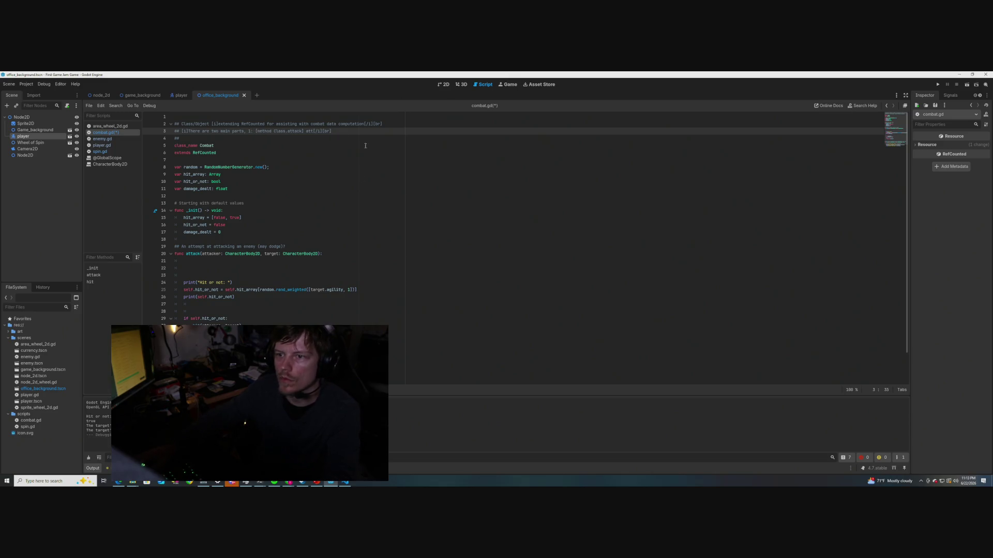
type("emp")
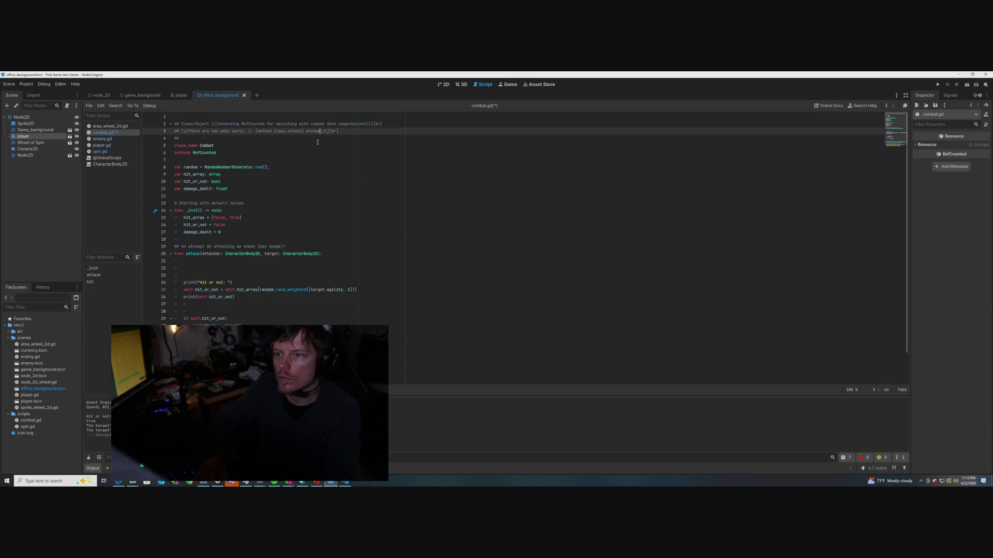
type("ts to attack")
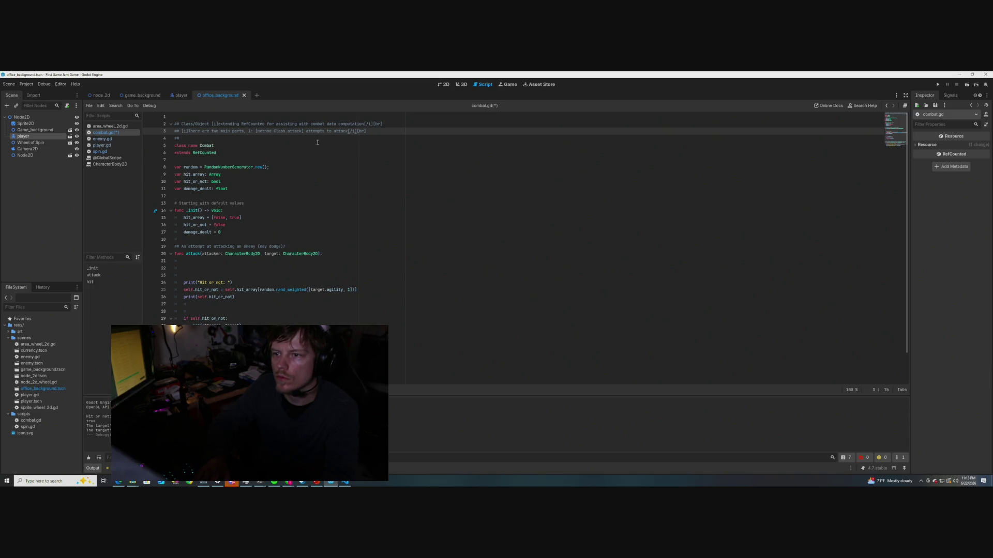
type(" and de")
type("s we")
type("ether")
key("BackSpace")
key("BackSpace")
key("BackSpace")
key("BackSpace")
key("BackSpace")
key("BackSpace")
type("return")
type("s whether ")
type("hit or")
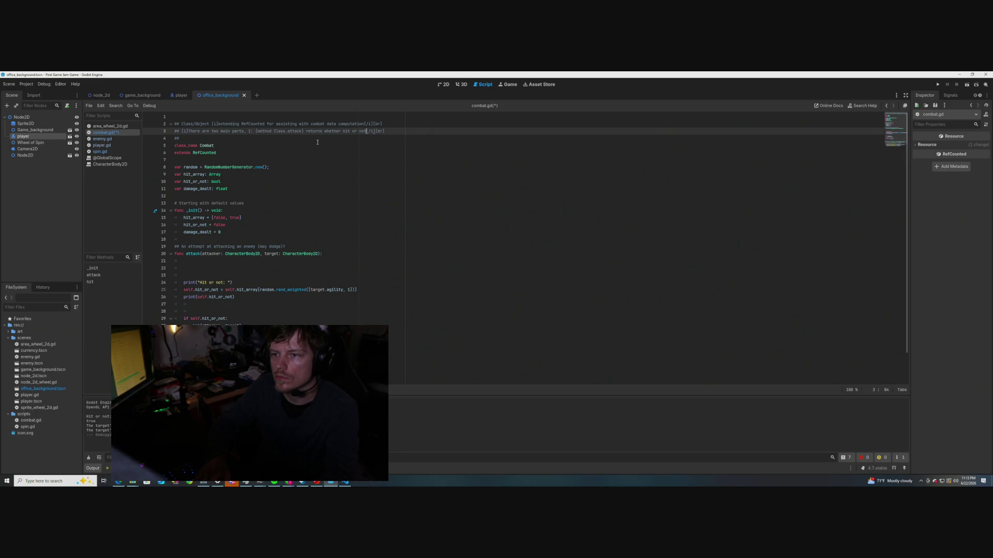
key("BackSpace")
key("BackSpace")
key("BackSpace")
key("BackSpace")
type("decides wh")
type("ether hit or not")
type(" then ")
type("calls")
left_click(317, 138)
Write line 4 as '[i][method Class.hit] … health change based on attacker's damage [/i][br]'
type("[method Class.hit]")
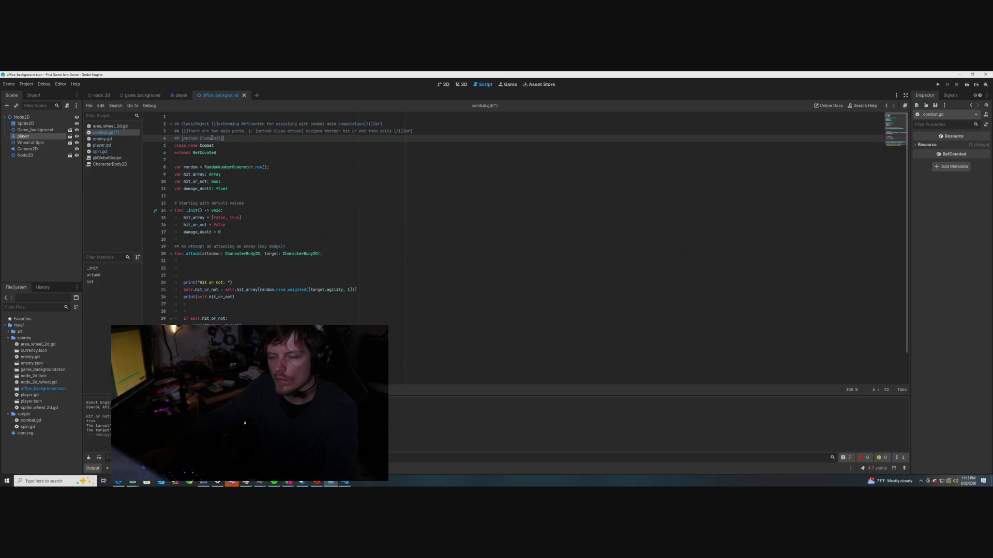
left_click(182, 138)
type("[i]")
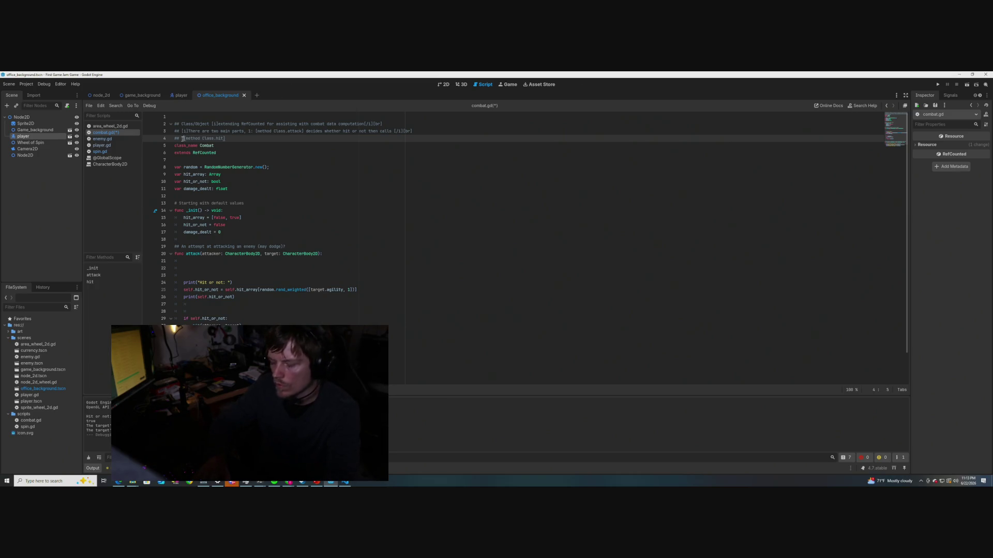
key("End")
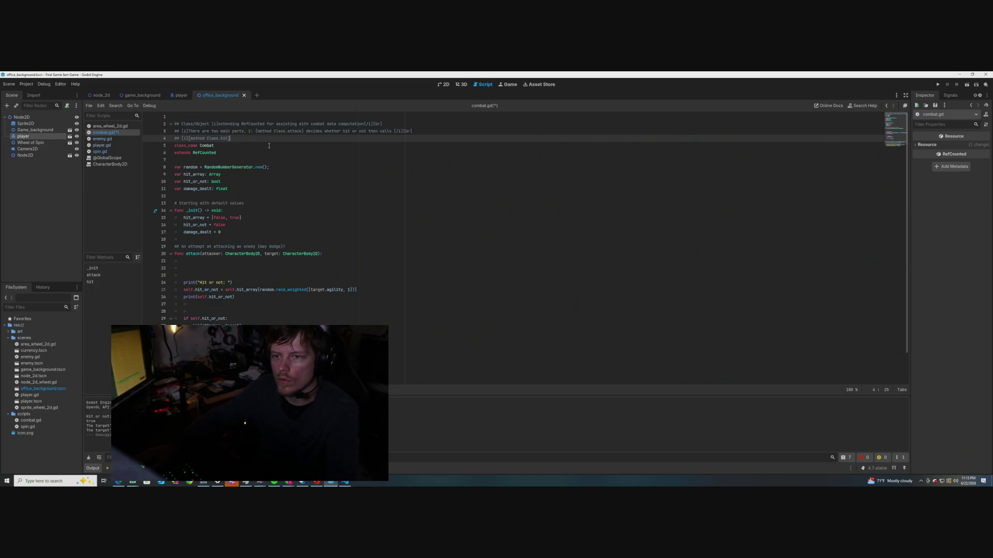
type("if d")
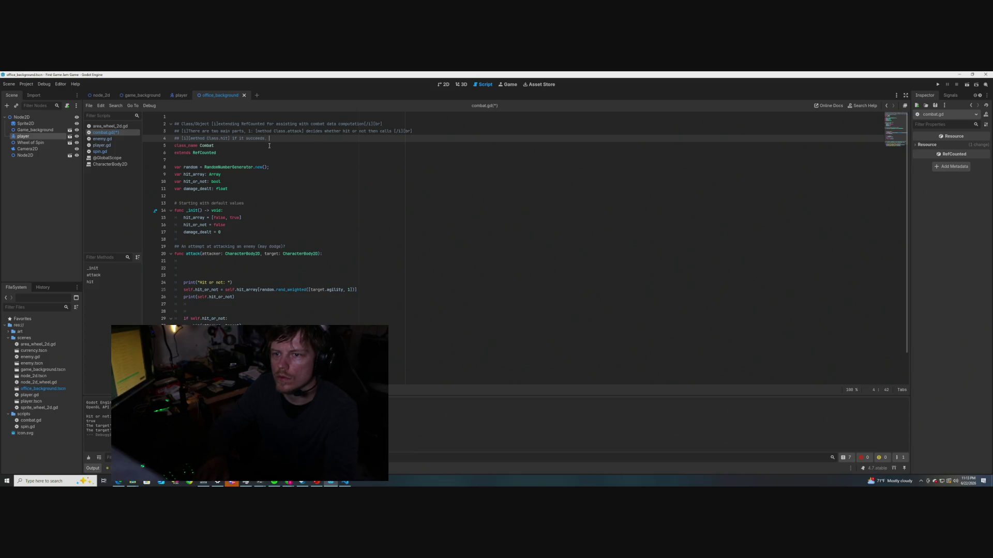
type("hen t")
type("hi")
key("BackSpace")
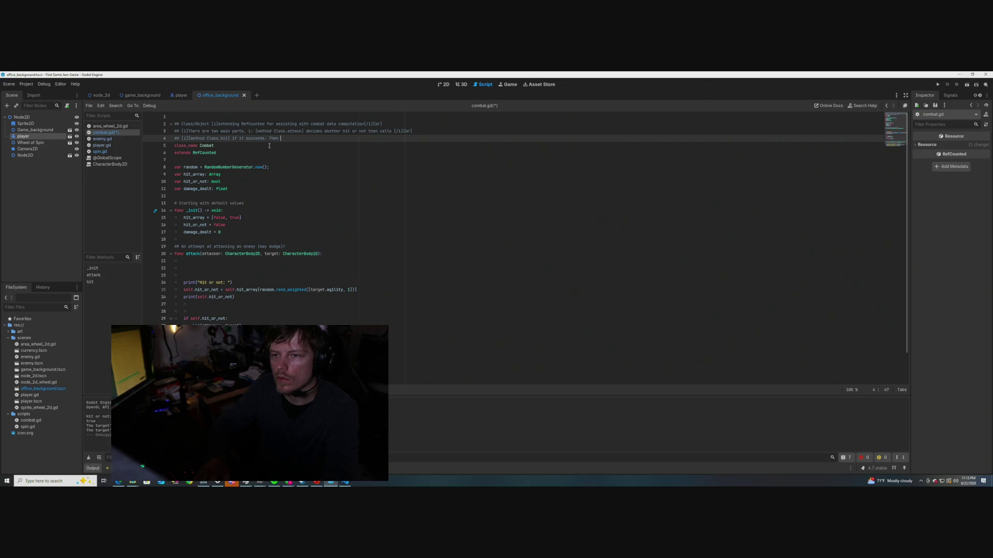
type("the hit method wil")
type("l apply d")
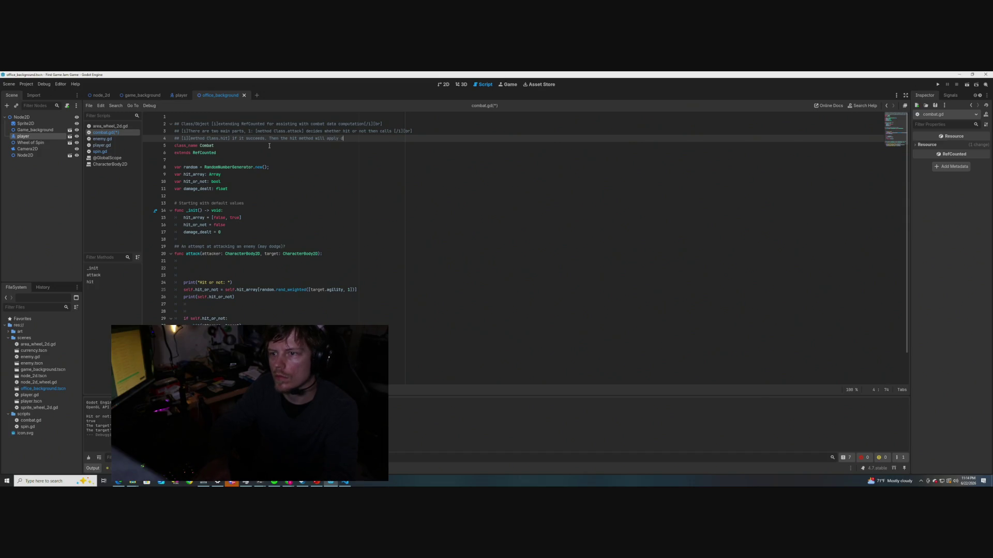
type("amage/")
type("health chang")
key("BackSpace")
key("BackSpace")
key("BackSpace")
key("BackSpace")
key("BackSpace")
key("BackSpace")
type("health change based on a")
type("ttacker's d")
type("amage ")
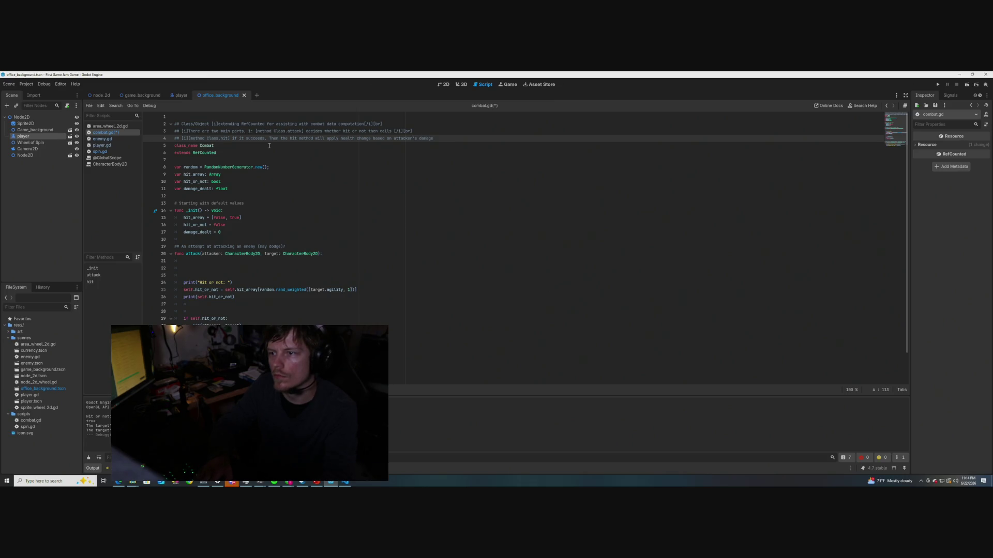
type("[/i]")
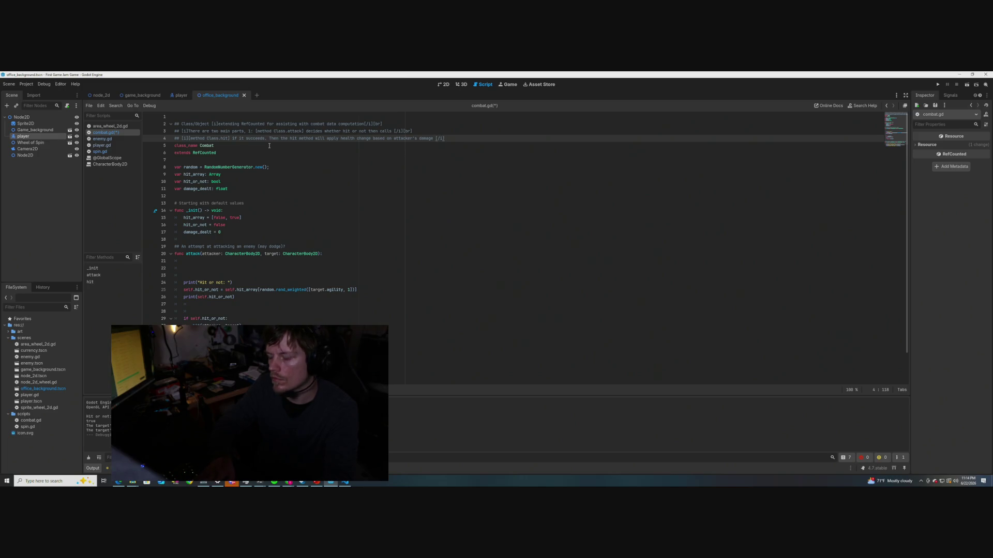
type("[br")
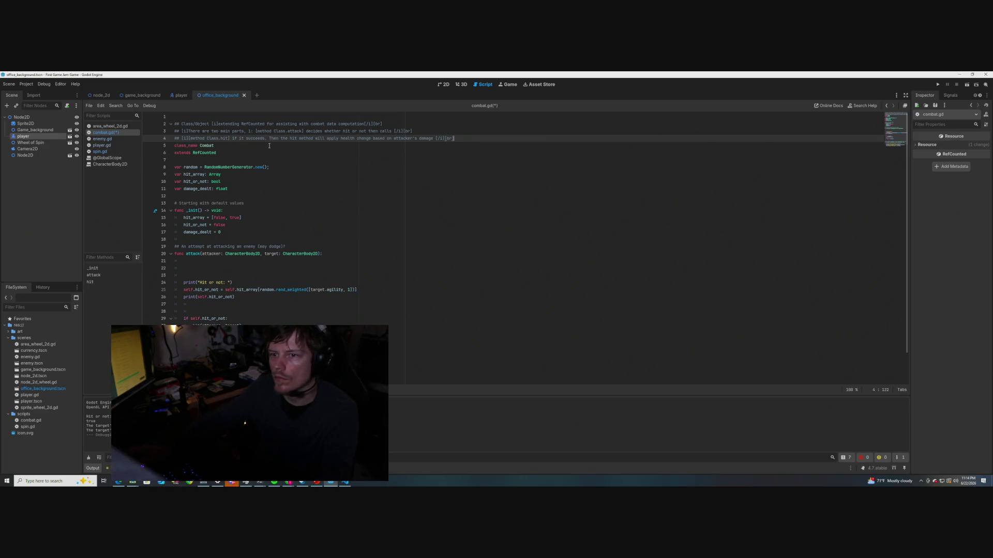
Save combat.gd and run the current scene with F6 to test it
key("ctrl+s")
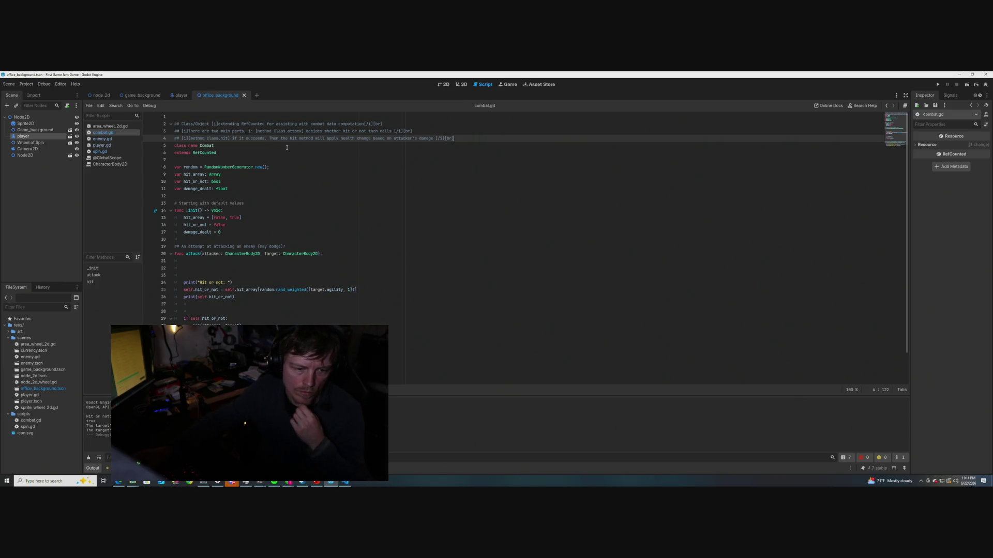
left_click(287, 147)
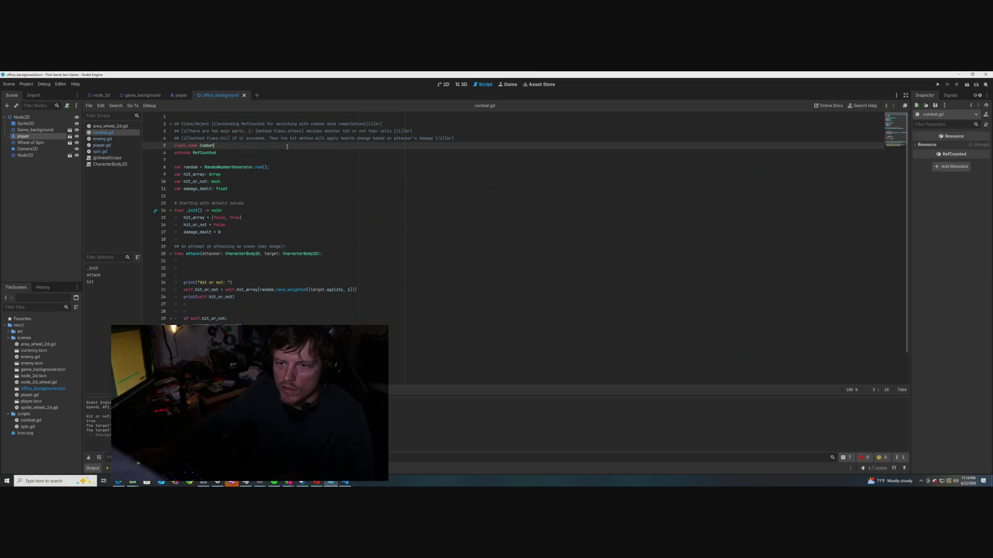
key("ctrl+s")
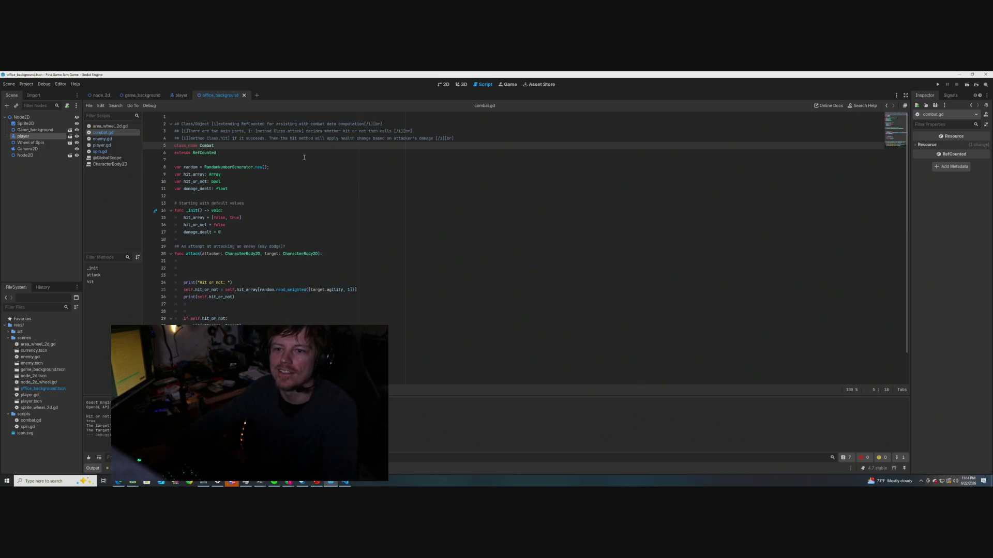
key("F6")
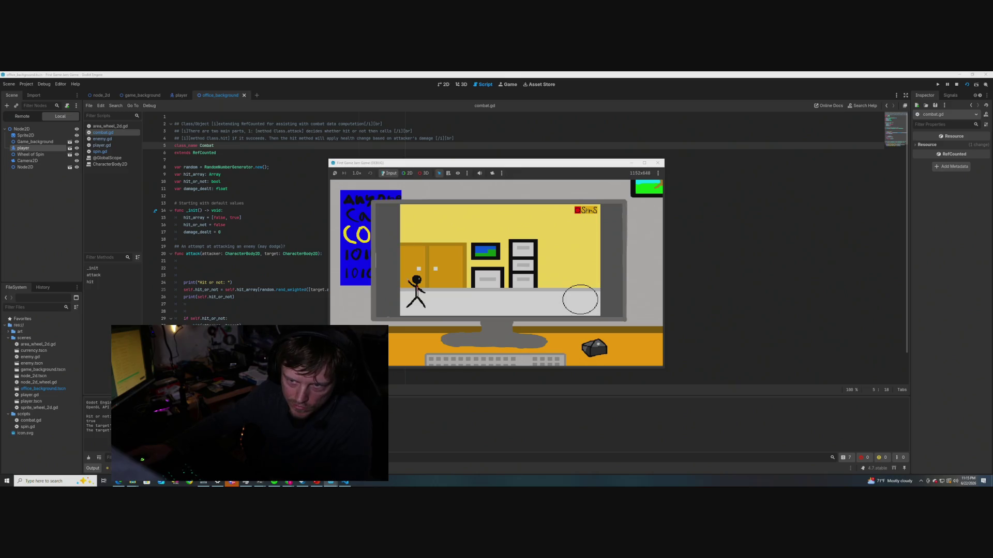
Close the game window and change line 3 to '[method Class.attack], which decides…', dropping '1: '
left_click(657, 163)
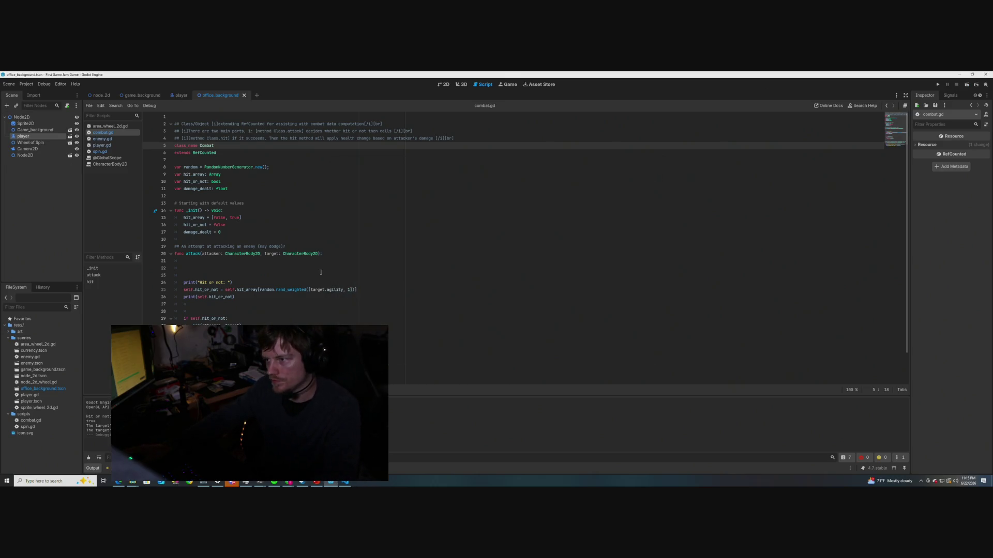
left_click(321, 271)
left_click(312, 204)
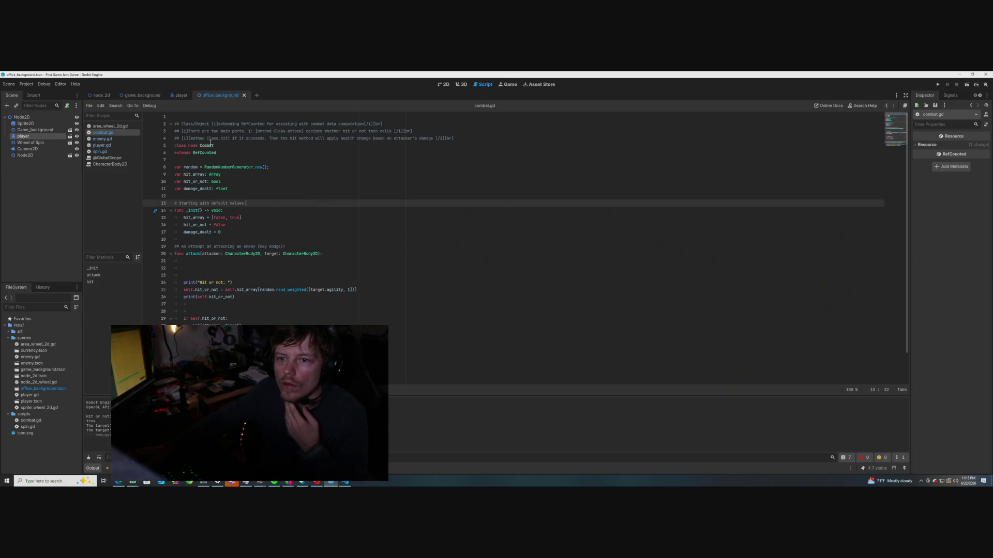
mouse_move(208, 146)
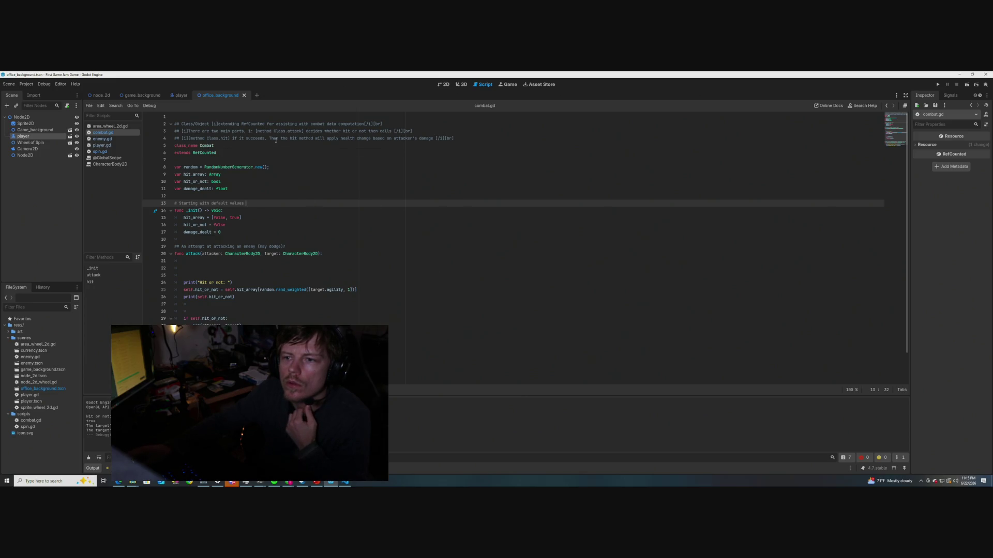
left_click(305, 131)
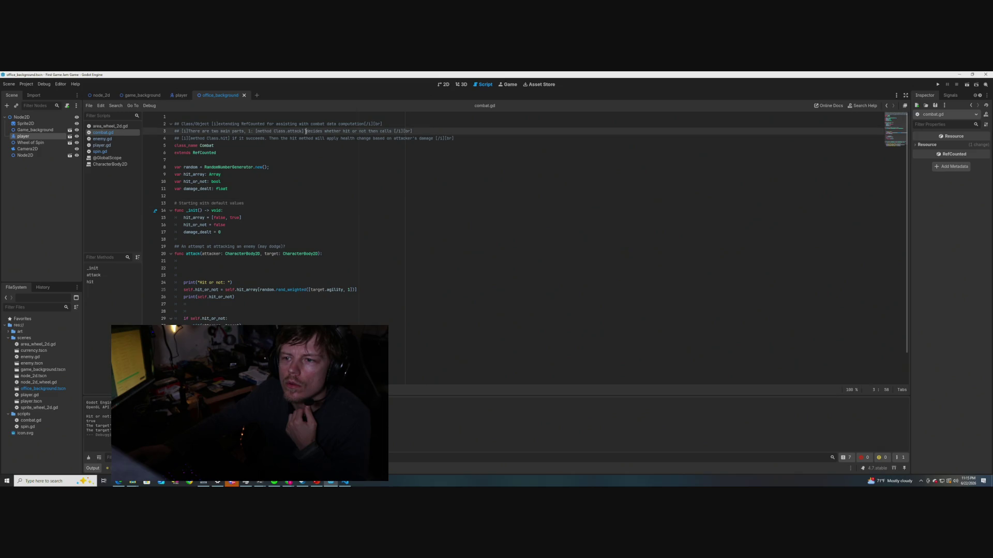
left_click(254, 131)
key("BackSpace")
key("BackSpace")
key("BackSpace")
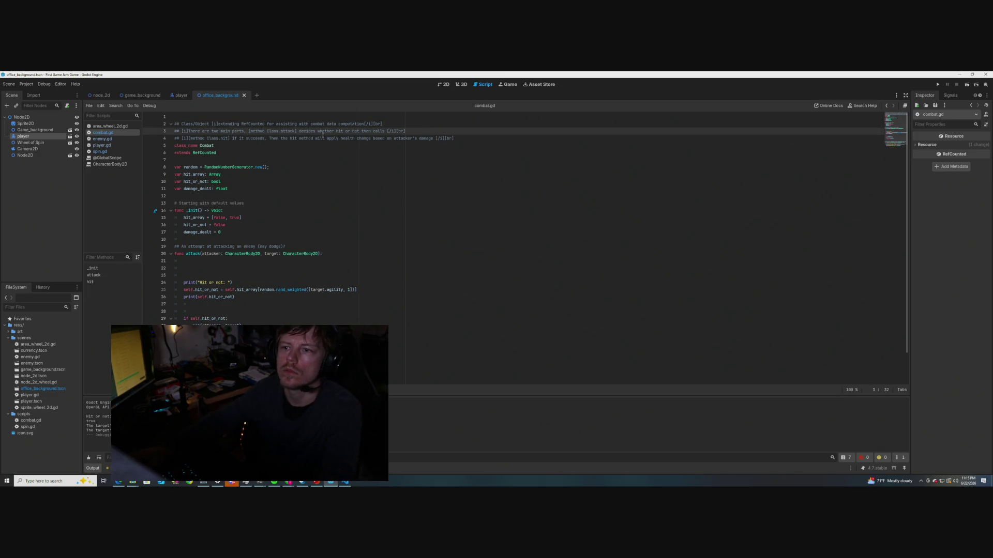
left_click(299, 132)
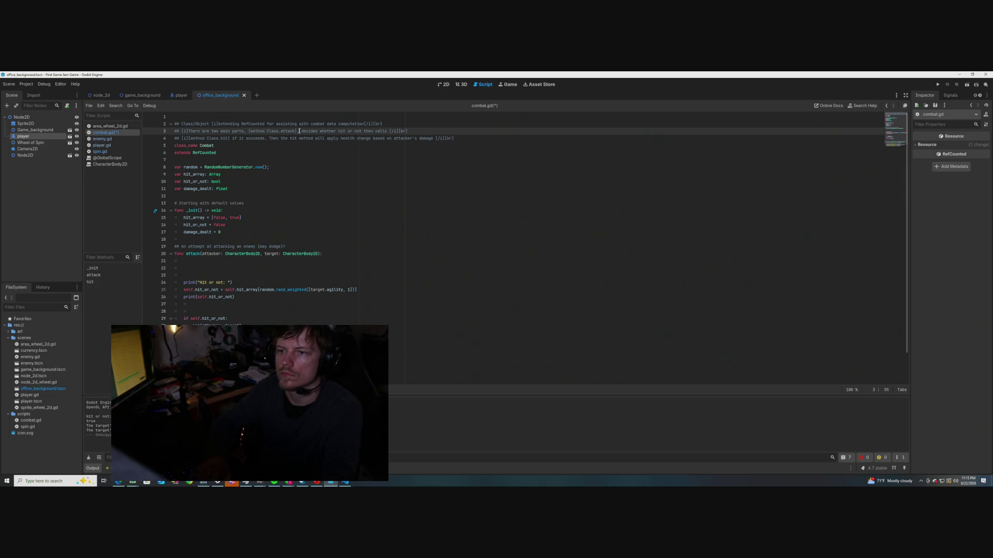
type("which")
left_click(298, 131)
type(",")
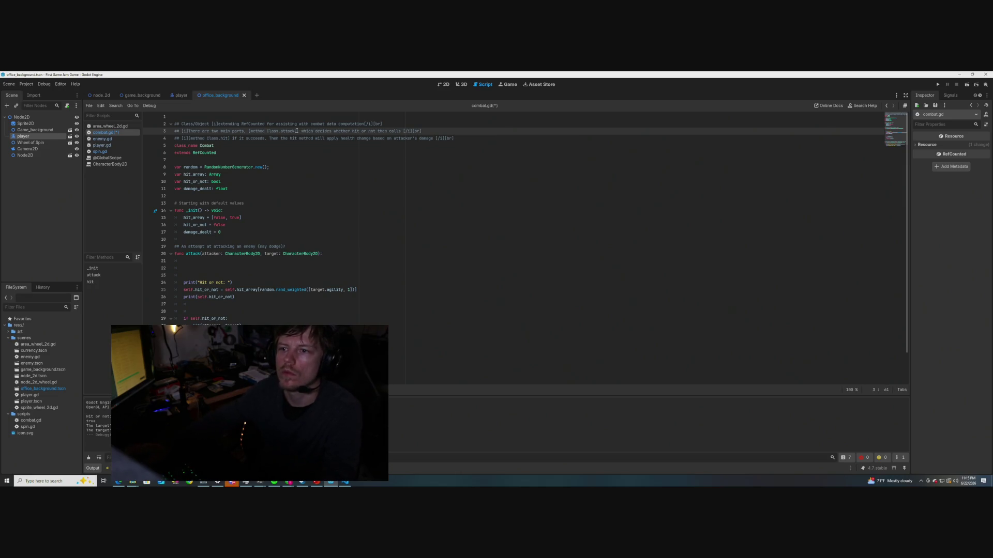
Try adding 'and,' after [i] on line 4, remove it again, and save combat.gd
left_click(332, 133)
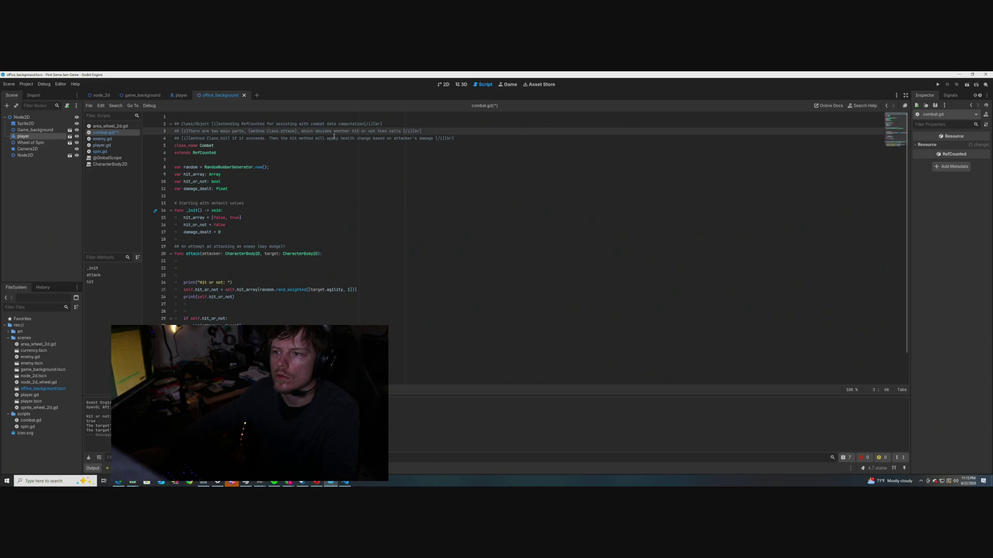
left_click(287, 153)
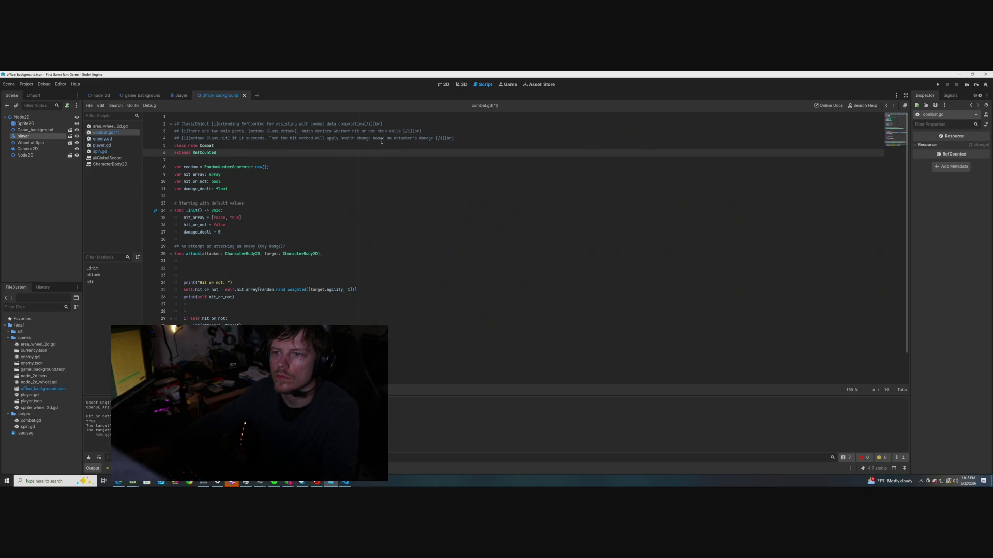
left_click(189, 138)
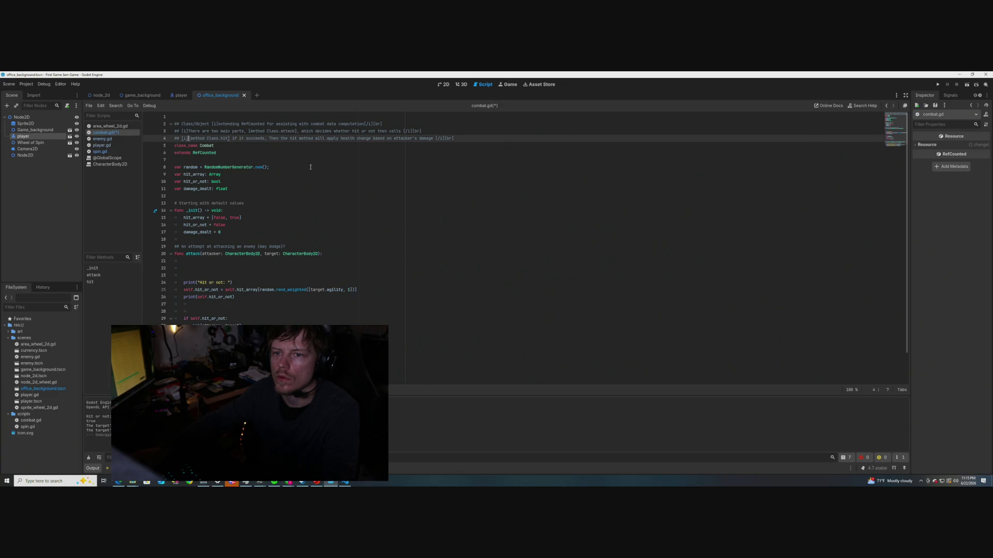
type("and")
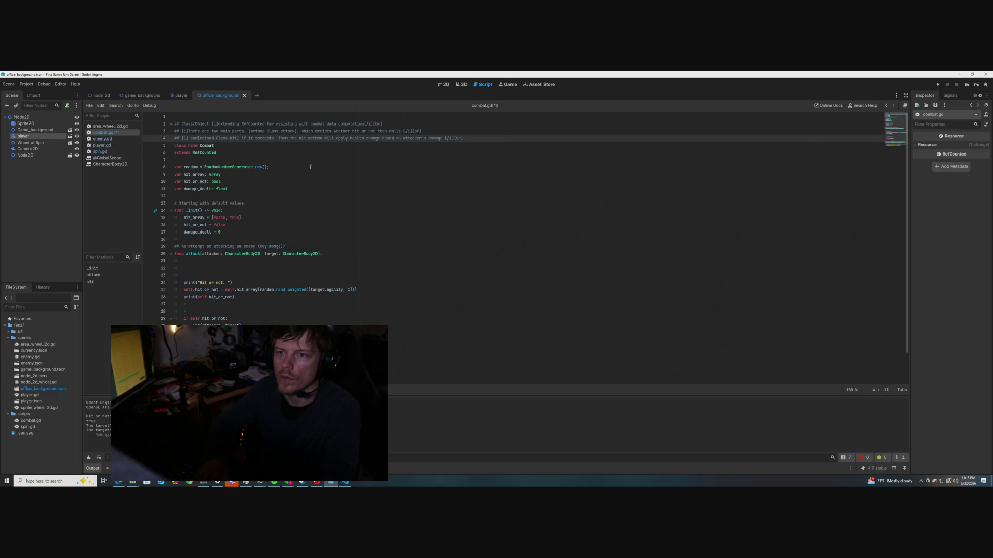
type(",")
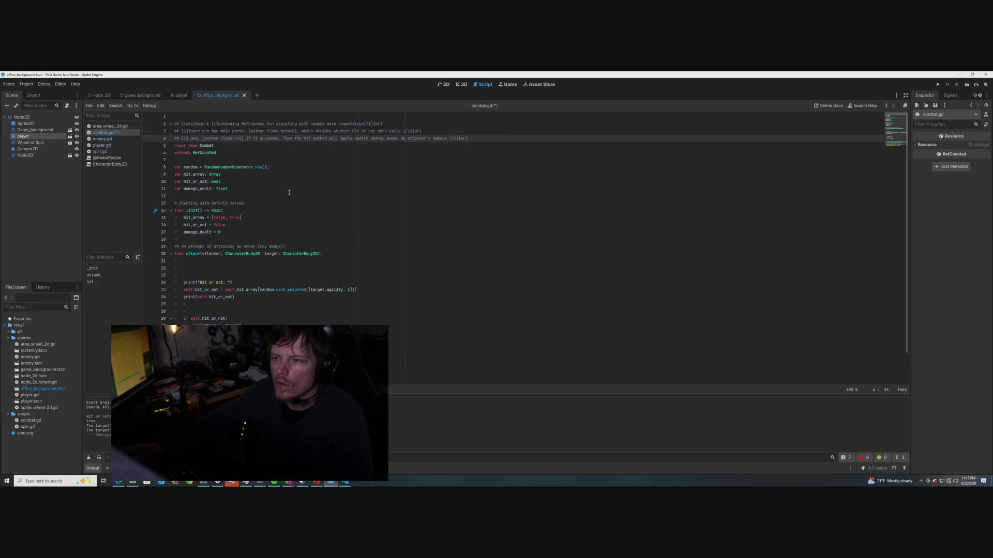
left_click(200, 139)
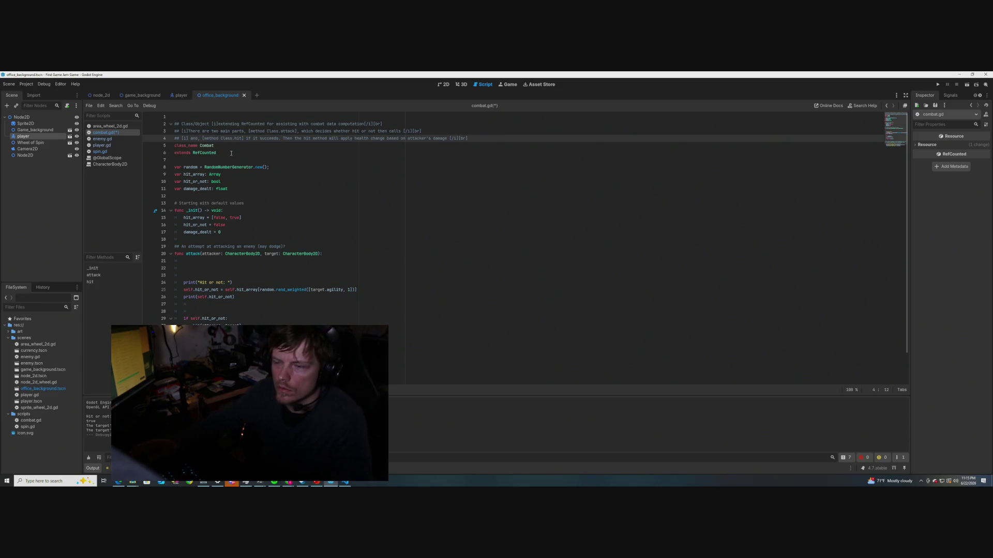
key("BackSpace")
key("BackSpace")
key("BackSpace")
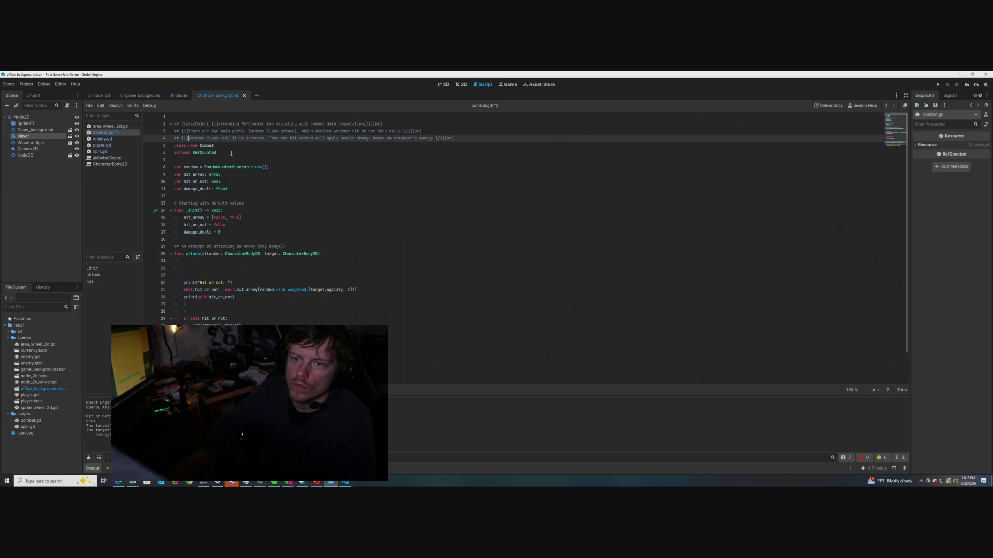
left_click(315, 158)
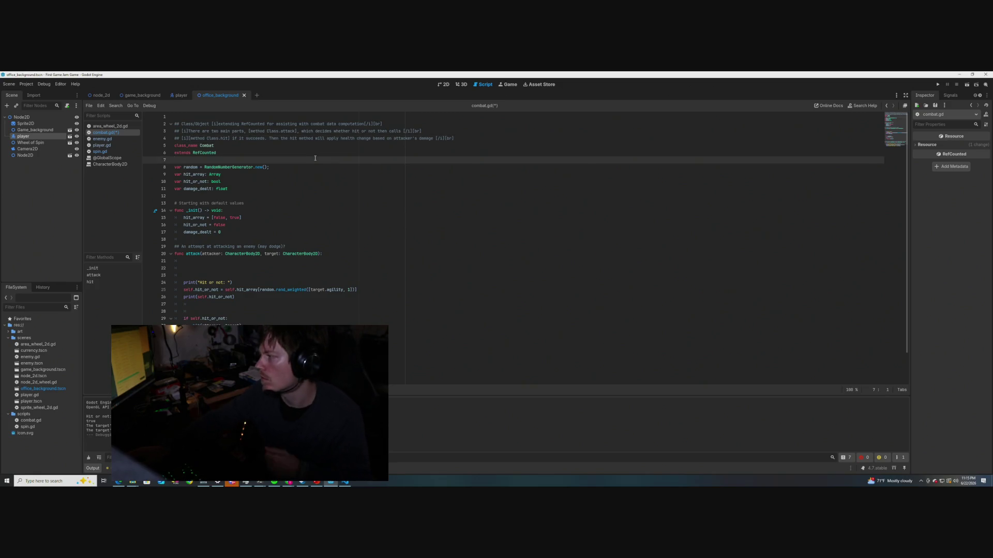
key("ctrl+s")
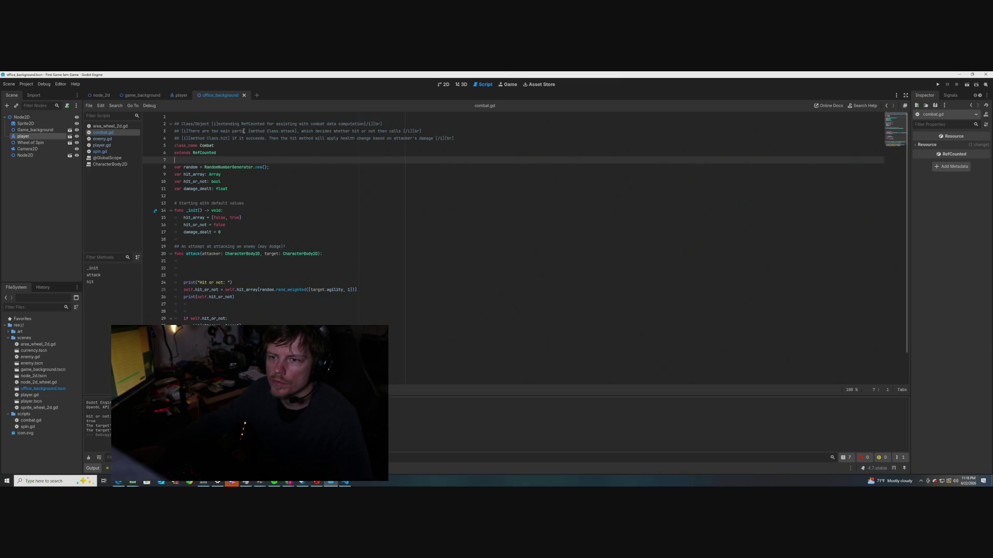
Start line 3 with 'Call' and add 'the attacker' to the attack description
left_click_drag(245, 132, 189, 132)
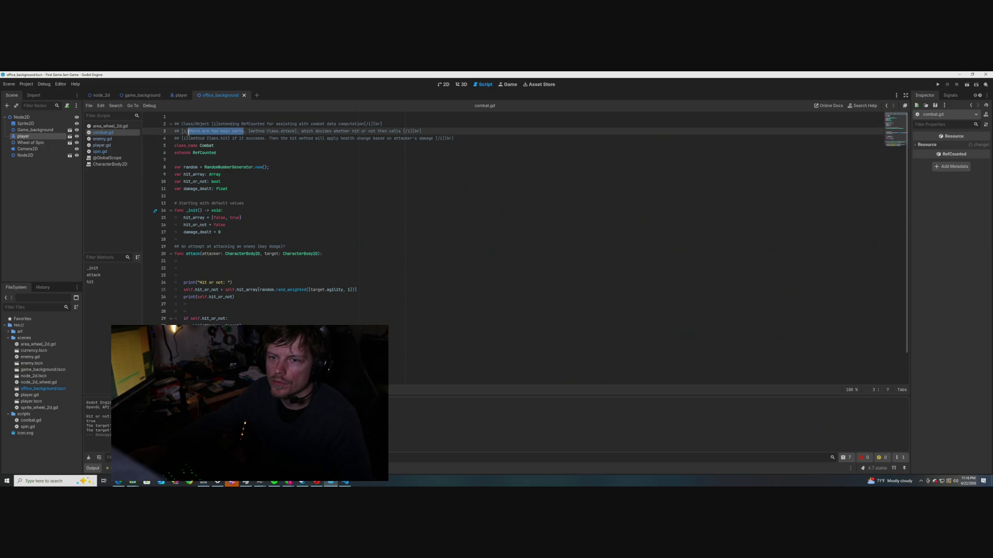
type("Cal")
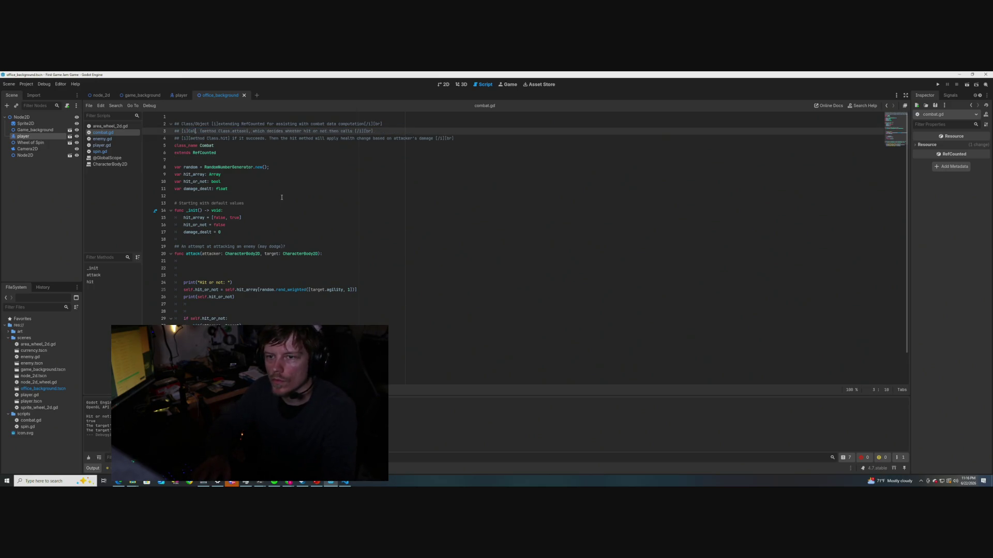
type("l")
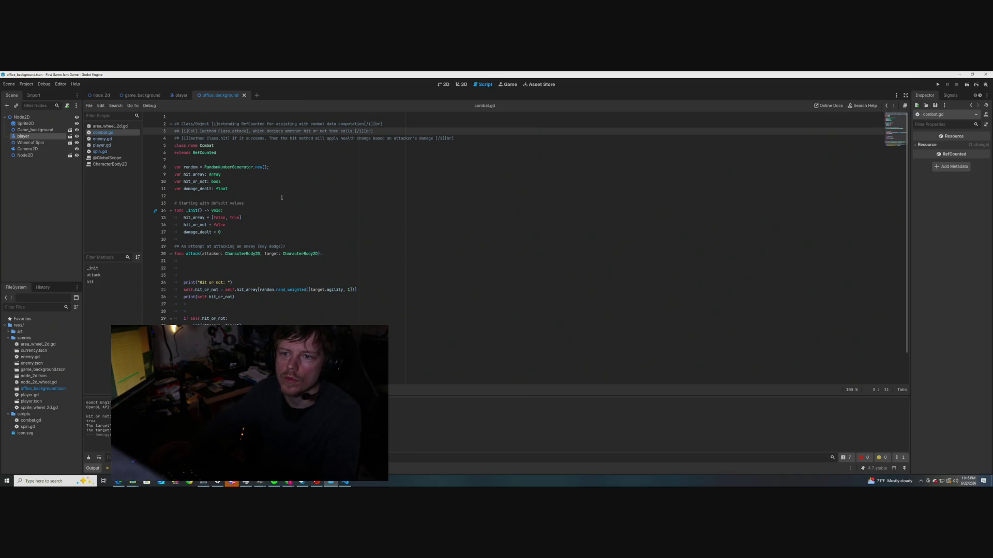
left_click(346, 152)
left_click(350, 131)
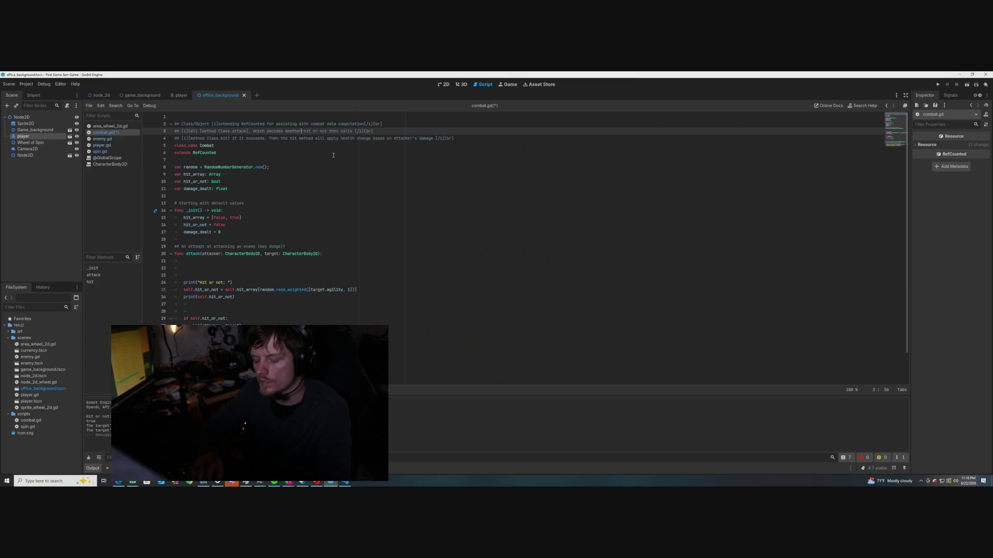
type("the attacker")
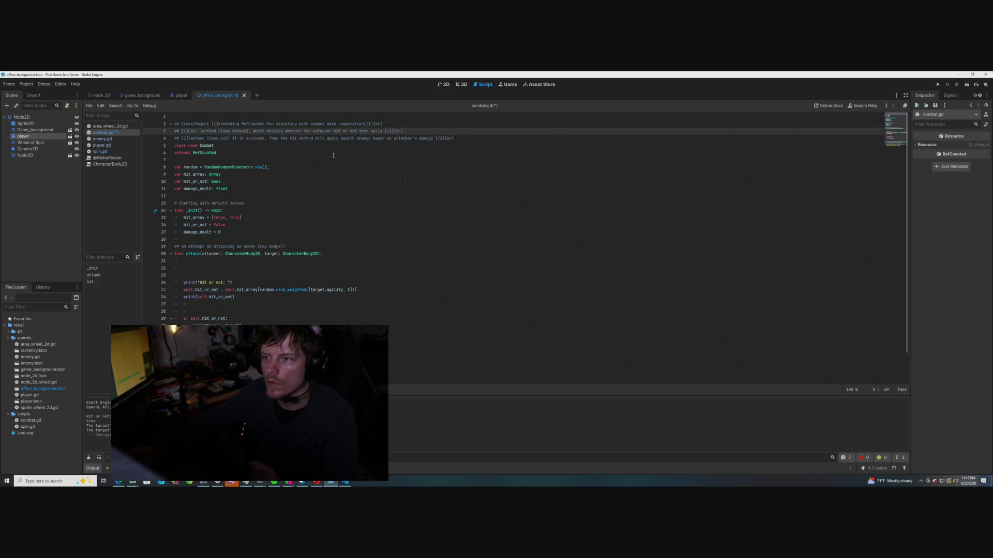
left_click(333, 147)
Insert 'automatically' before 'calls', make line 4 say 'changes', and save the script
left_click(371, 131)
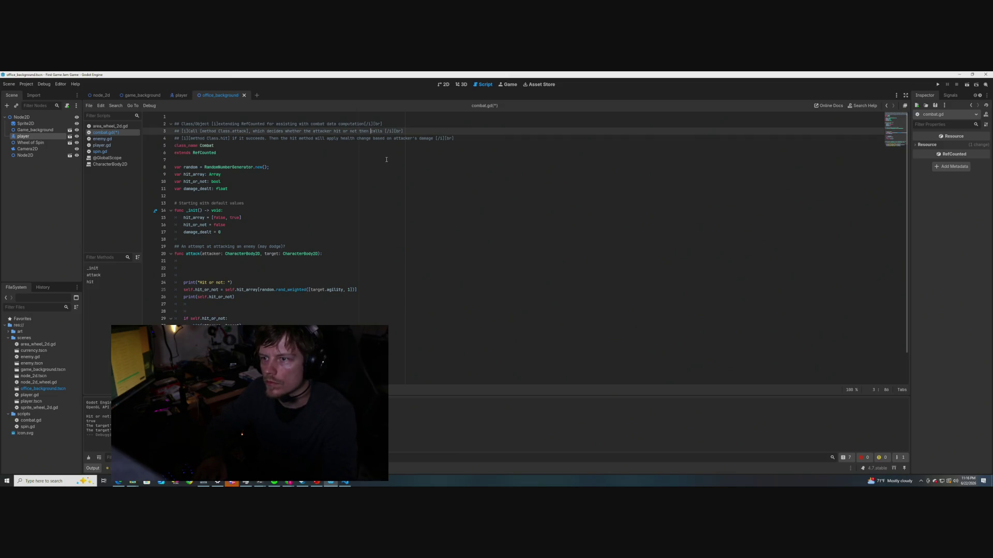
type("automatically")
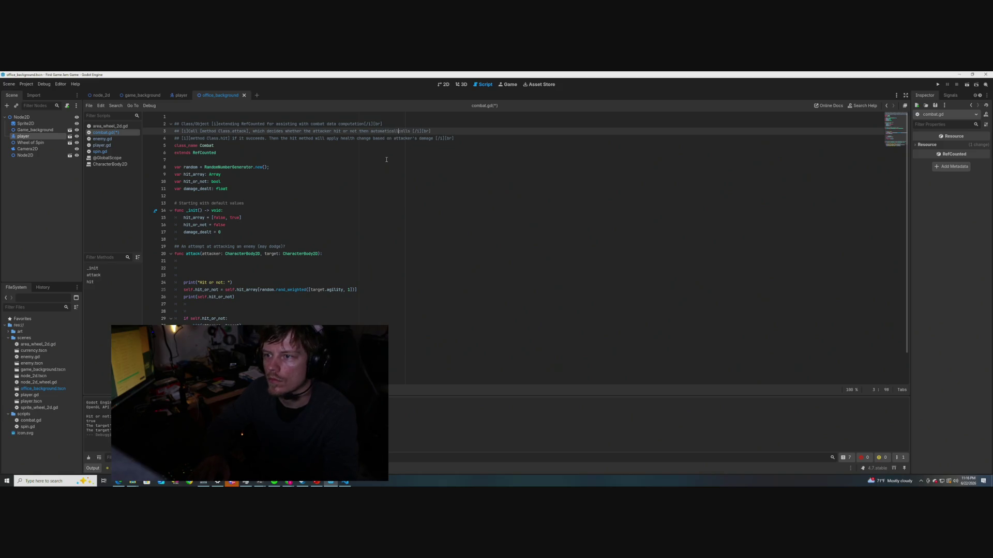
left_click(299, 151)
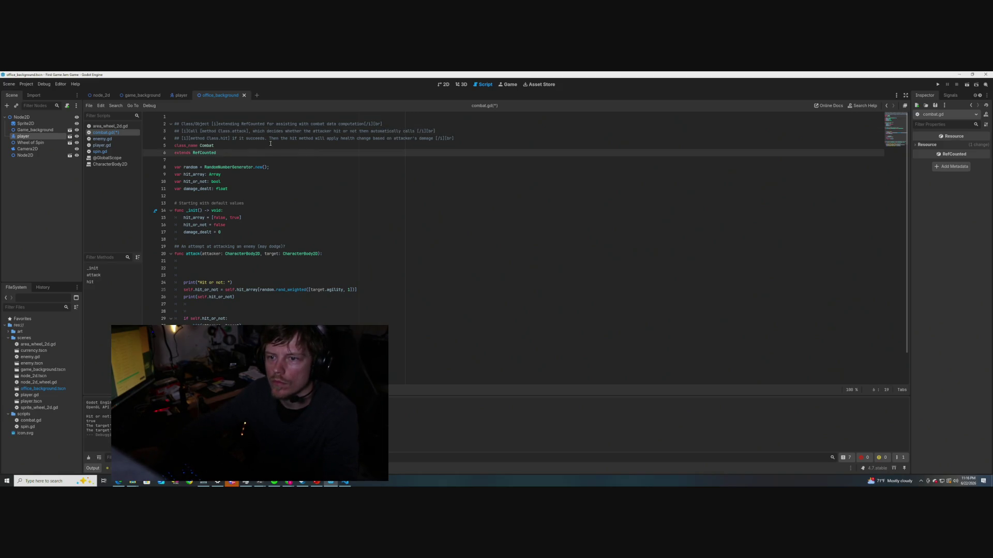
left_click(294, 138)
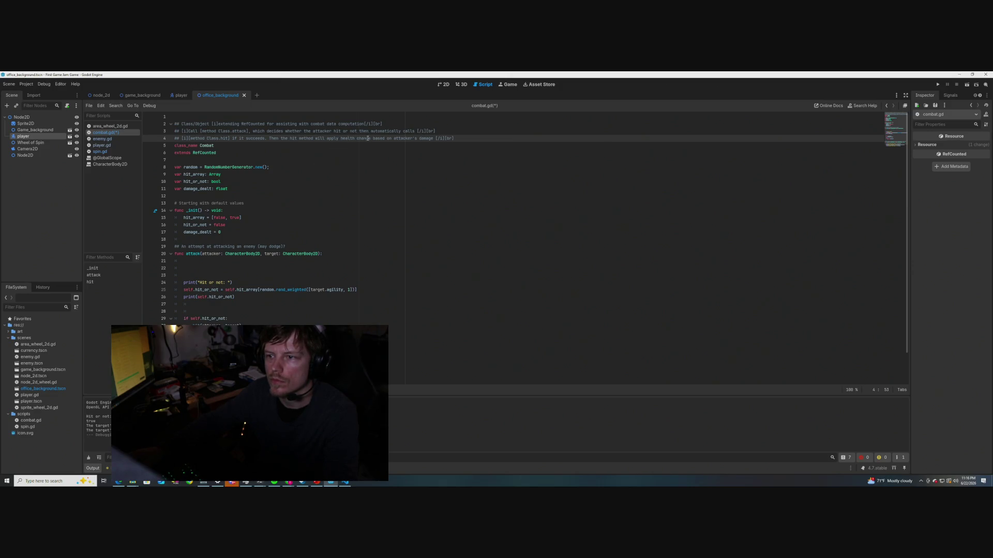
type("s")
key("ctrl+s")
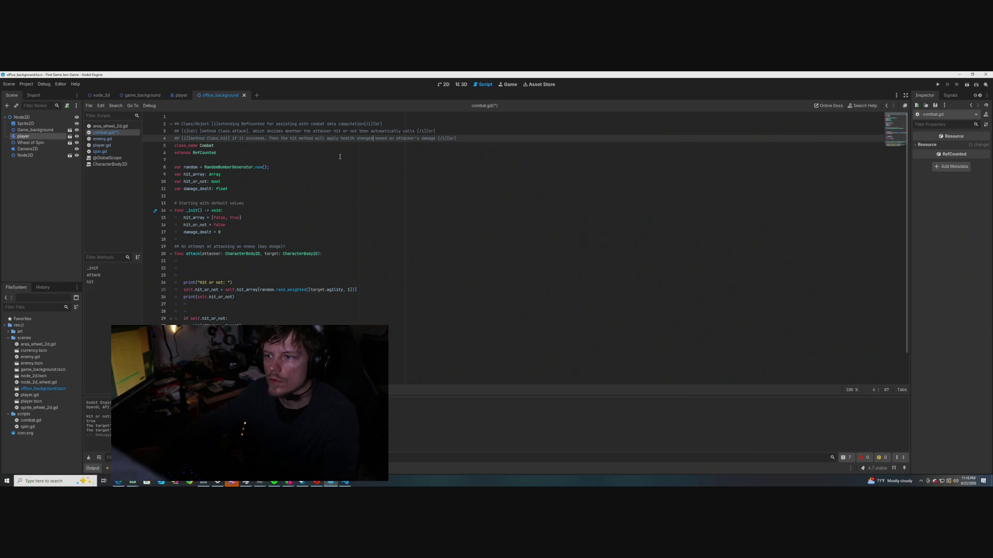
left_click(339, 158)
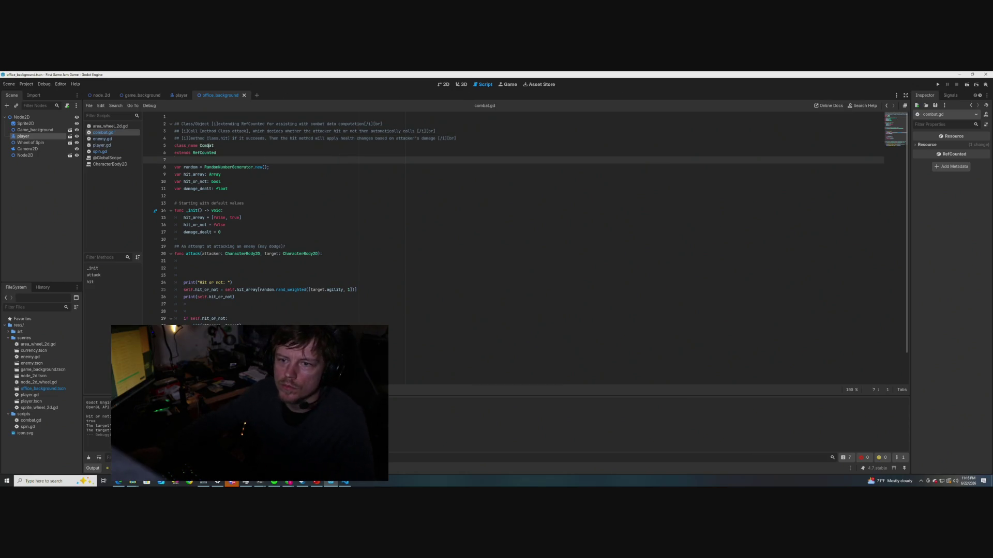
mouse_move(208, 147)
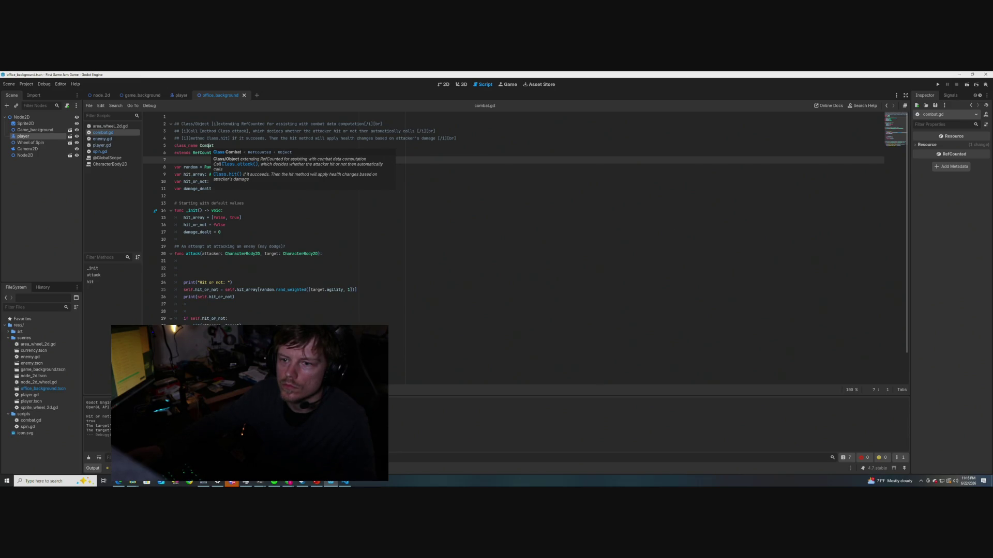
left_click(289, 282)
scroll(289, 269, "down", 2)
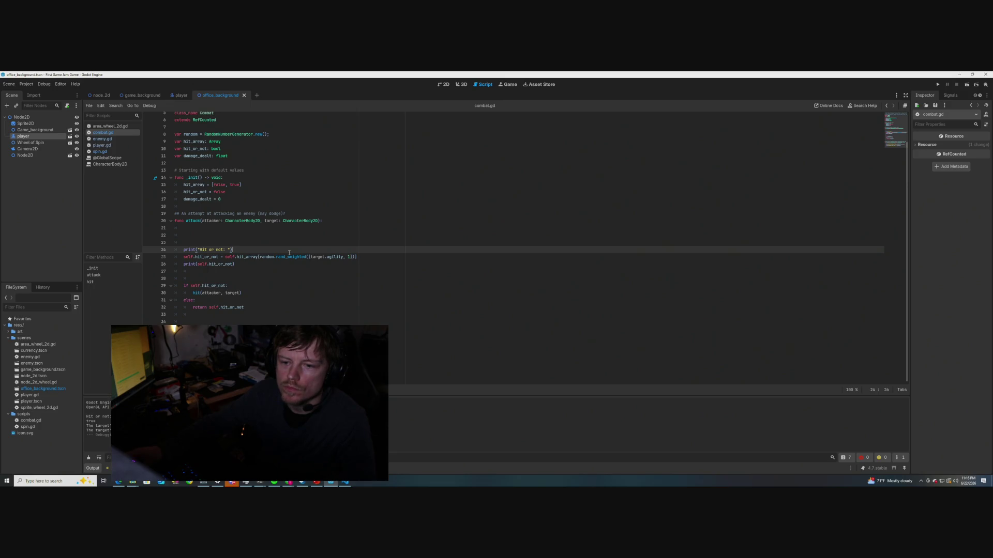
scroll(289, 253, "up", 2)
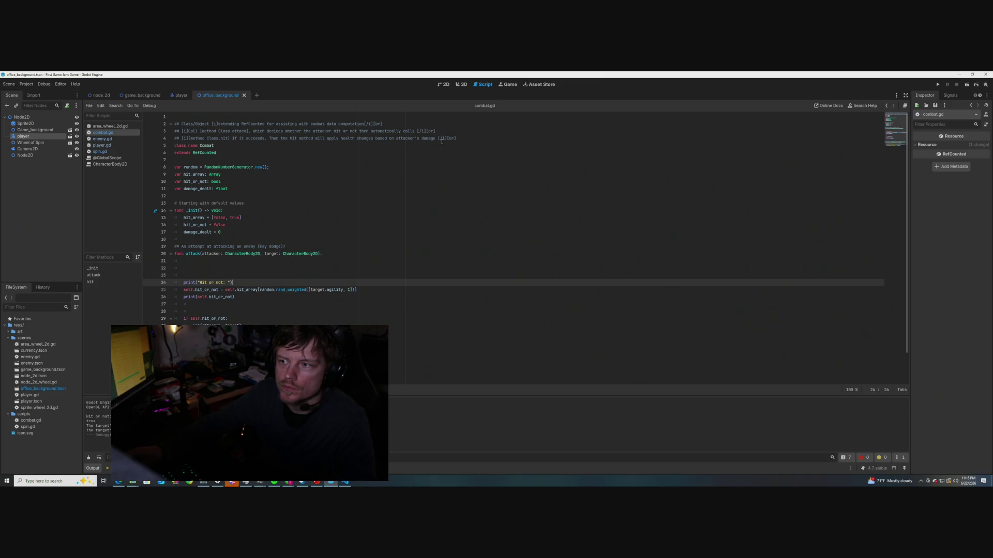
left_click(457, 138)
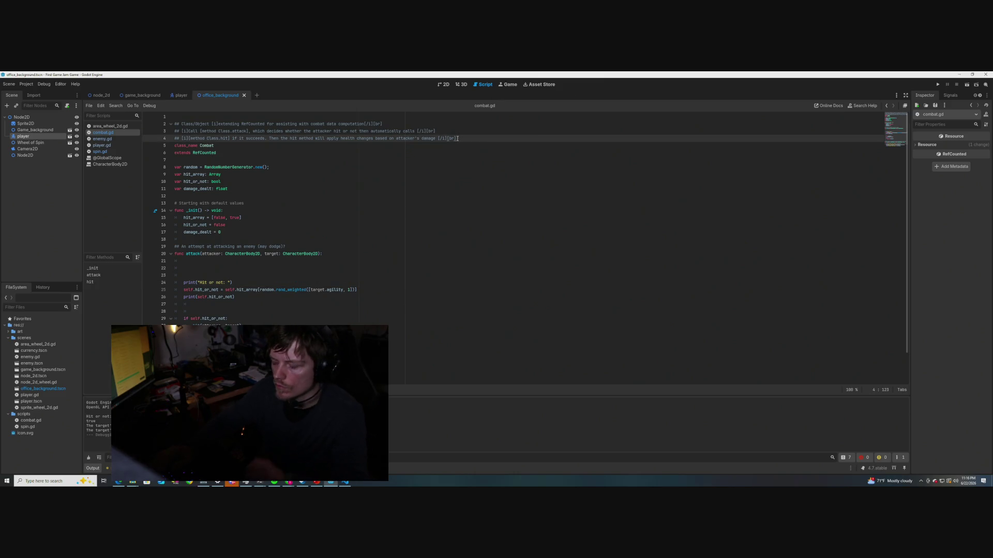
Add a ## line saying a failed attack method returns false, save, then delete 'bool type false'
key("Return")
type("if")
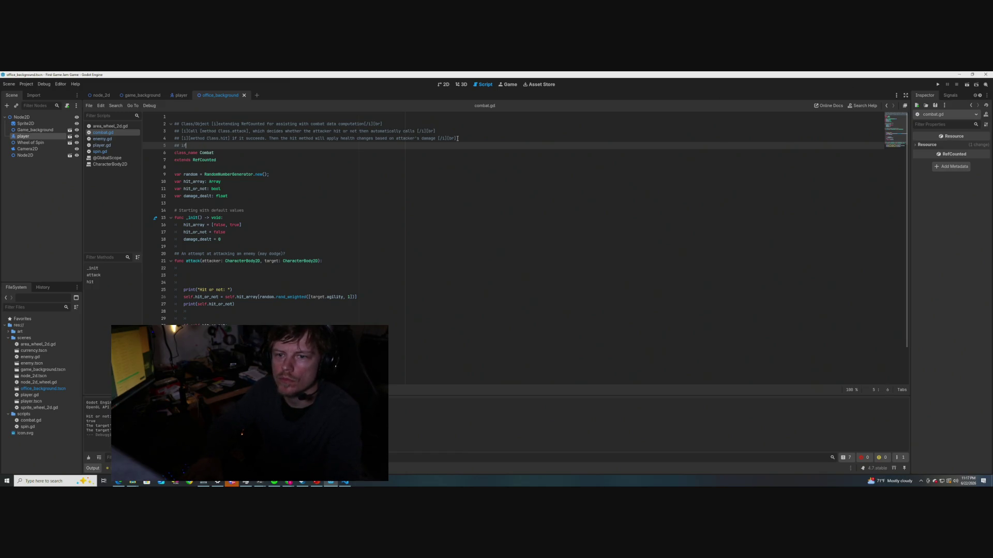
type(" the attack")
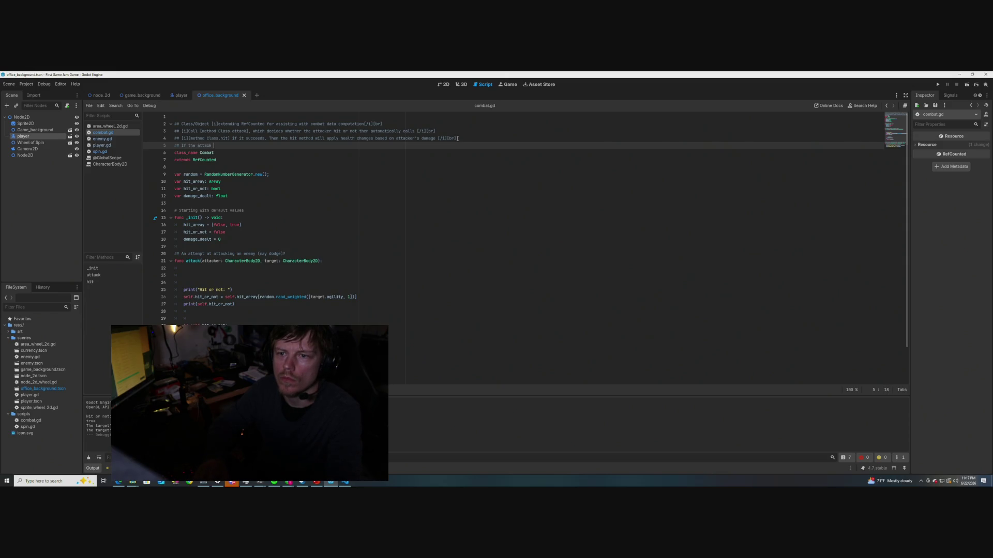
type("method fails, it will reut")
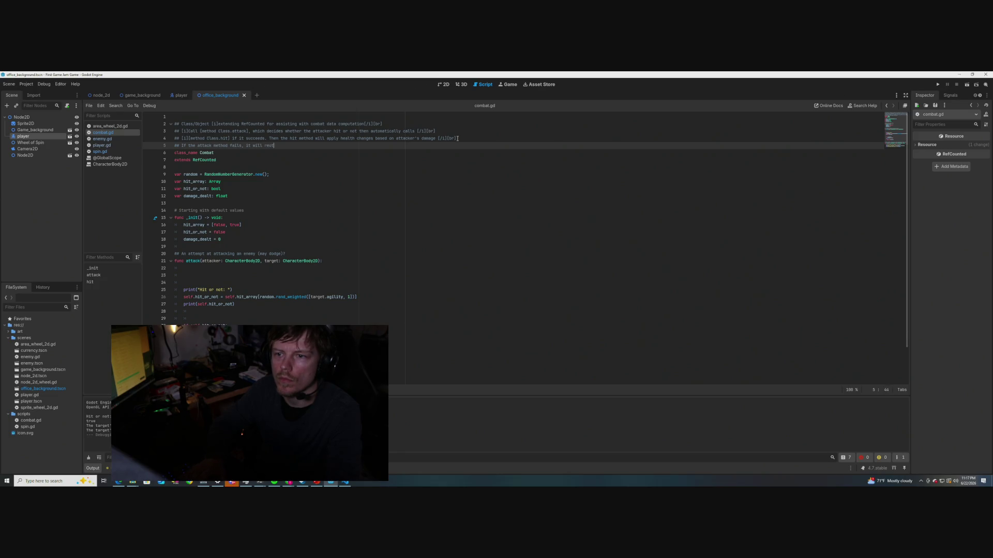
key("BackSpace")
key("BackSpace")
type("tur")
type("ase")
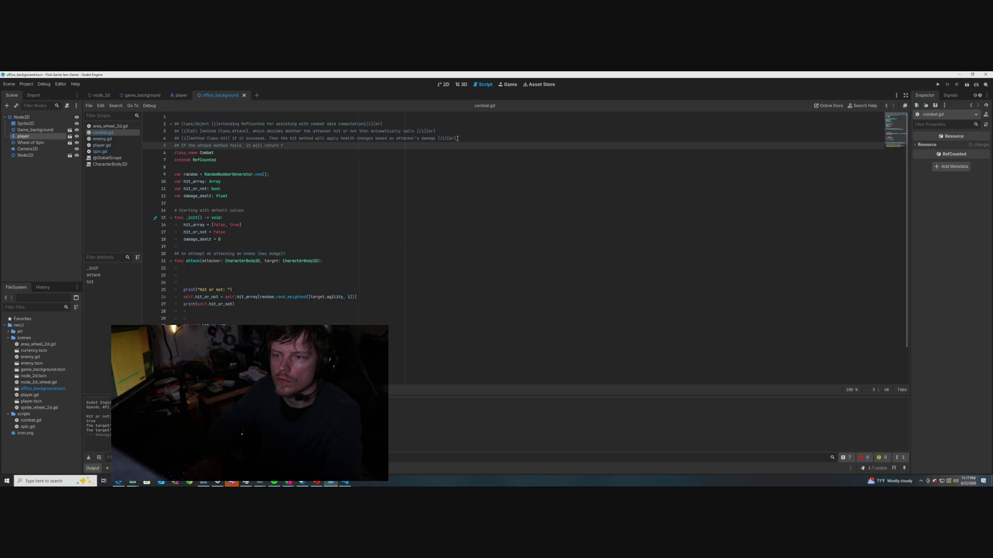
type("ool")
key("BackSpace")
key("BackSpace")
key("BackSpace")
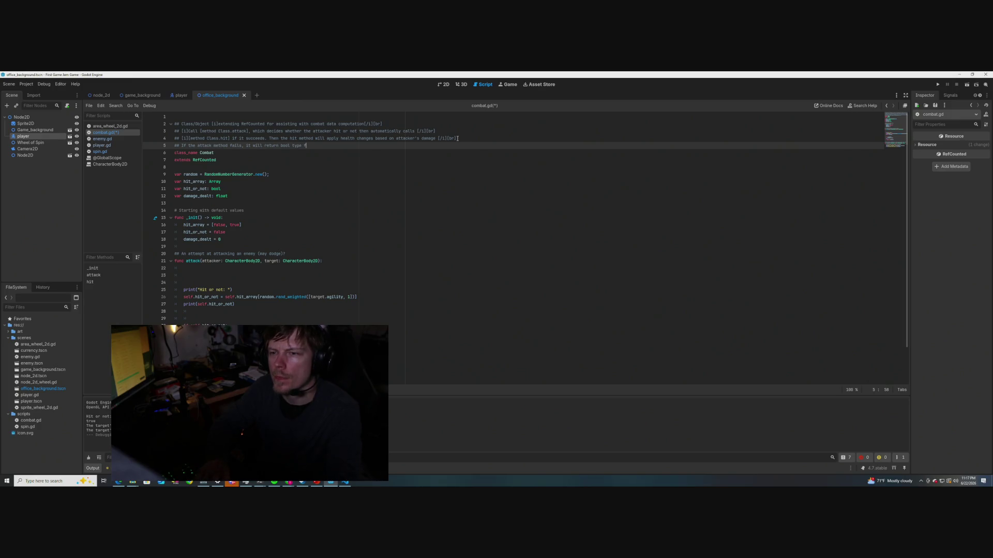
type("alse")
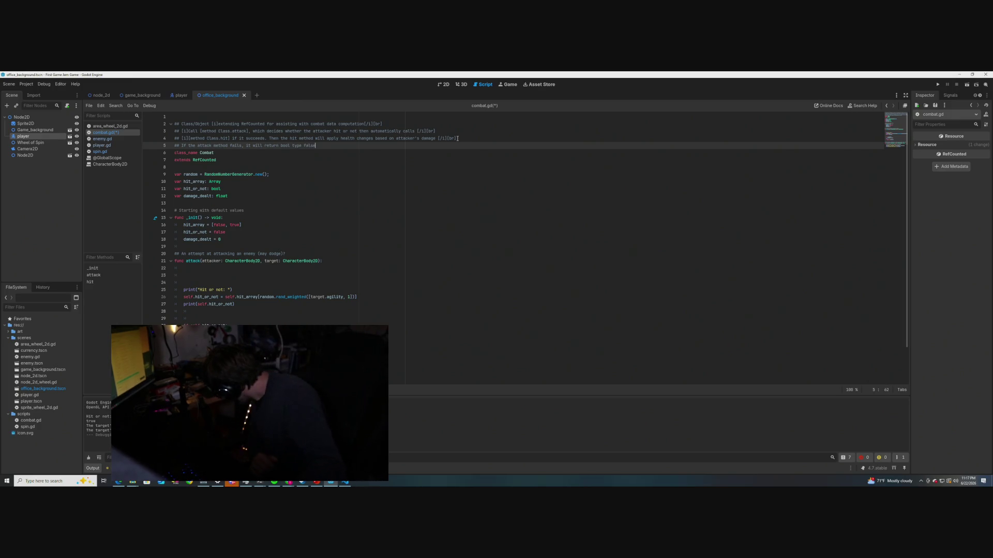
type(".")
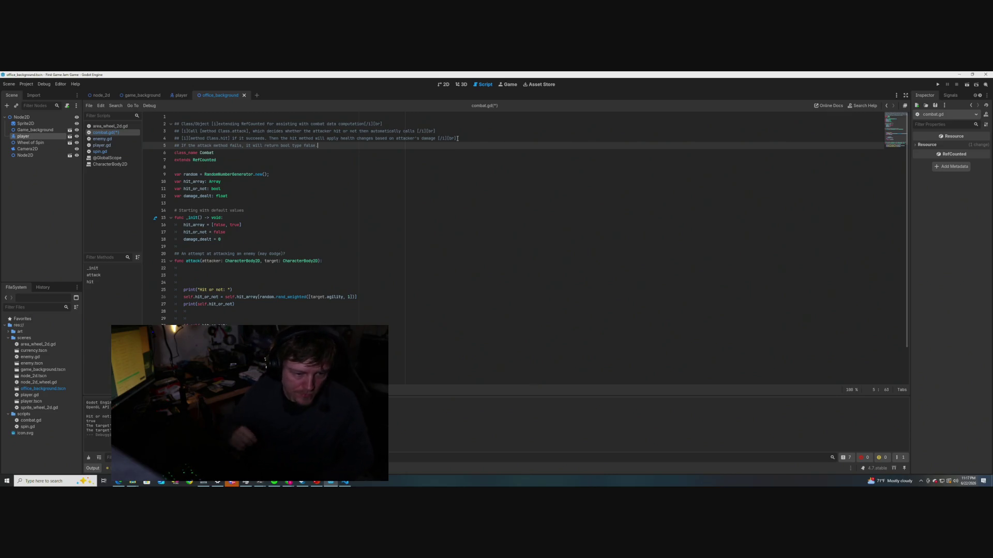
key("XF86AudioRaiseVolume")
key("XF86AudioNext")
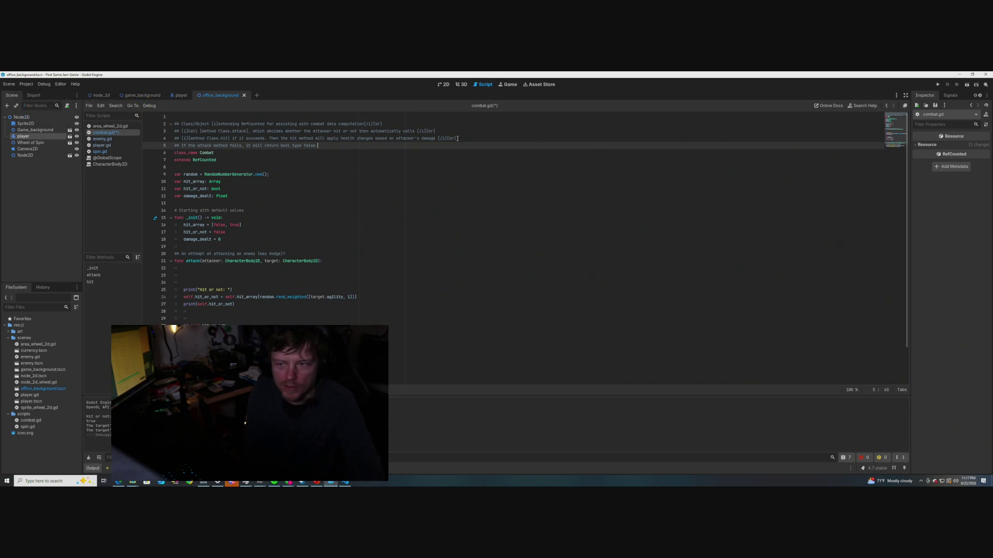
key("ctrl+s")
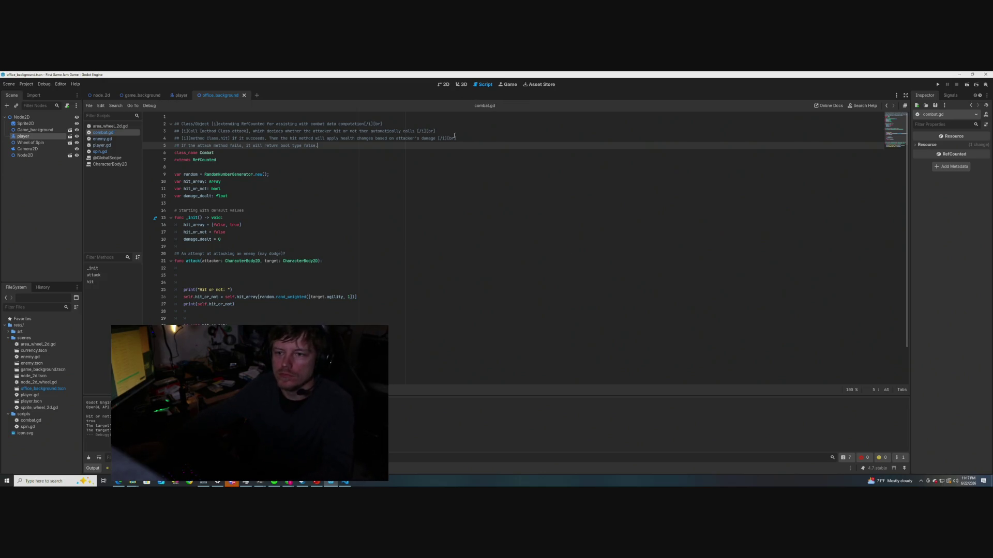
left_click(222, 239)
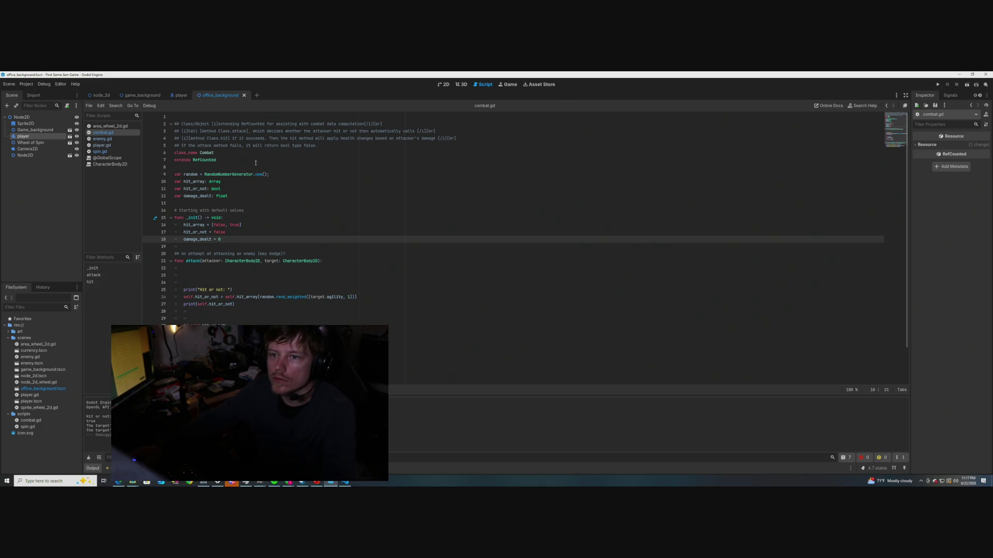
left_click_drag(318, 147, 281, 146)
key("BackSpace")
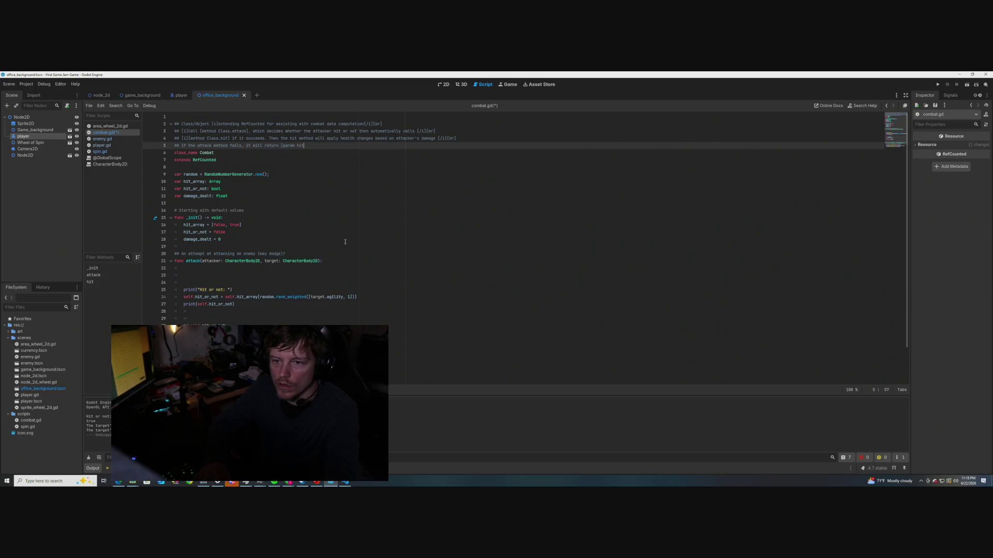
Make line 5 return [member Class.hit_or_not], save combat.gd, and append 'which is a bool'
type("_or_not")
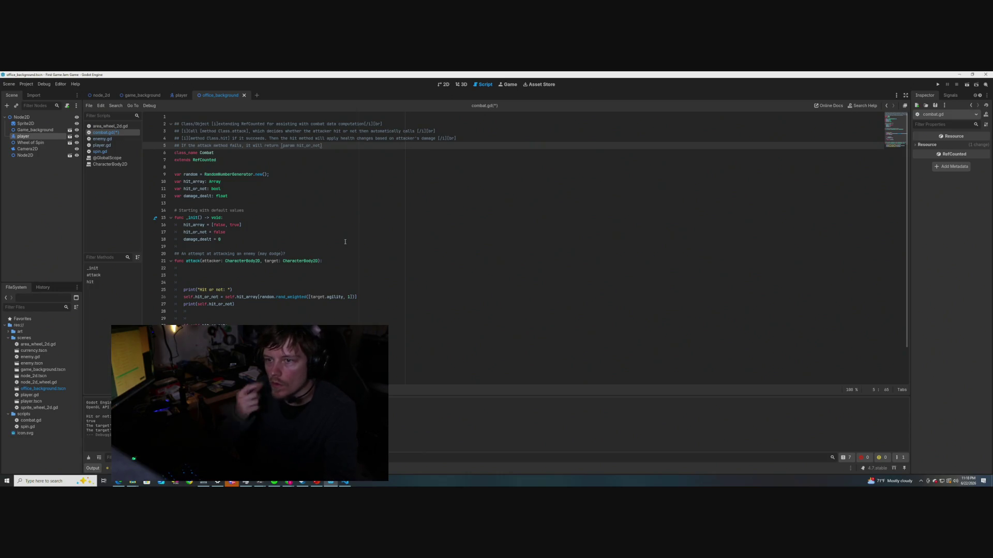
left_click_drag(295, 148, 283, 146)
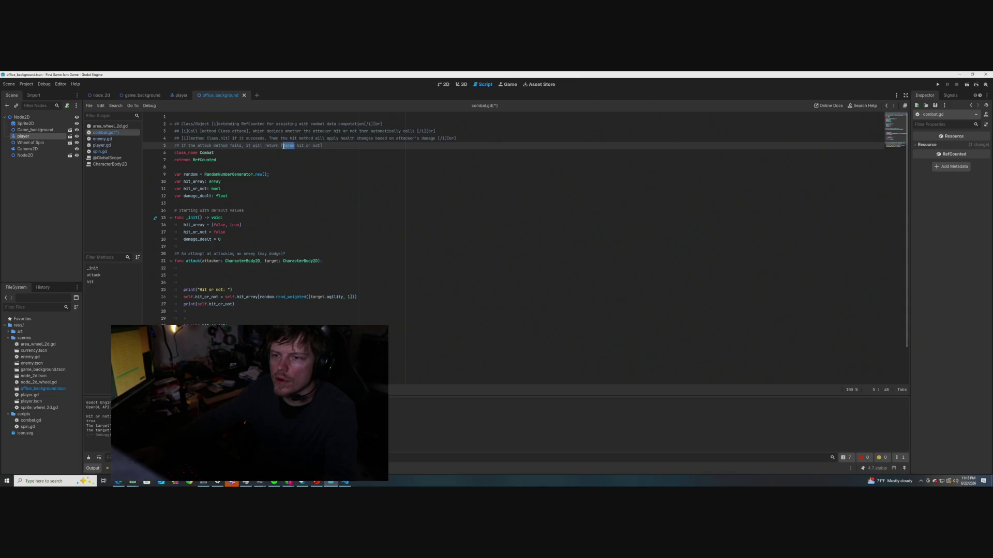
type("Comba")
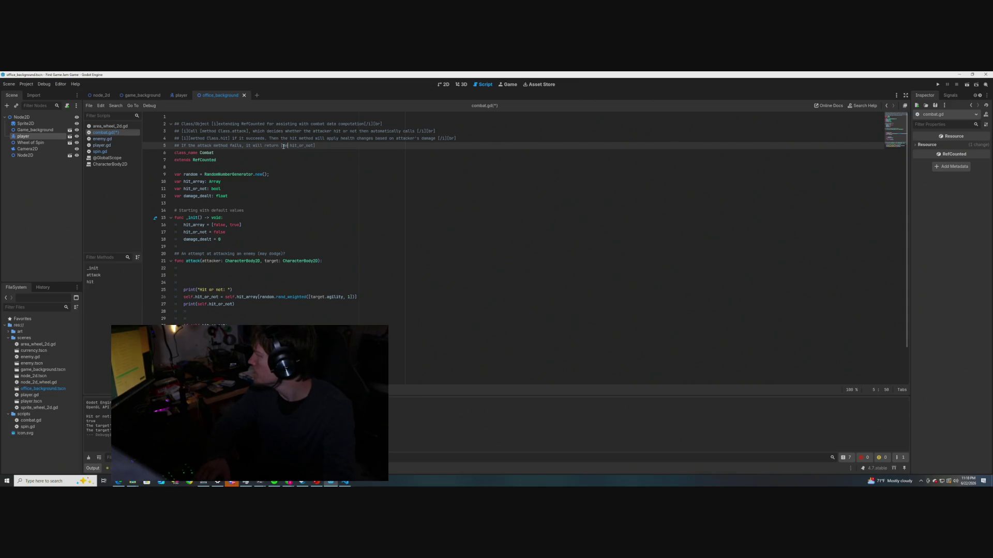
type("r")
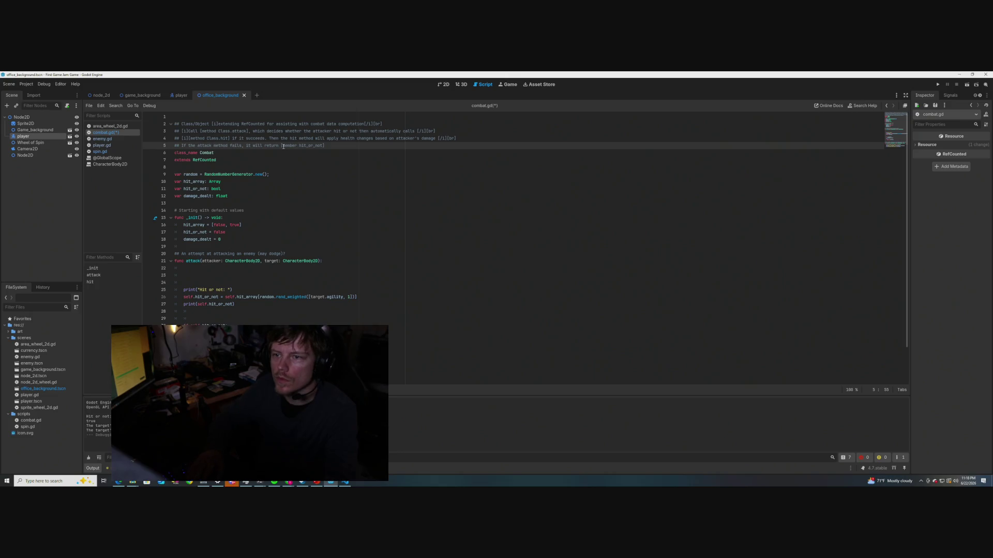
type("s.")
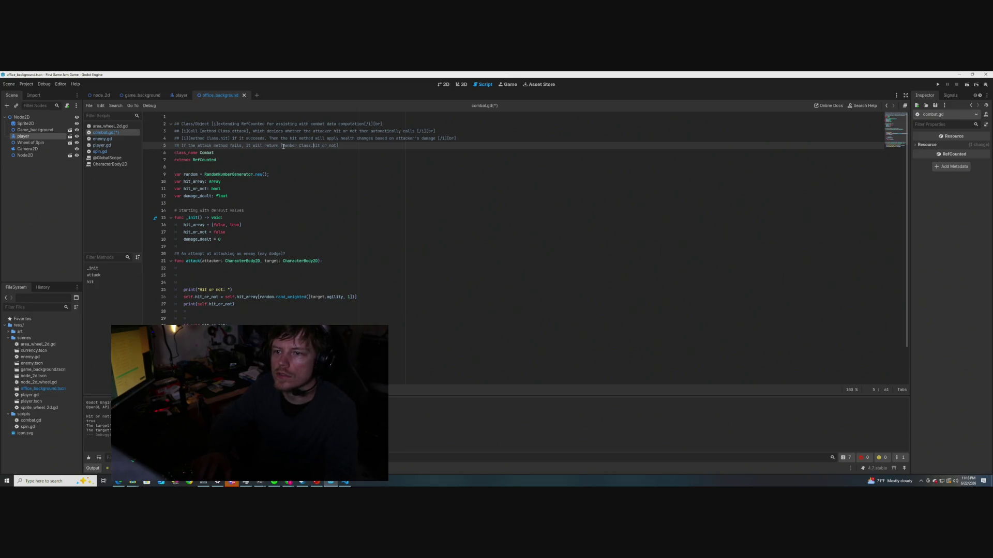
left_click(346, 145)
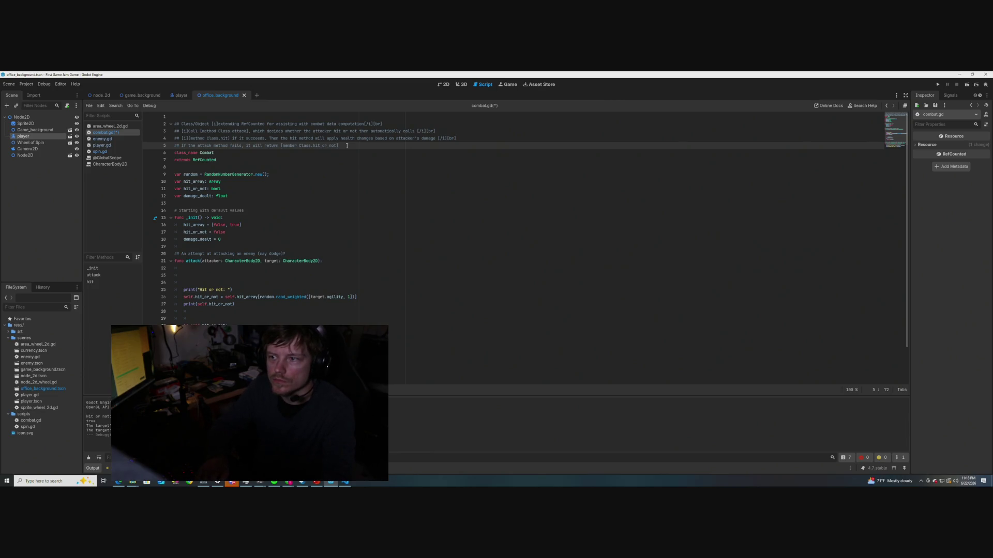
key("ctrl+s")
left_click(258, 180)
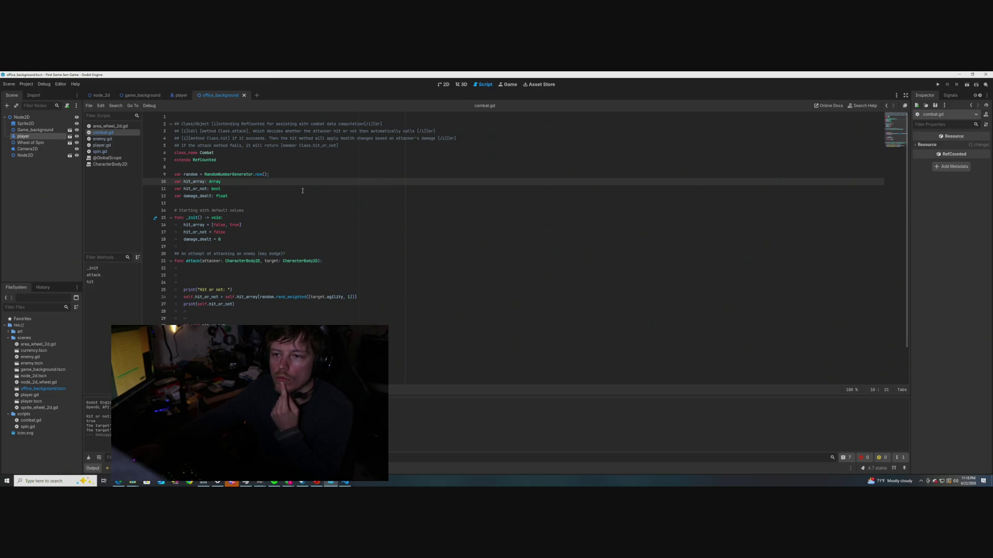
left_click(342, 149)
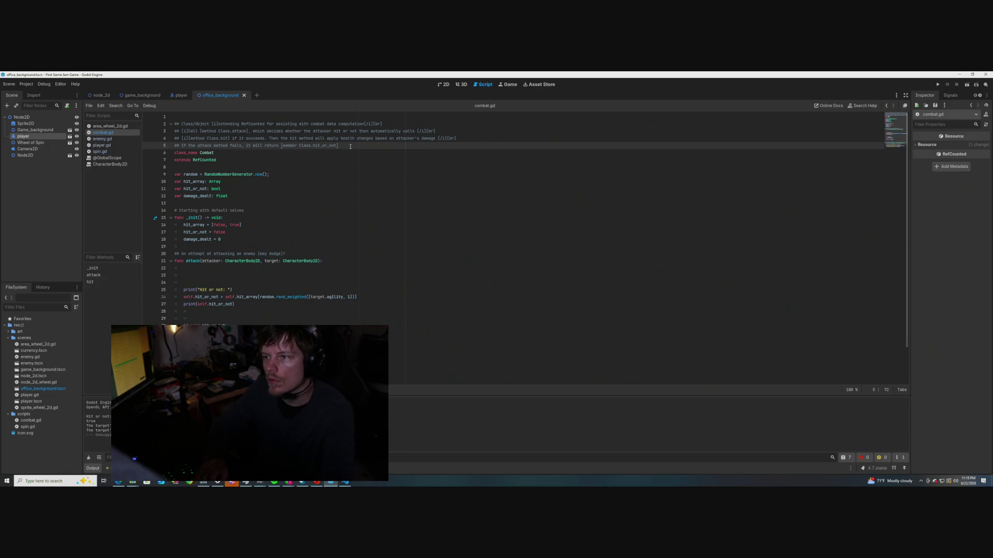
type("which is a bool")
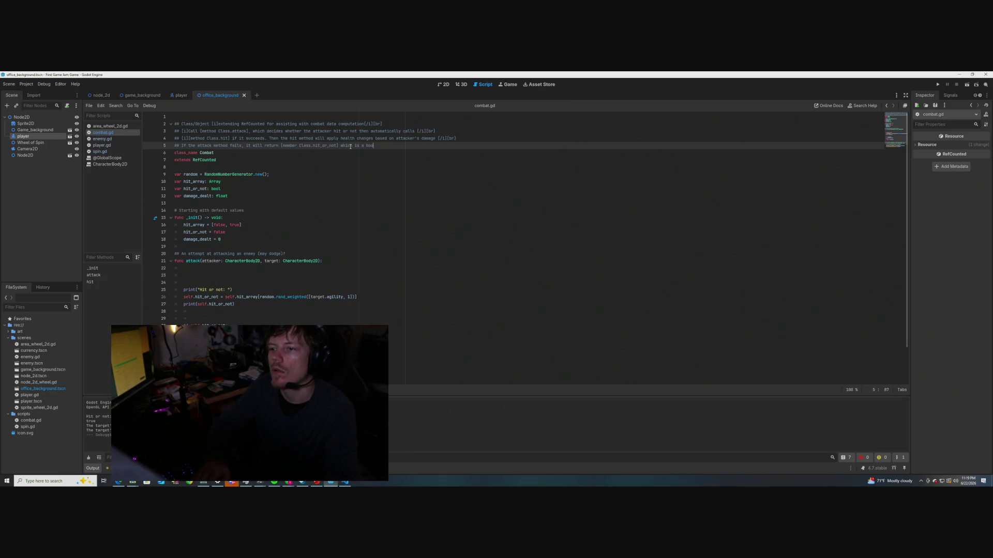
Preview the rendered Combat class documentation tooltip, then dismiss it
left_click(376, 200)
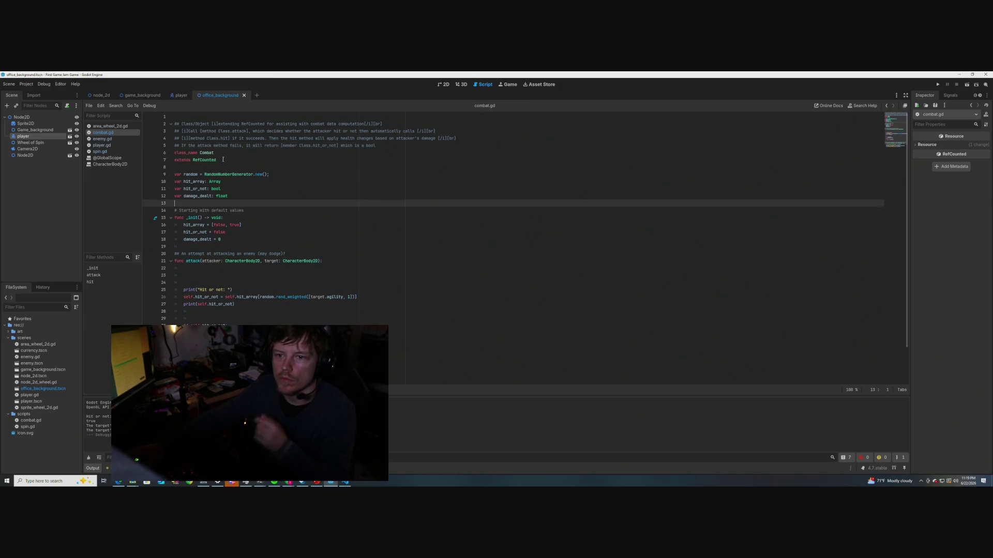
mouse_move(206, 154)
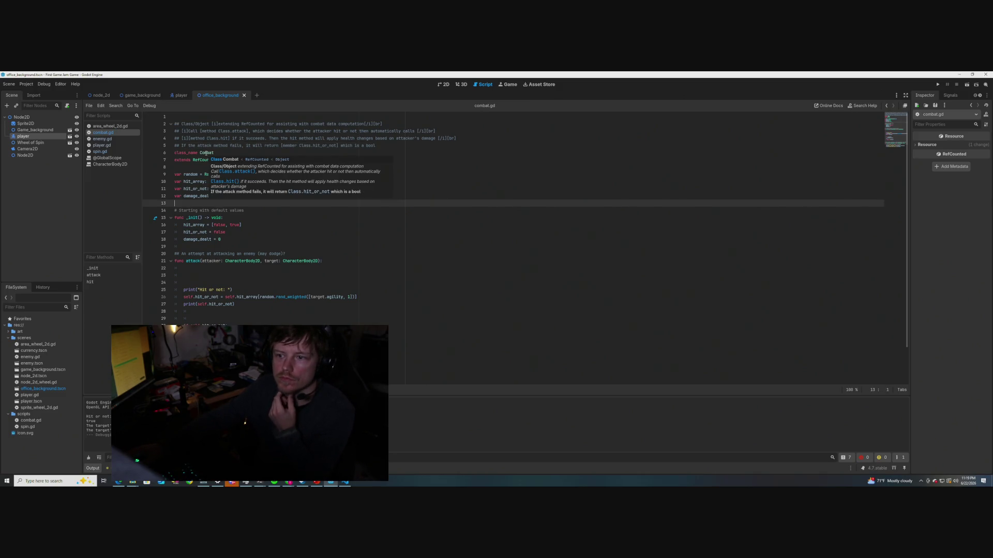
left_click(488, 198)
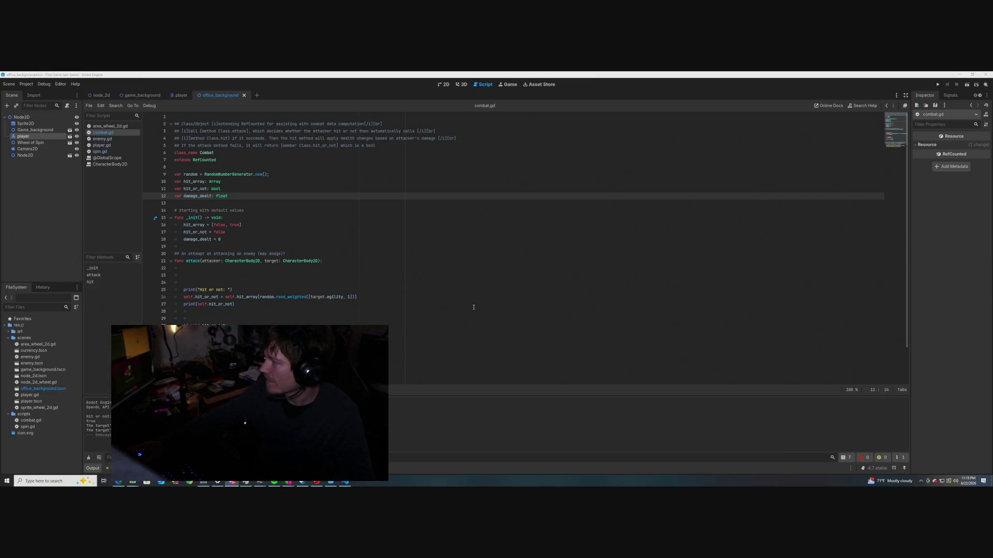
left_click(287, 230)
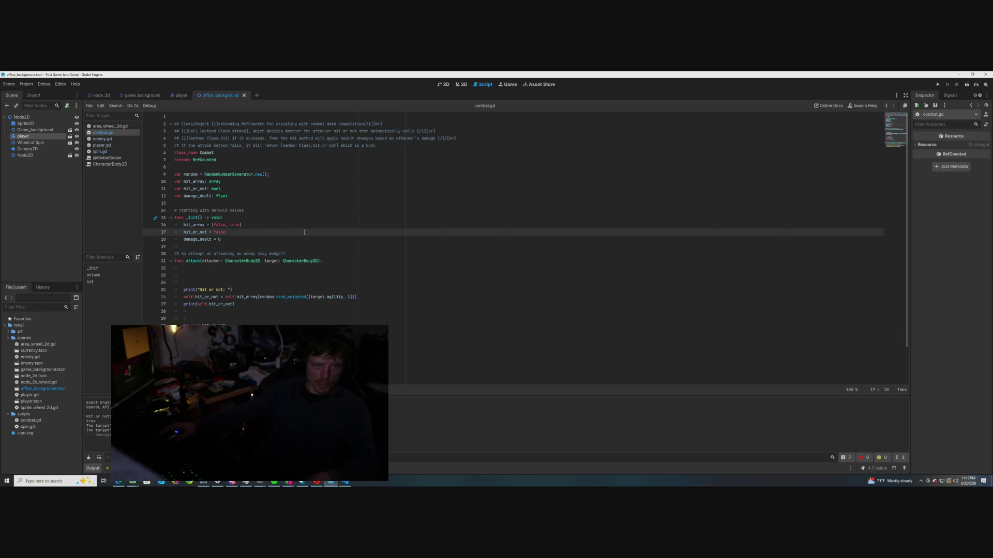
scroll(304, 232, "down", 1)
scroll(303, 231, "up", 1)
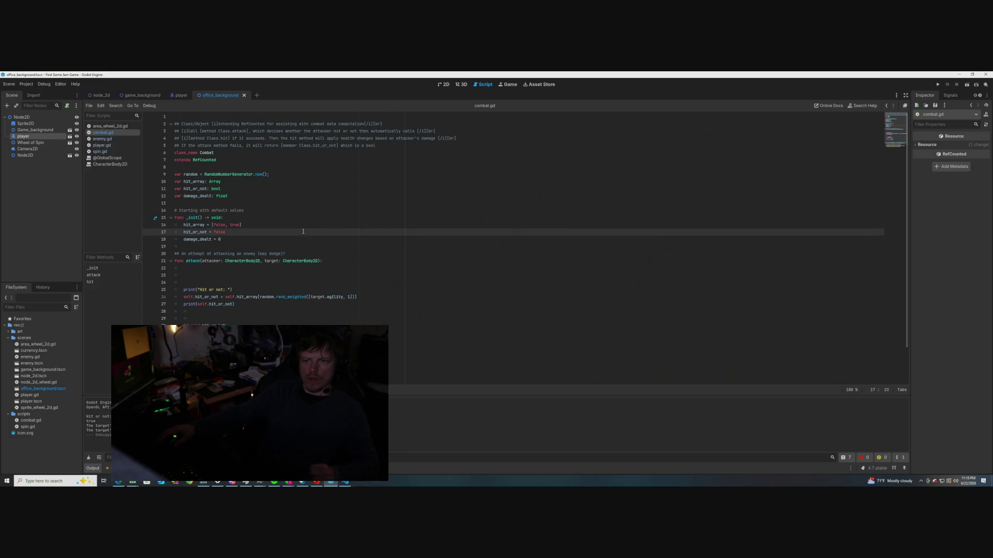
left_click_drag(359, 138, 383, 124)
left_click(268, 181)
scroll(288, 221, "down", 2)
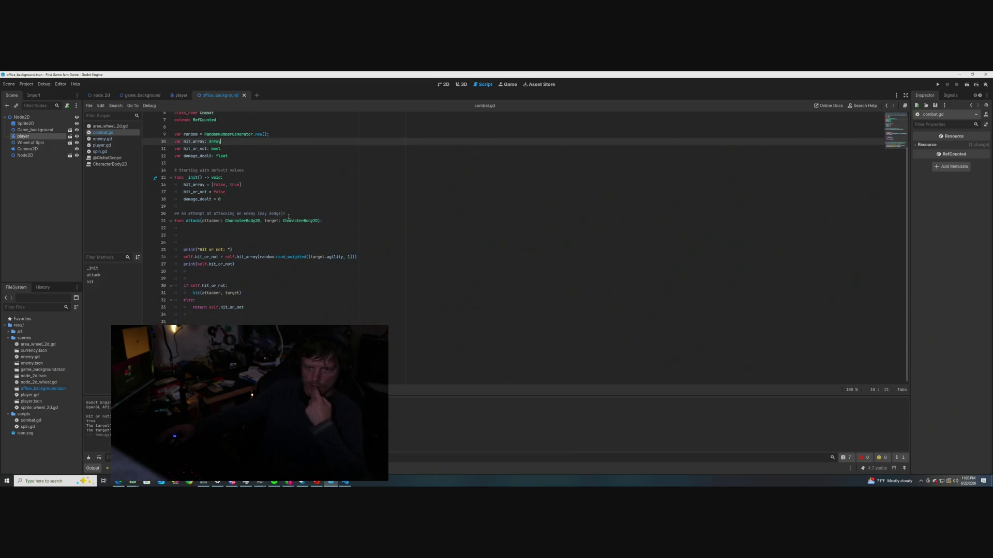
scroll(289, 218, "up", 2)
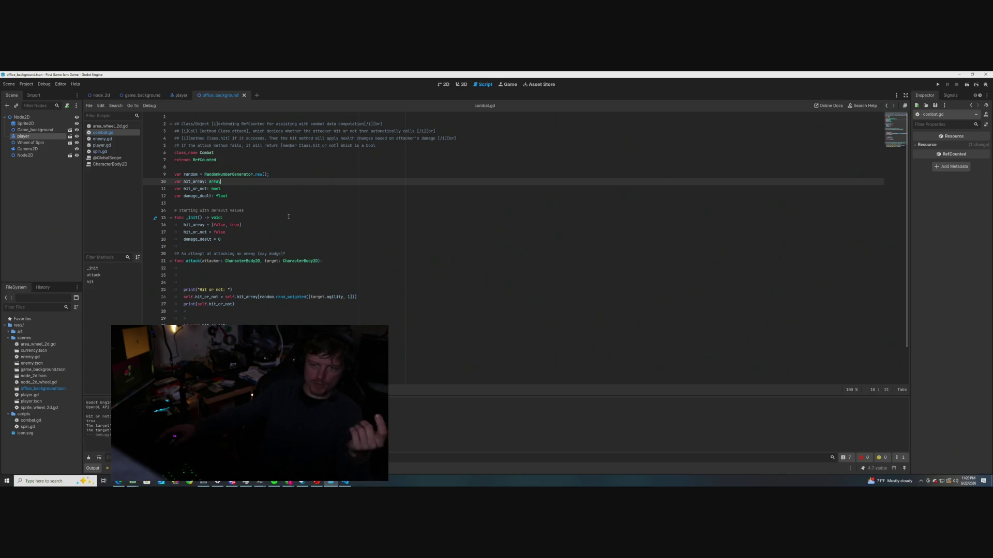
scroll(288, 217, "down", 2)
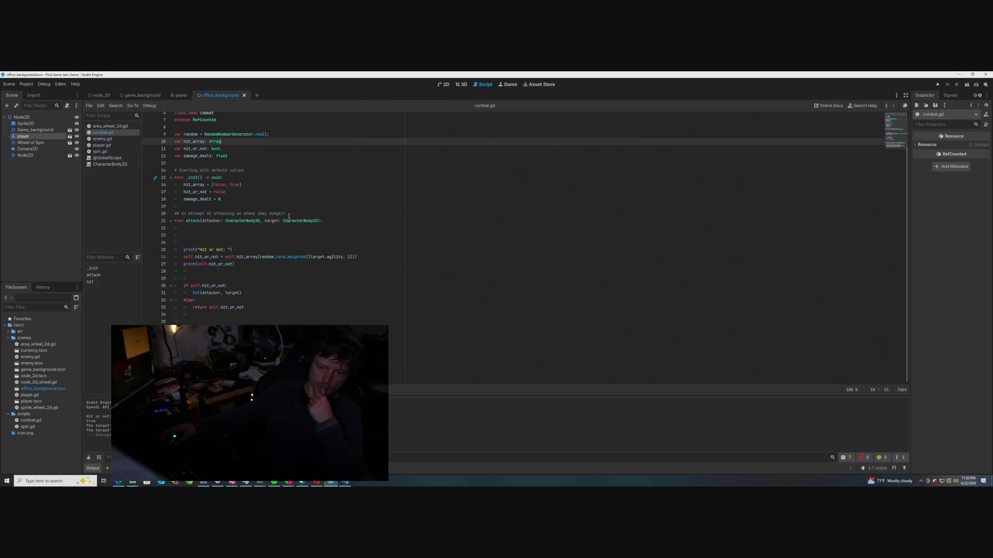
scroll(288, 217, "up", 2)
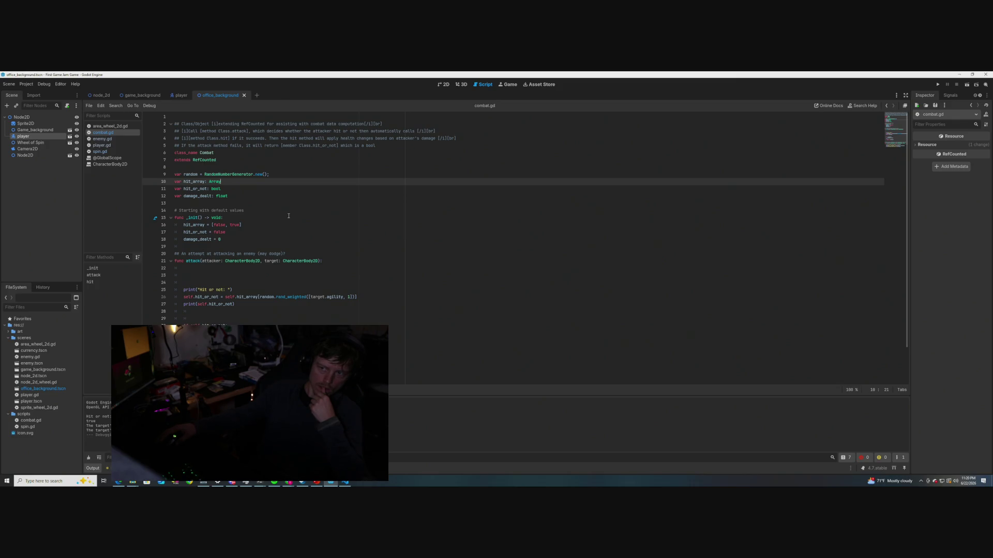
left_click(370, 138)
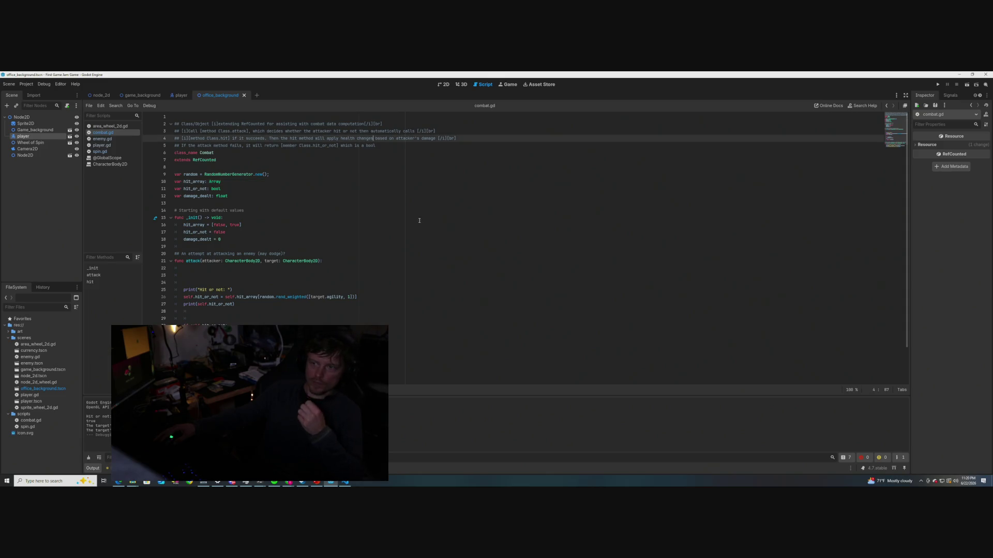
Add 'to the enemy' and '[param attacker],' after Class.attack on line 3, then save
type("to the enem")
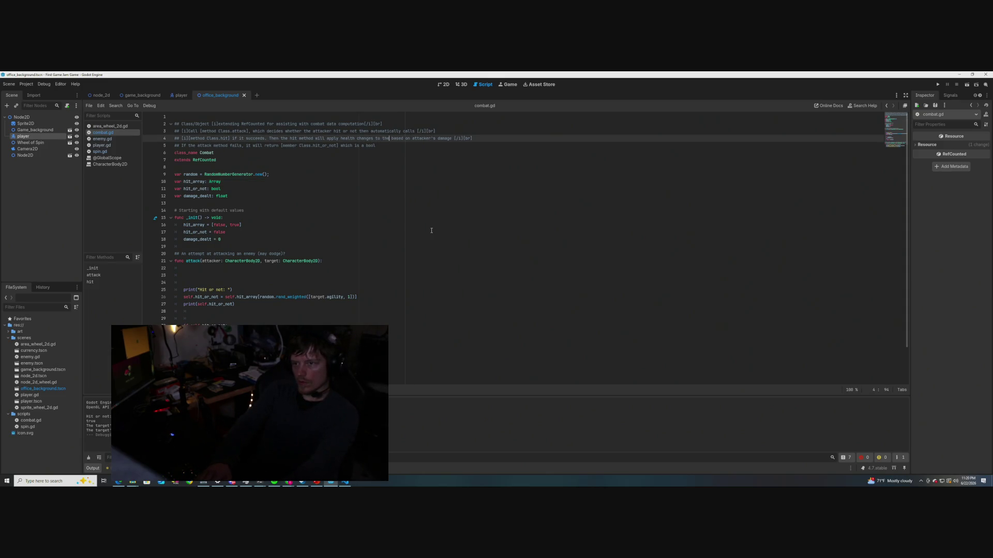
type("y")
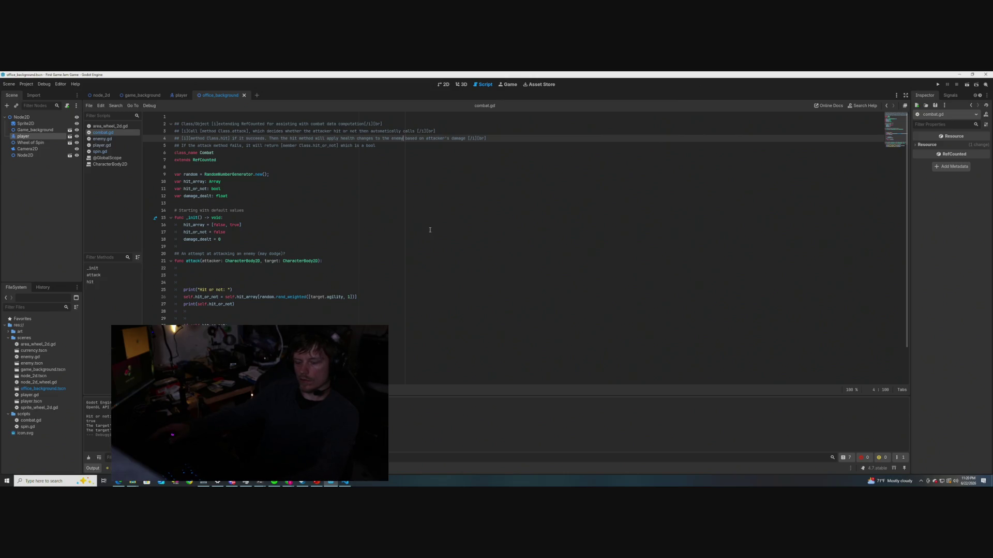
key("Down")
key("Down")
key("Down")
key("Up")
key("Up")
key("Up")
key("Down")
key("Down")
key("Down")
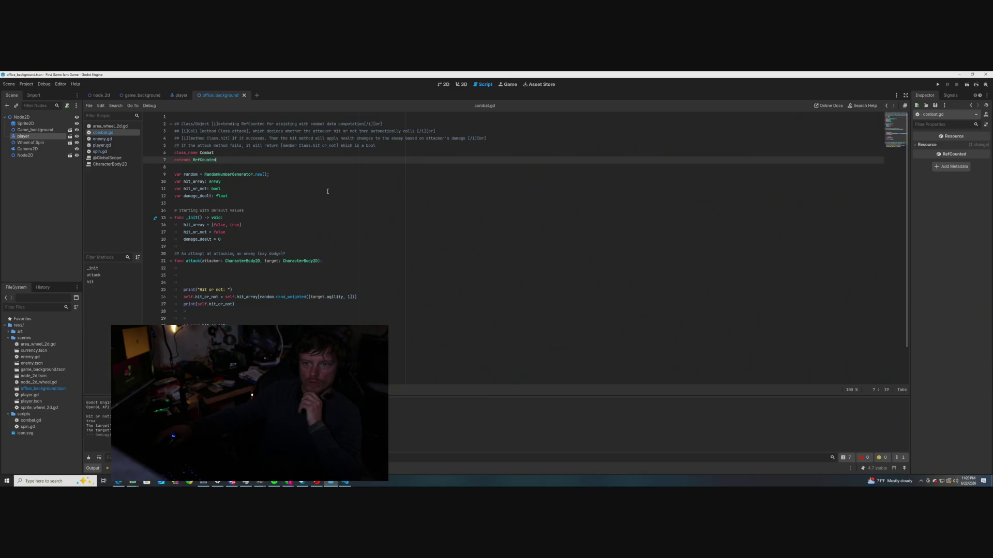
left_click(250, 131)
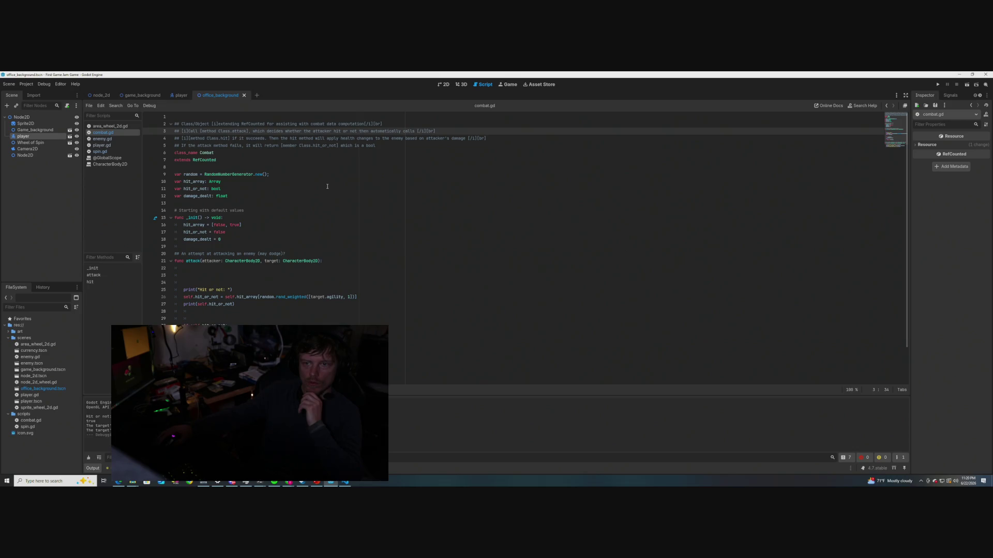
type("Class.attack], ")
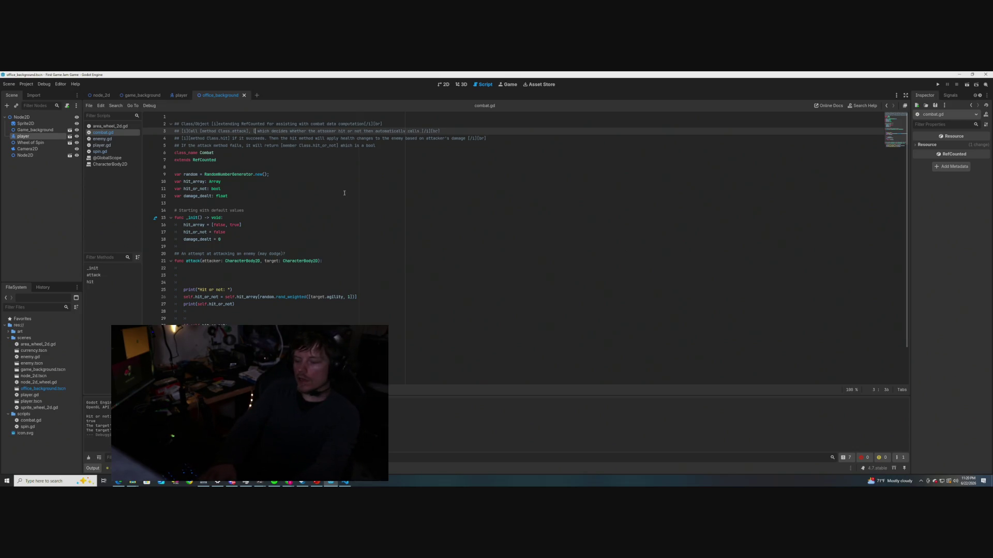
type("[param")
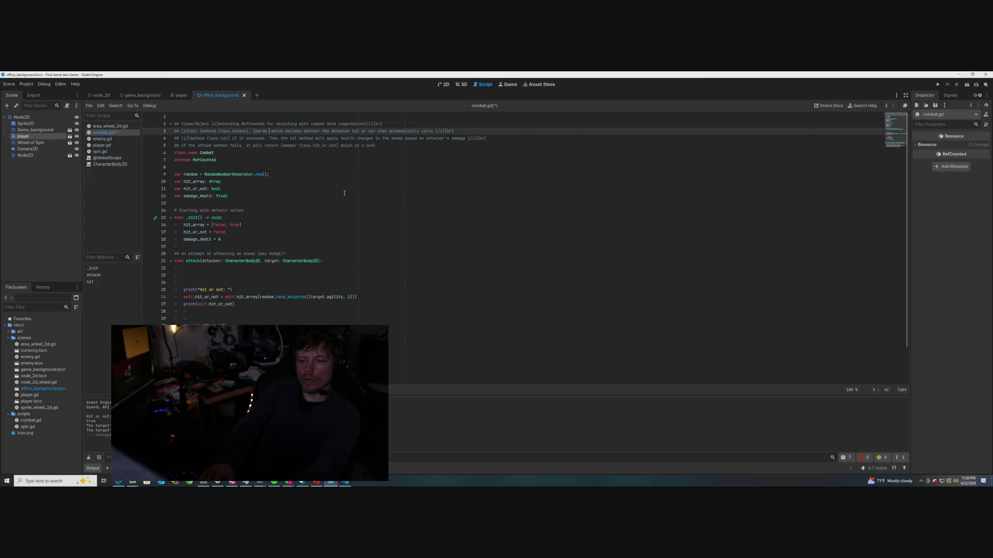
type(" Chara")
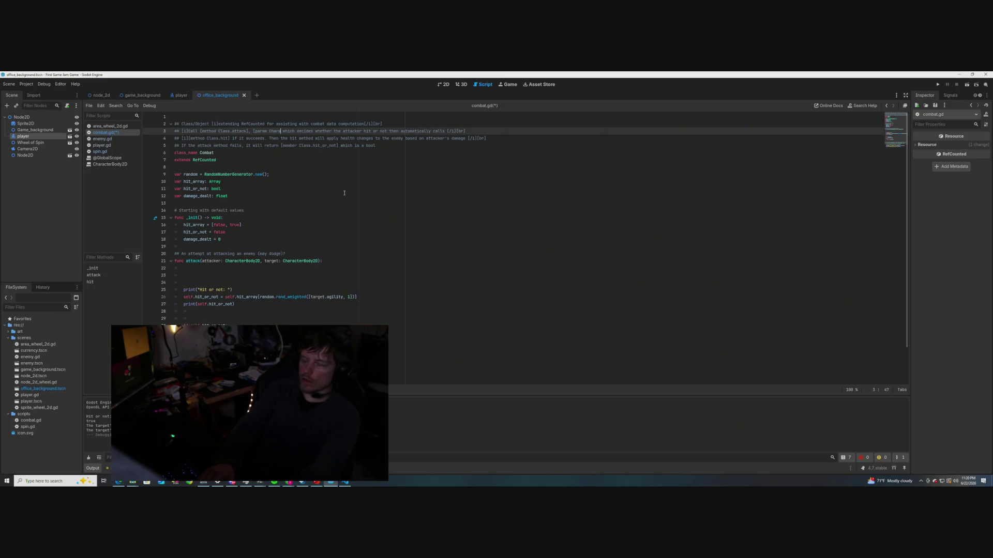
type("cter")
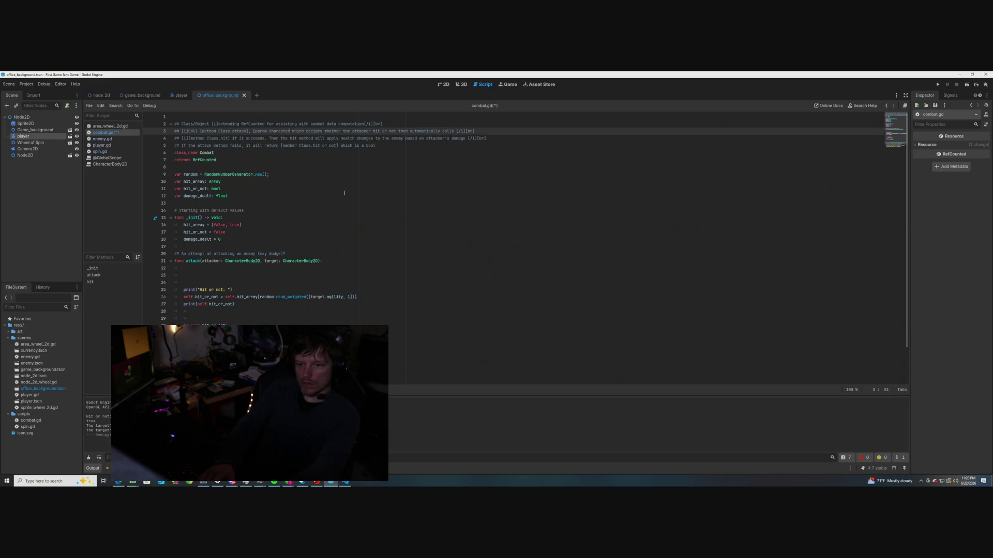
type("Body2d")
key("BackSpace")
key("BackSpace")
key("BackSpace")
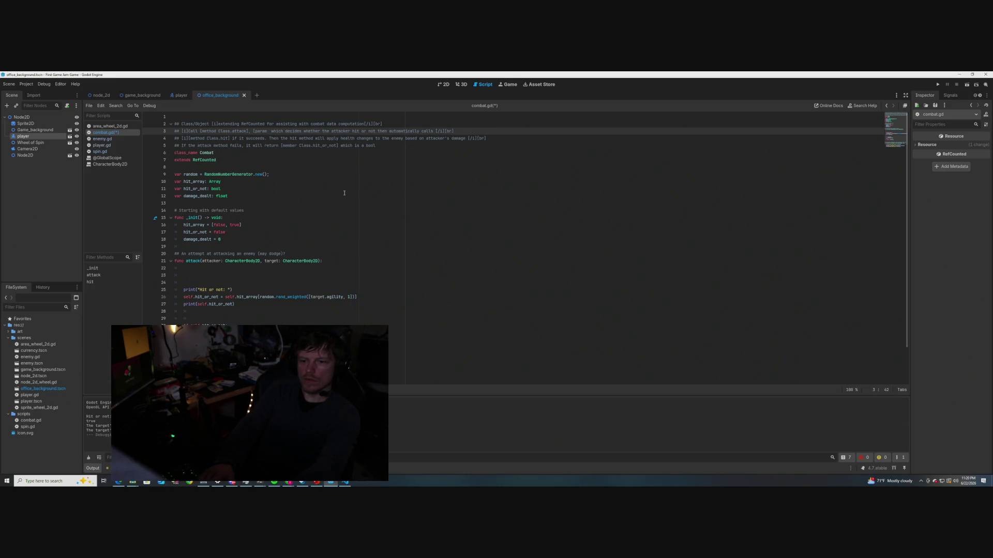
type("attacker")
type("]")
type(",")
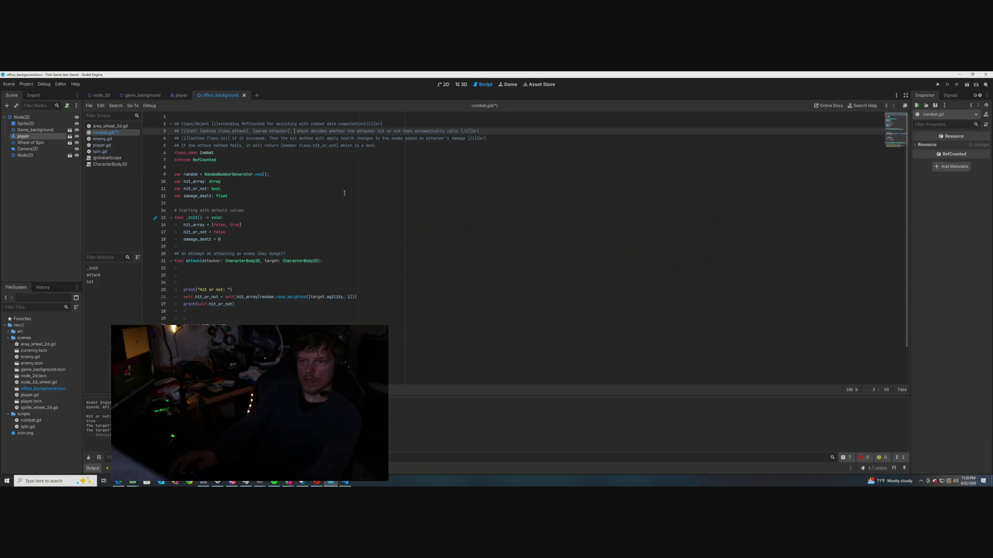
key("ctrl+s")
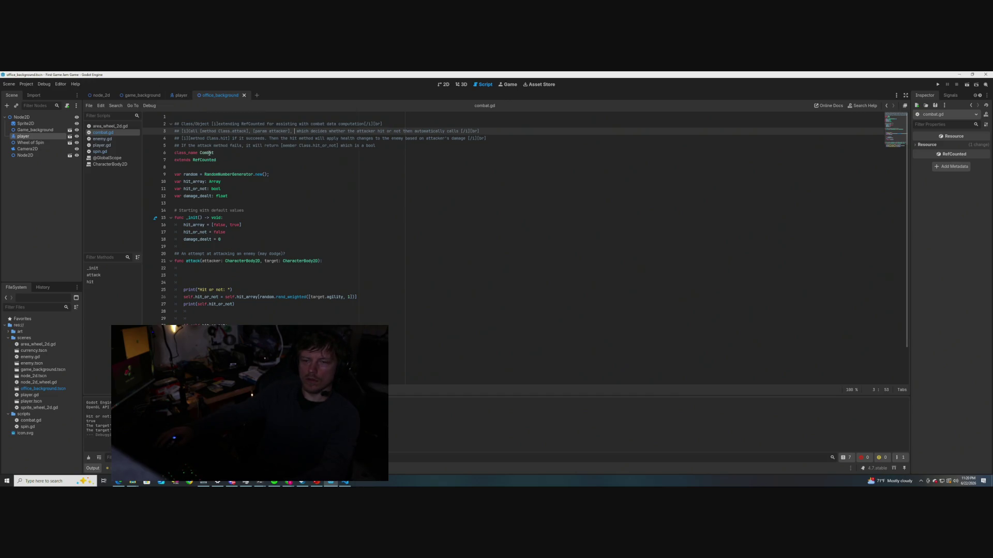
Move the attacker parameter into parentheses after Class.attack and save
mouse_move(209, 154)
left_click_drag(292, 131, 257, 132)
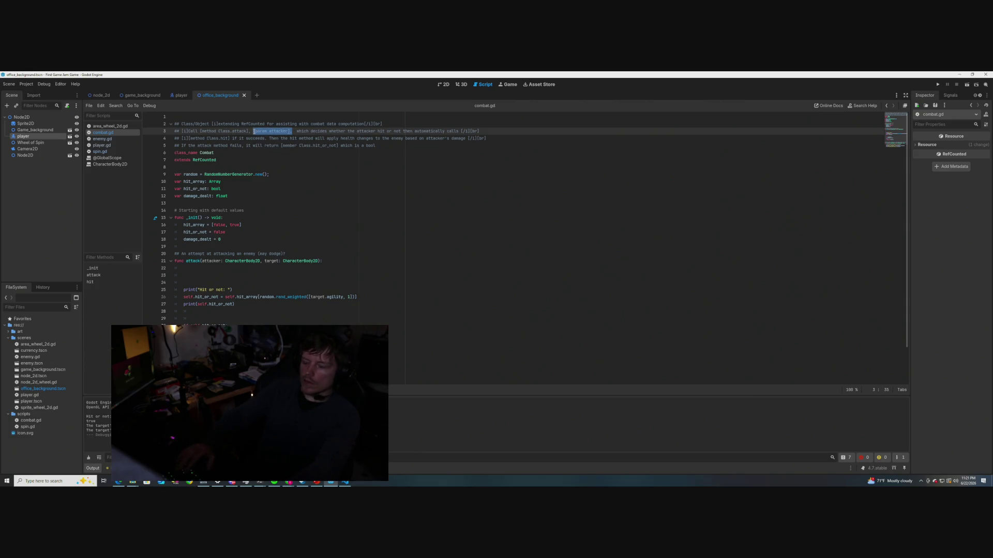
key("BackSpace")
key("BackSpace")
key("BackSpace")
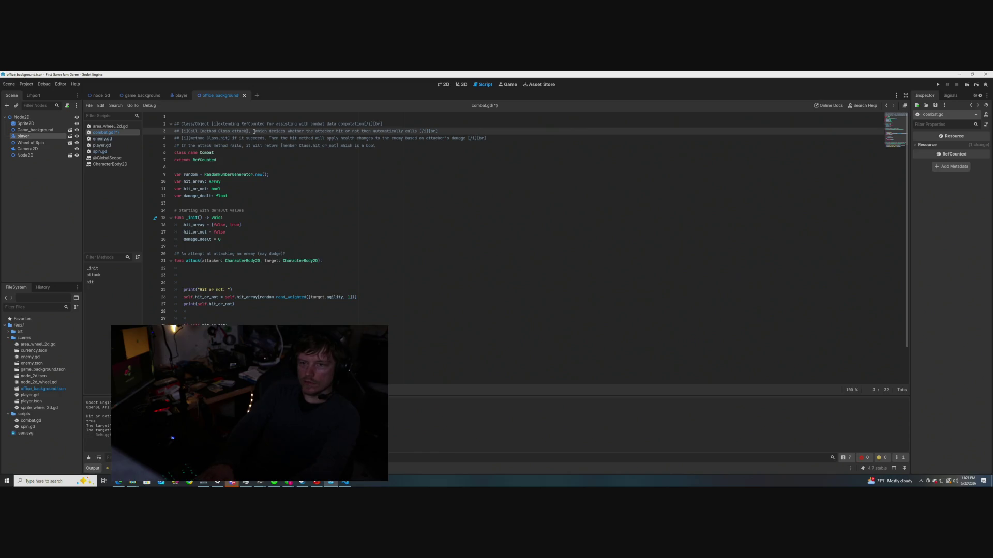
type("()")
key("Left")
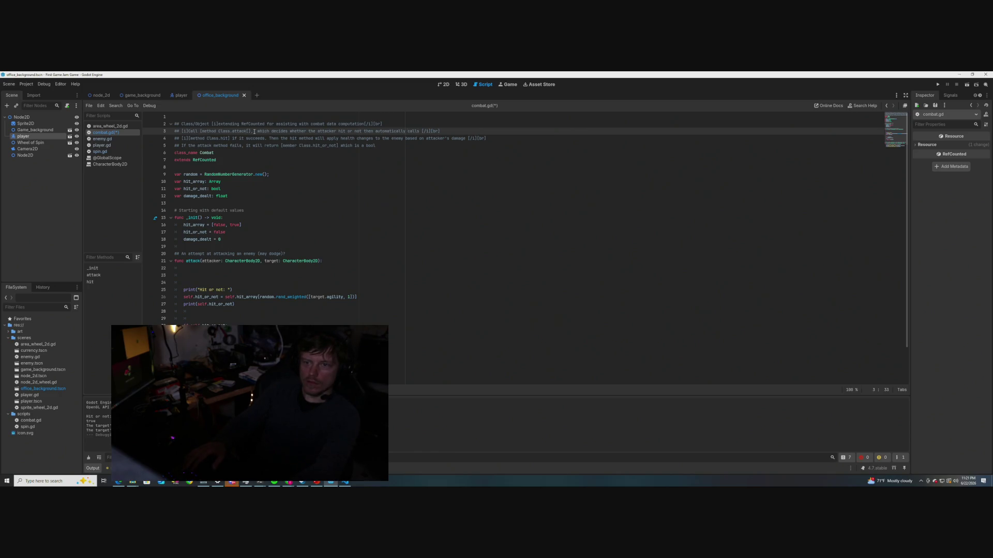
type("/]")
type("param")
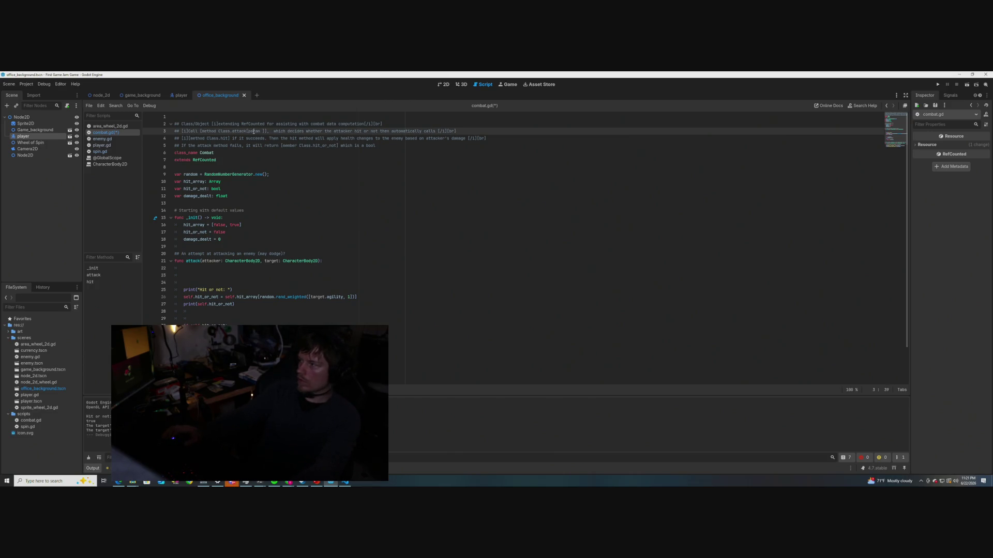
type(" attacker")
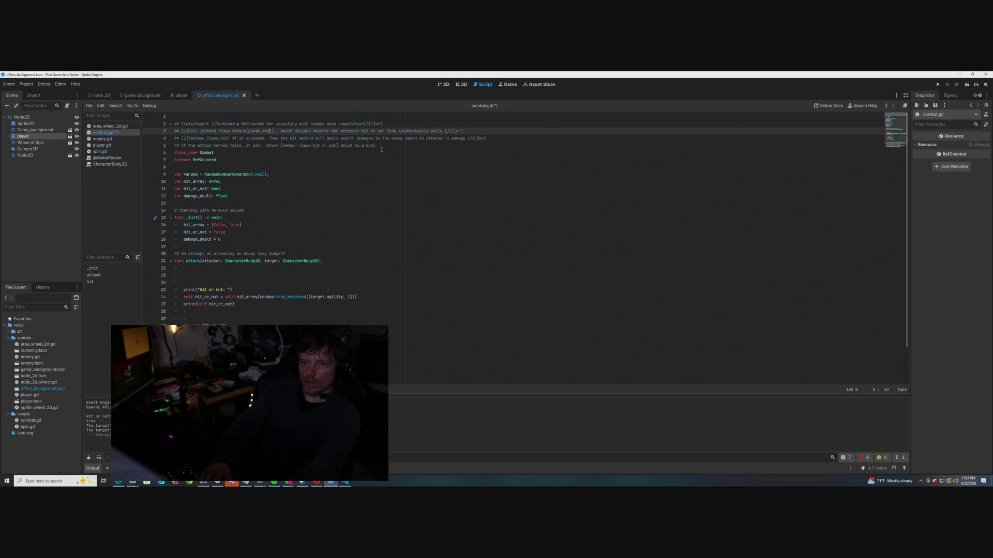
key("ctrl+s")
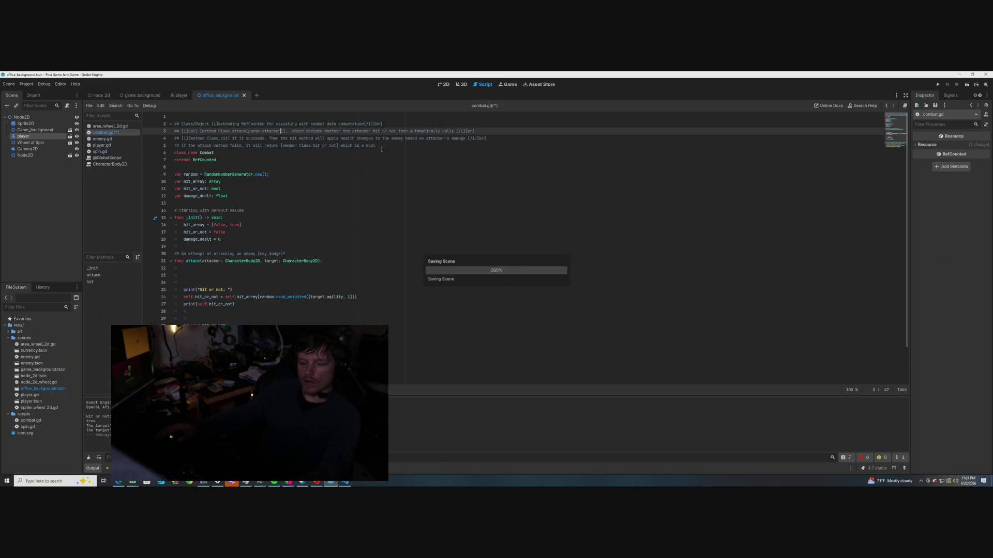
Remove the stray bracket characters around the attacker parameter on line 3 and save
left_click(300, 159)
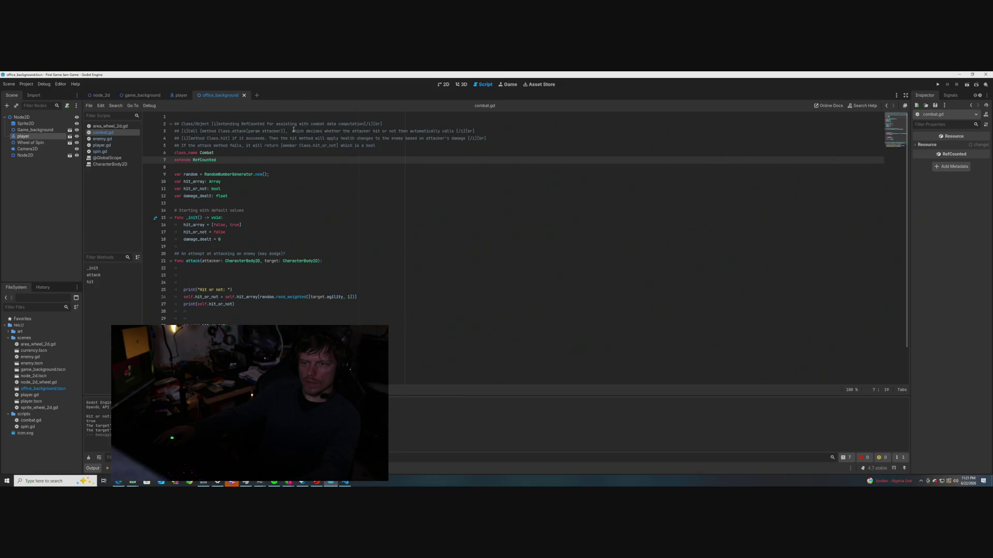
left_click(248, 131)
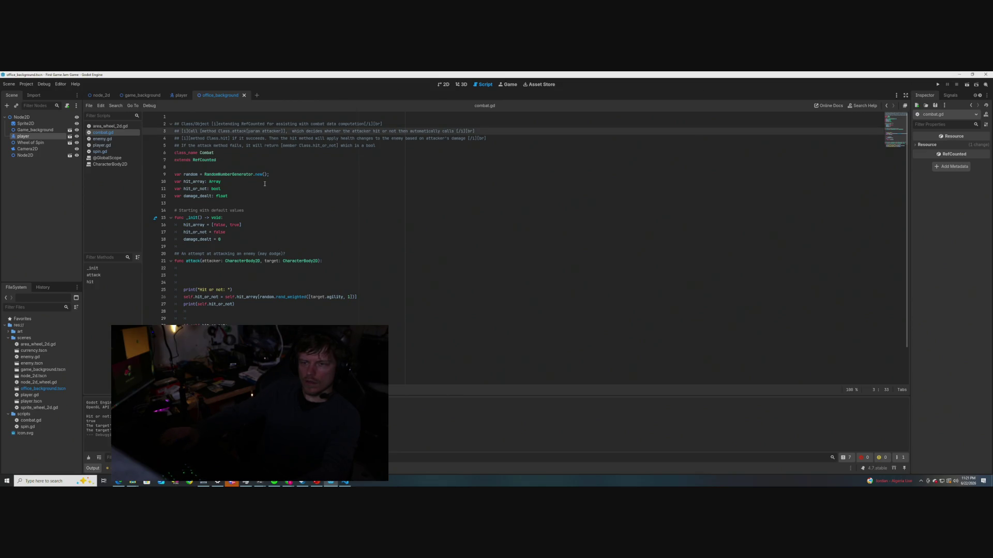
key("BackSpace")
key("ctrl+Right")
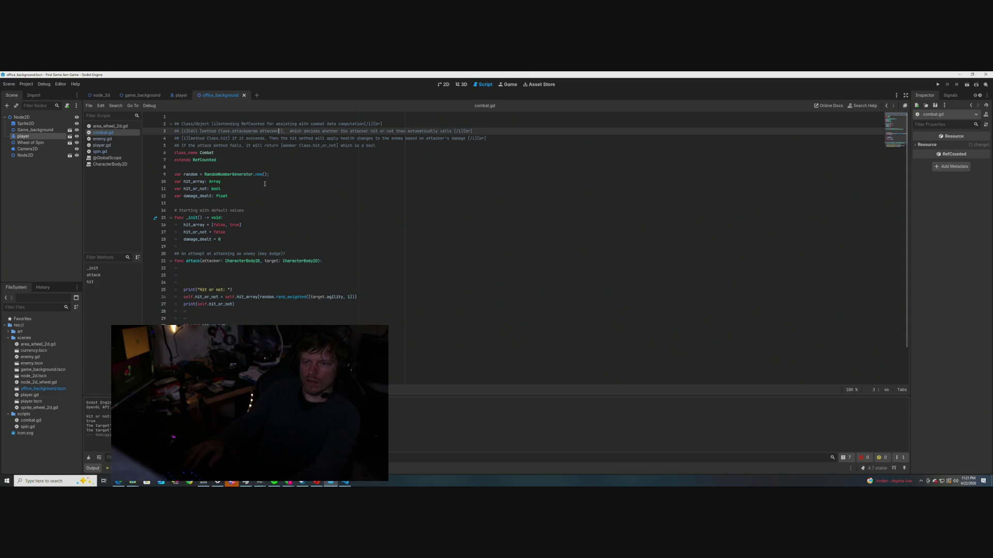
key("BackSpace")
key("ctrl+s")
Close the Combat doc preview and select the 'param attacker' text on line 3
left_click(298, 169)
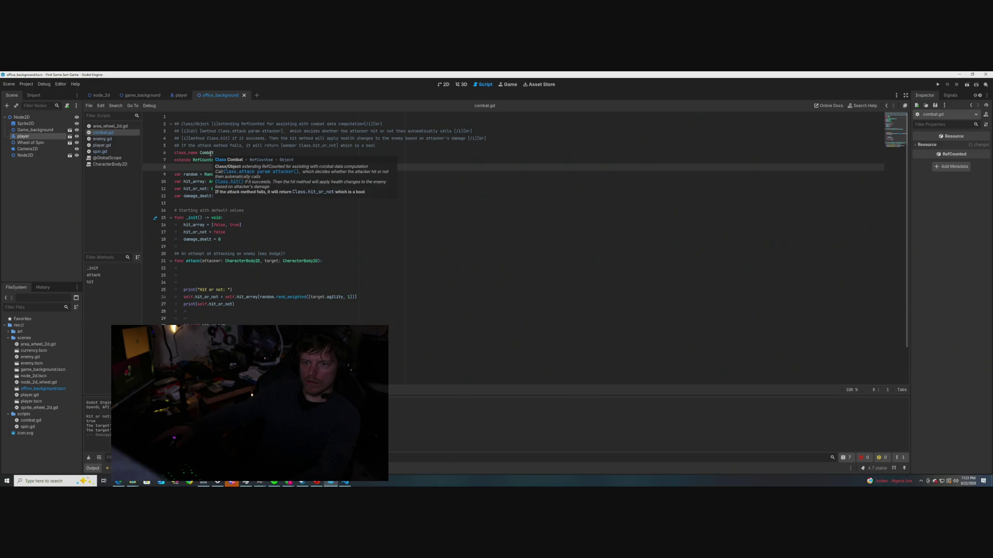
left_click(286, 132)
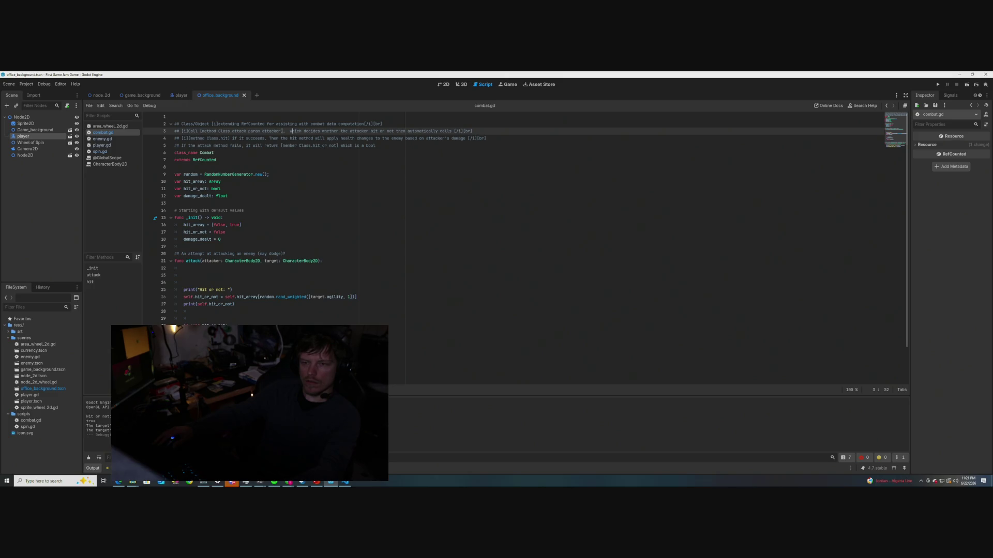
left_click_drag(282, 132, 249, 131)
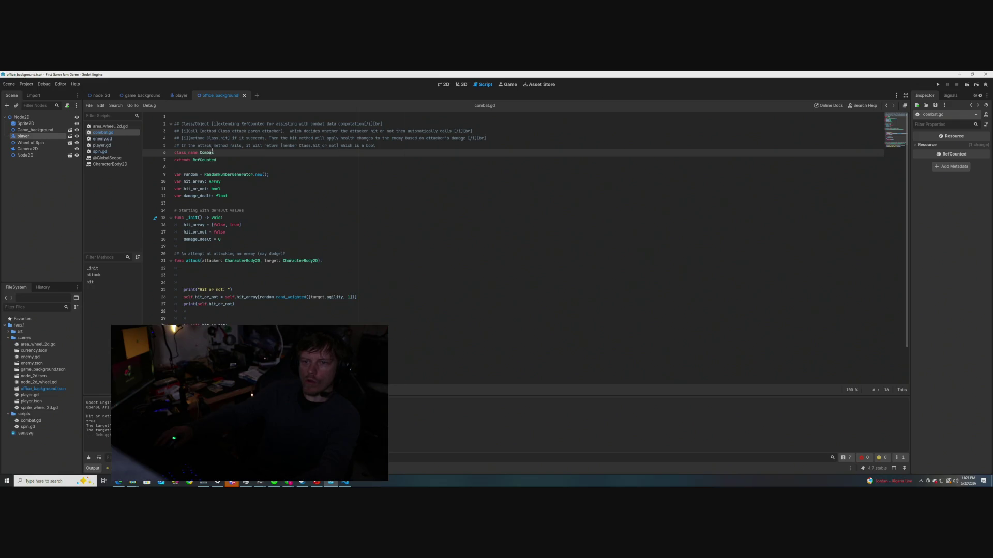
left_click(221, 138)
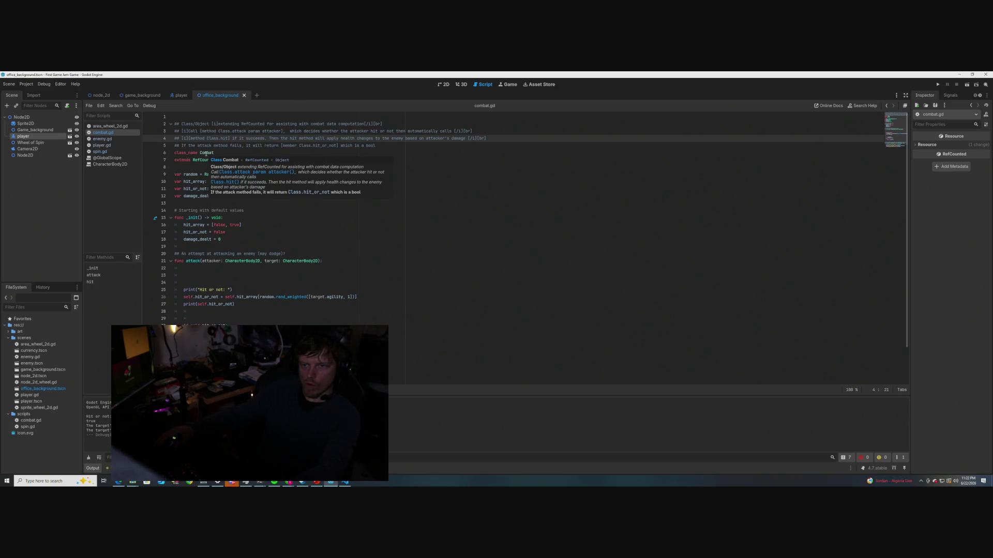
left_click_drag(281, 131, 249, 134)
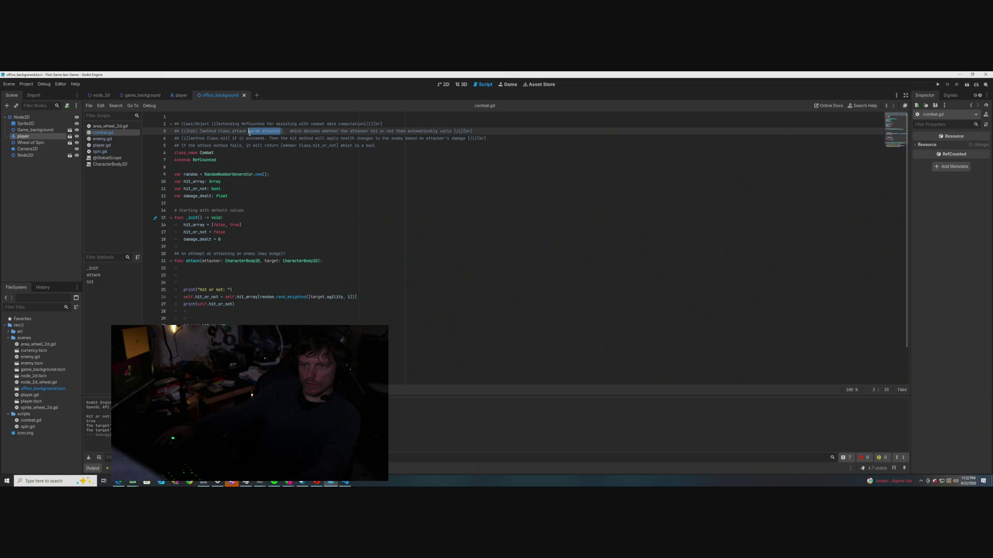
Replace the selected text with '(parm attacker', save, and view the Combat class doc tooltip
key("BackSpace")
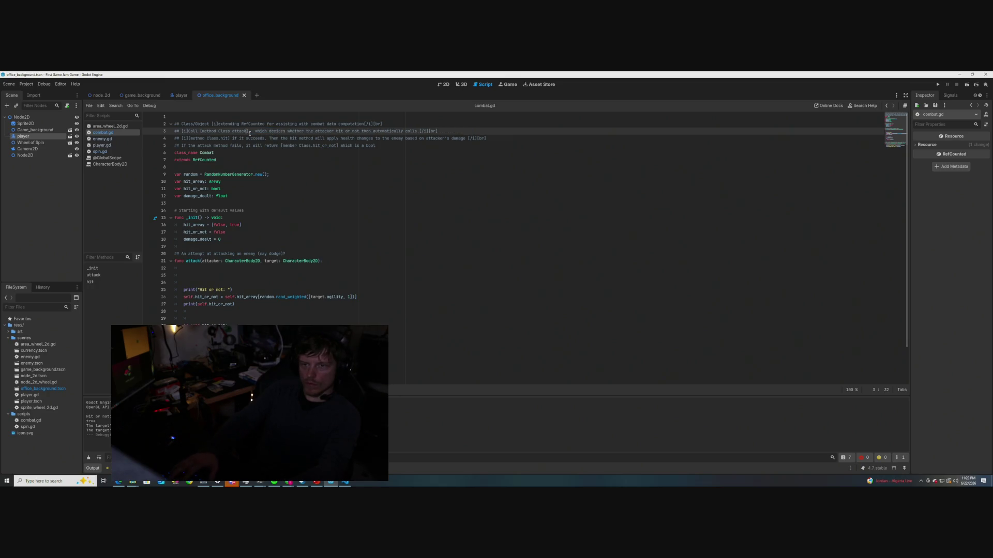
type("()")
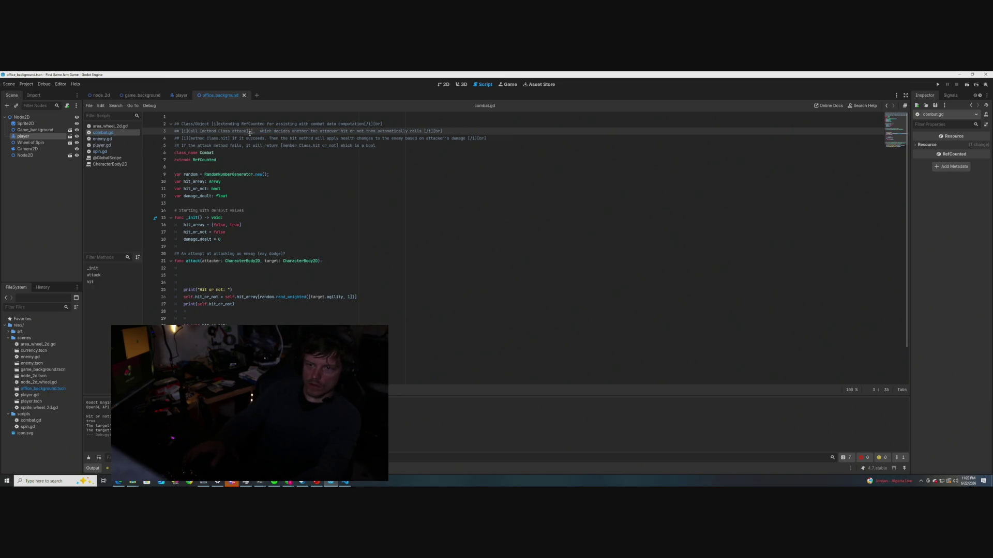
type("par")
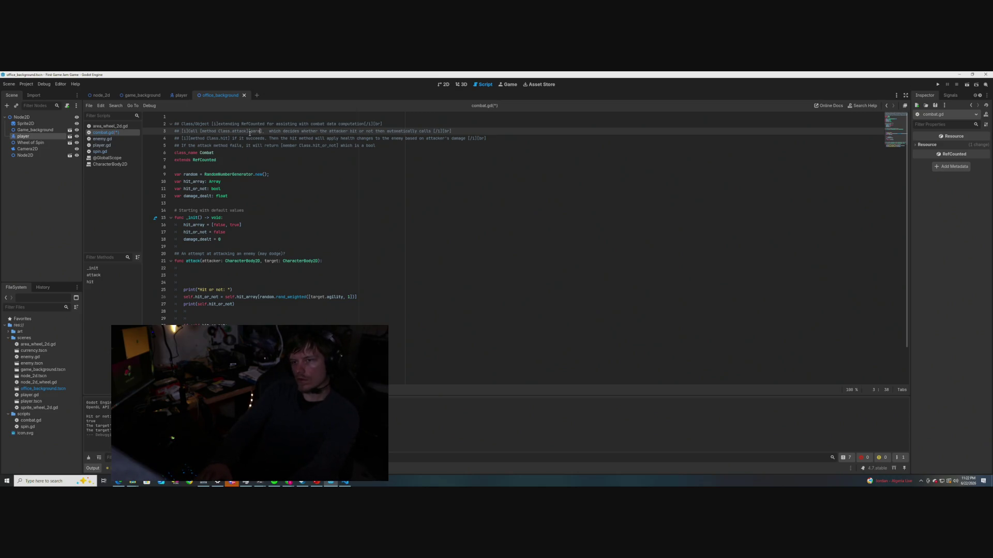
type("m attacker")
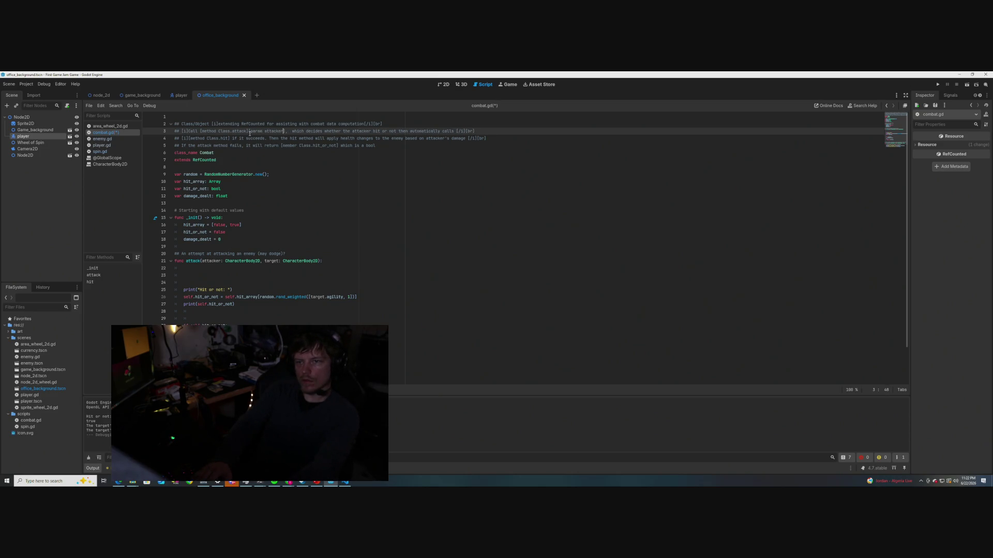
left_click(295, 158)
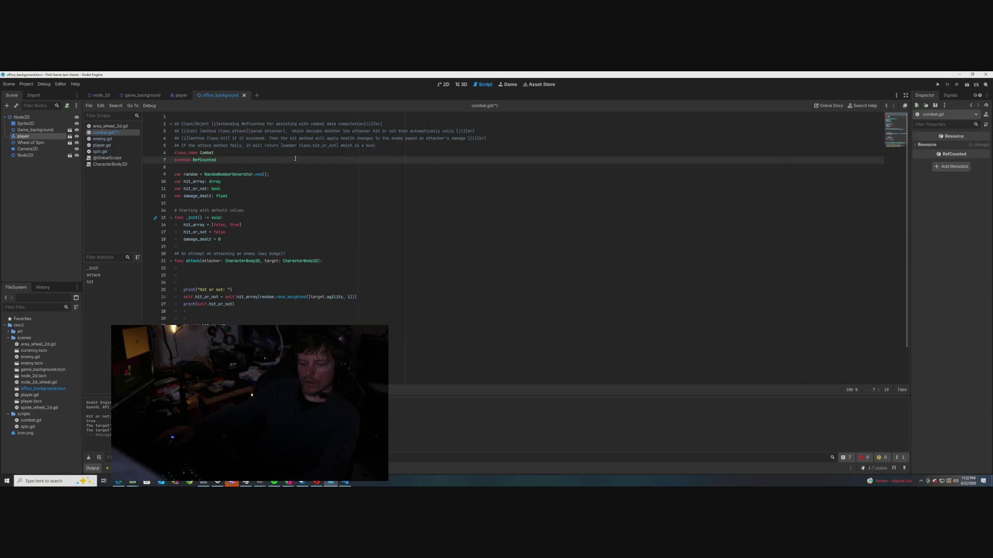
key("ctrl+s")
left_click(201, 152)
mouse_move(206, 153)
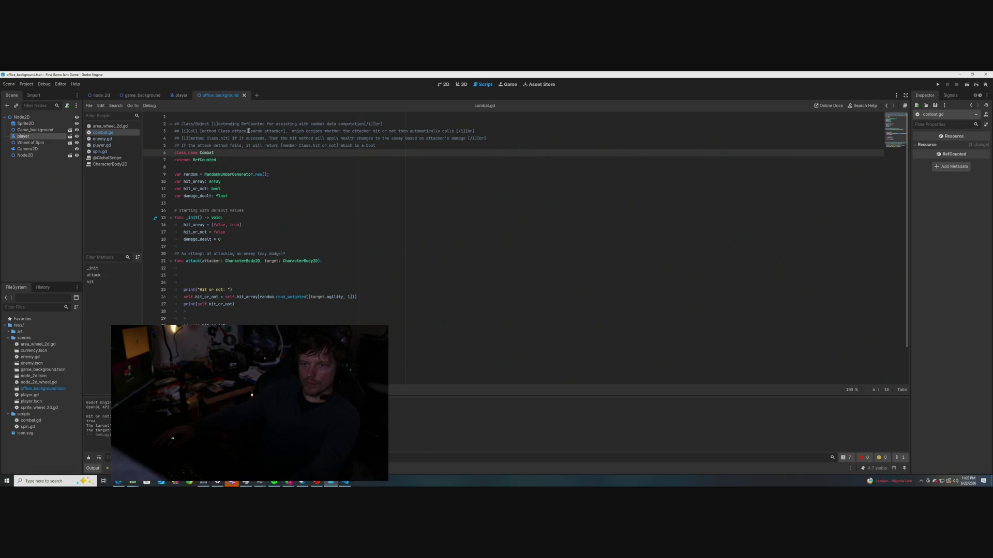
Add 'with paramaters' on line 3 and insert '[param target]' after the attacker parameter
left_click(278, 130)
type("with ")
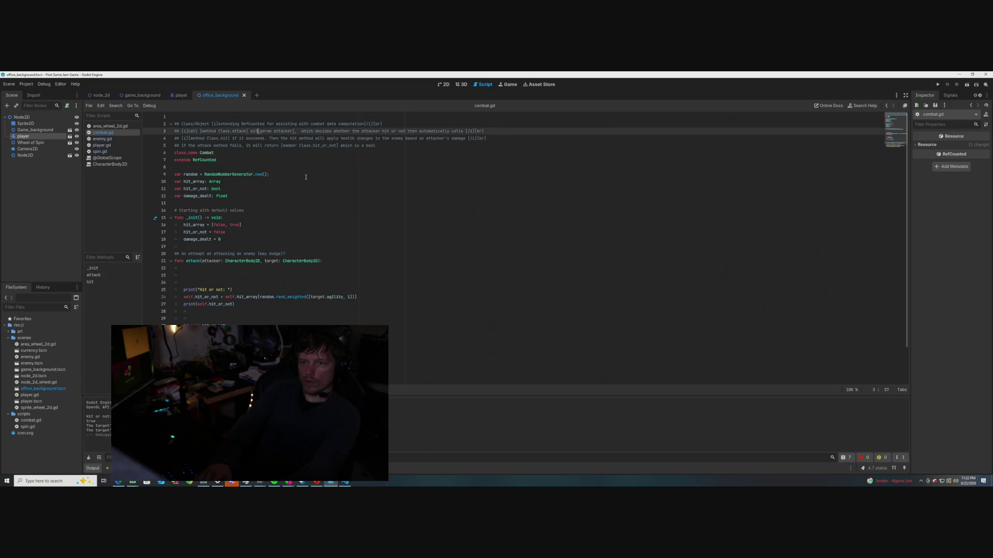
type("paramaters")
left_click(328, 130)
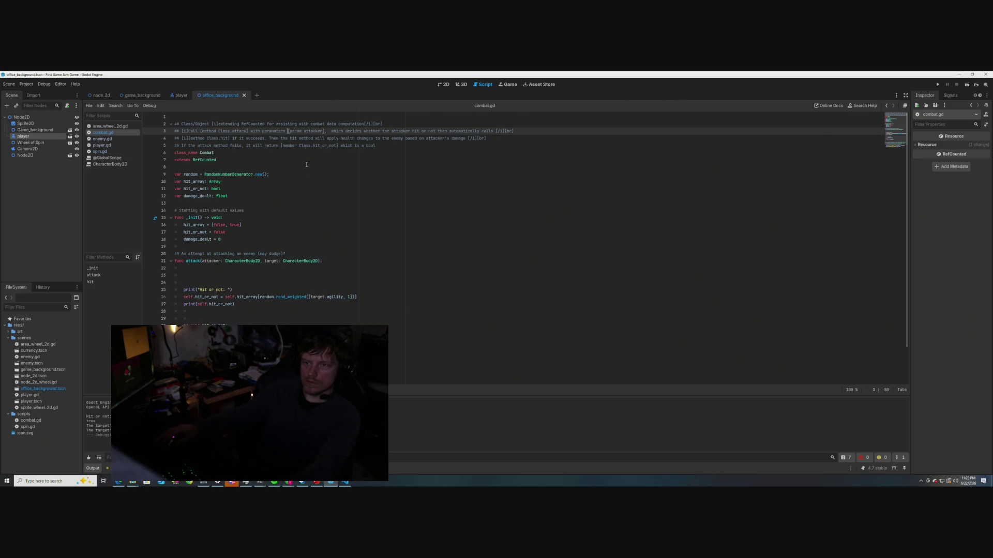
key("Delete")
left_click(327, 130)
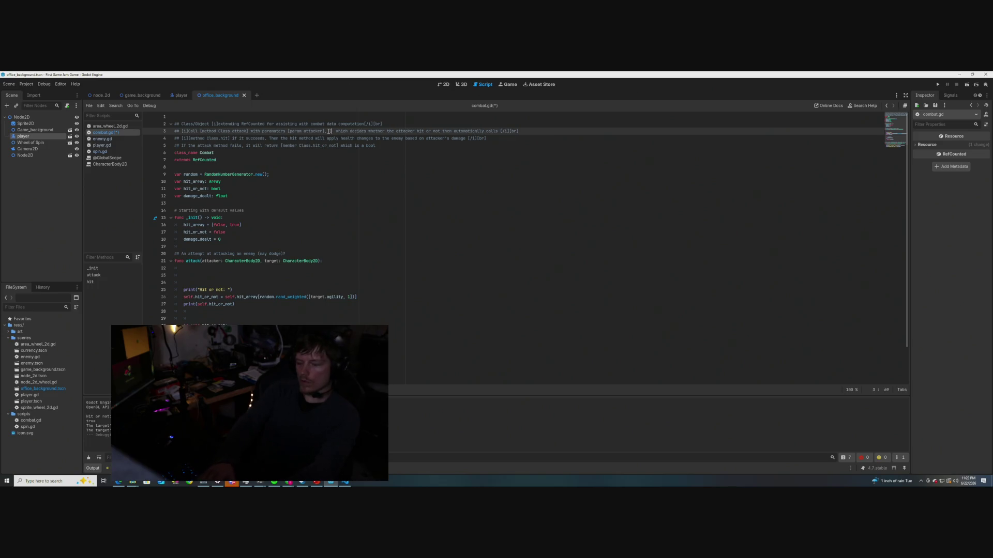
type("[param")
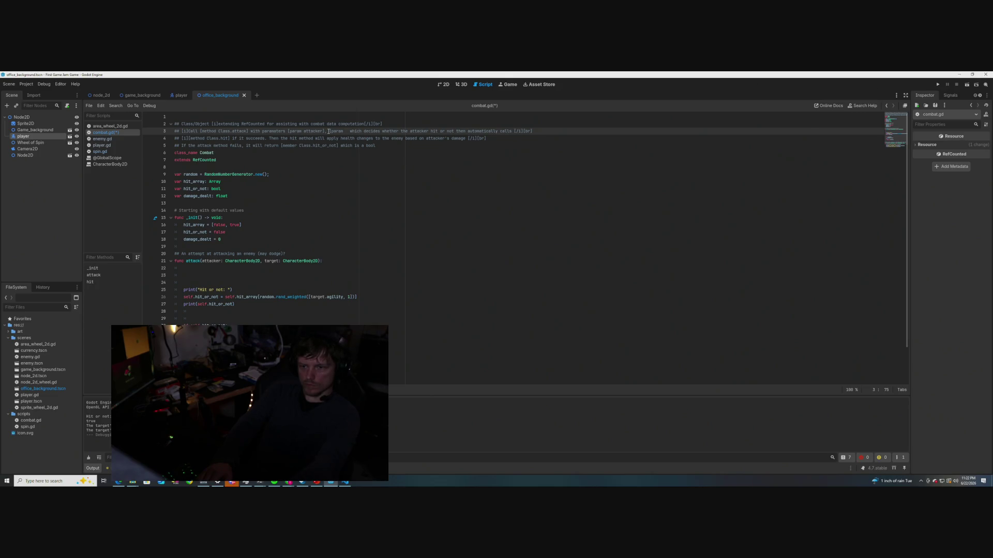
type(" target")
type("]")
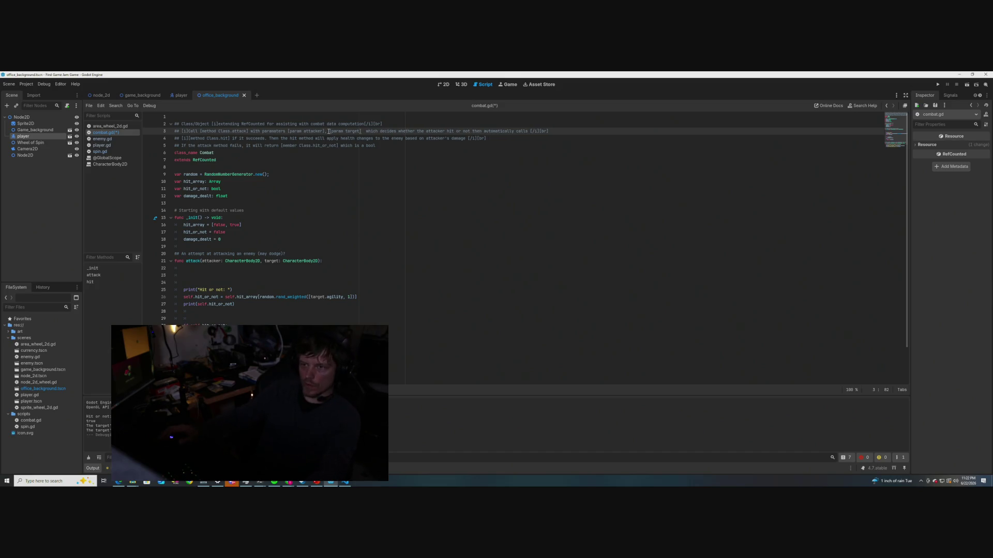
Put a comma after [param target], save, and preview the Combat class documentation
left_click(385, 155)
left_click(365, 131)
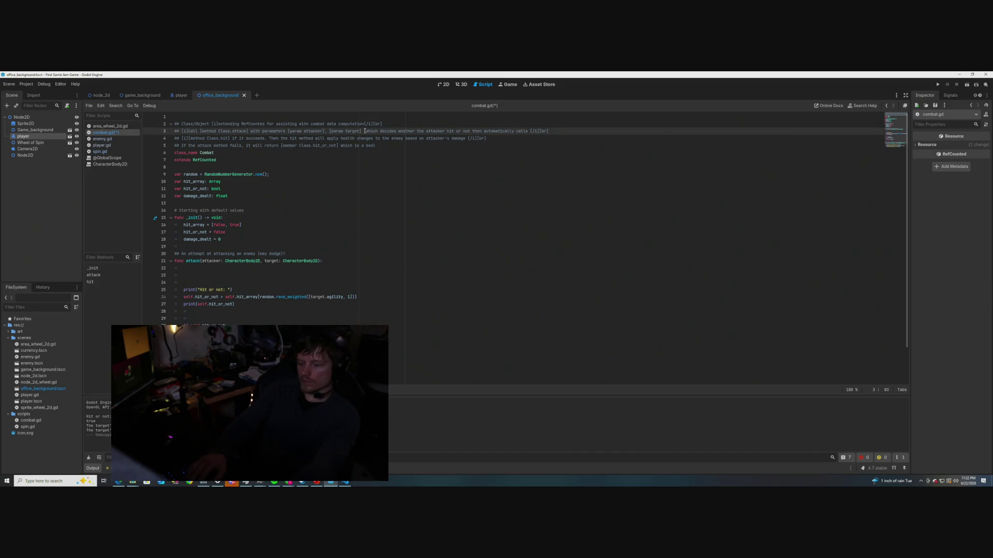
type(",")
key("ctrl+s")
left_click(414, 185)
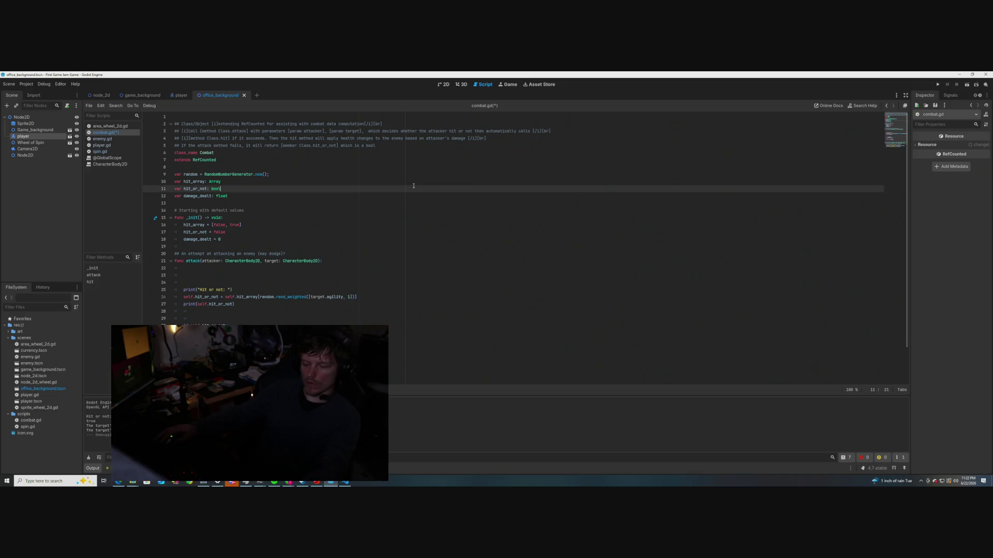
left_click(413, 182)
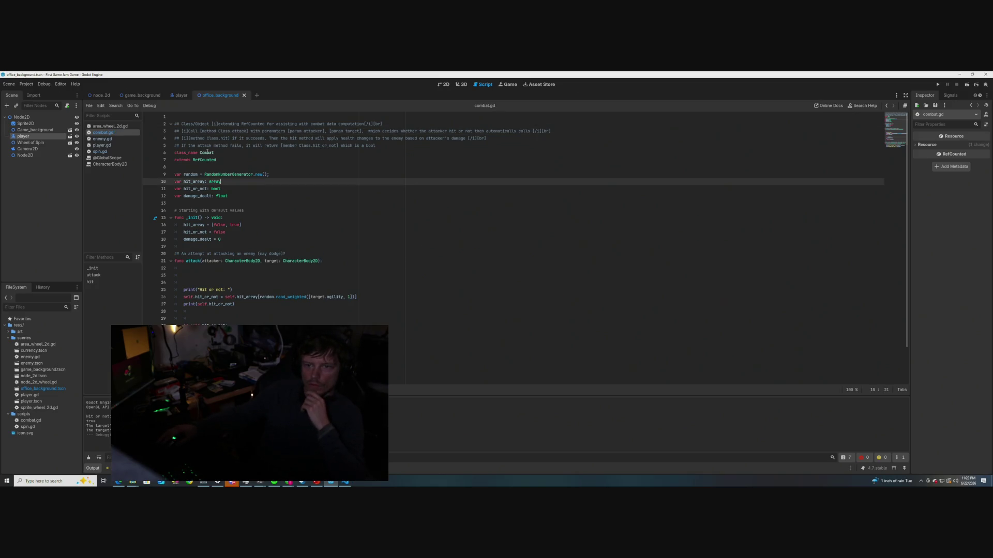
mouse_move(207, 152)
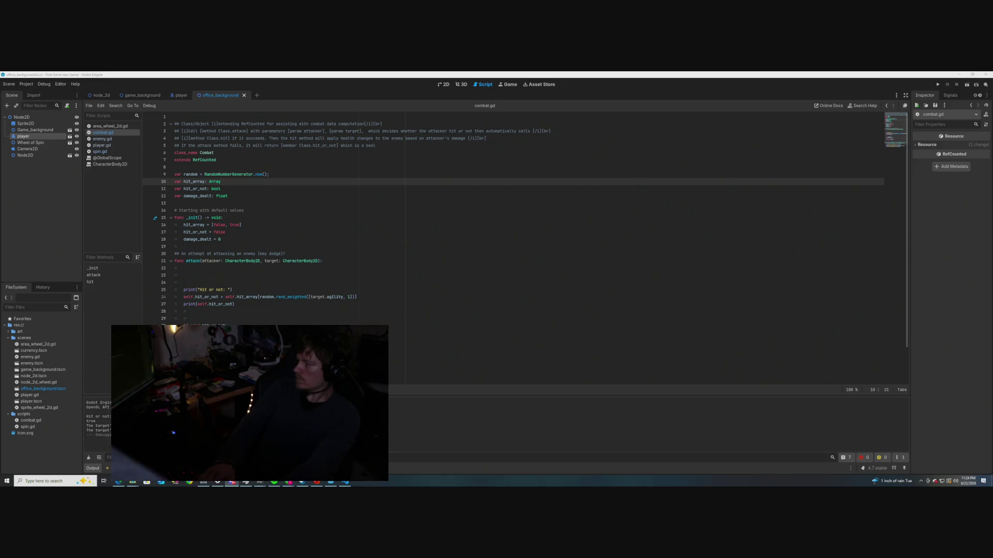
left_click(337, 226)
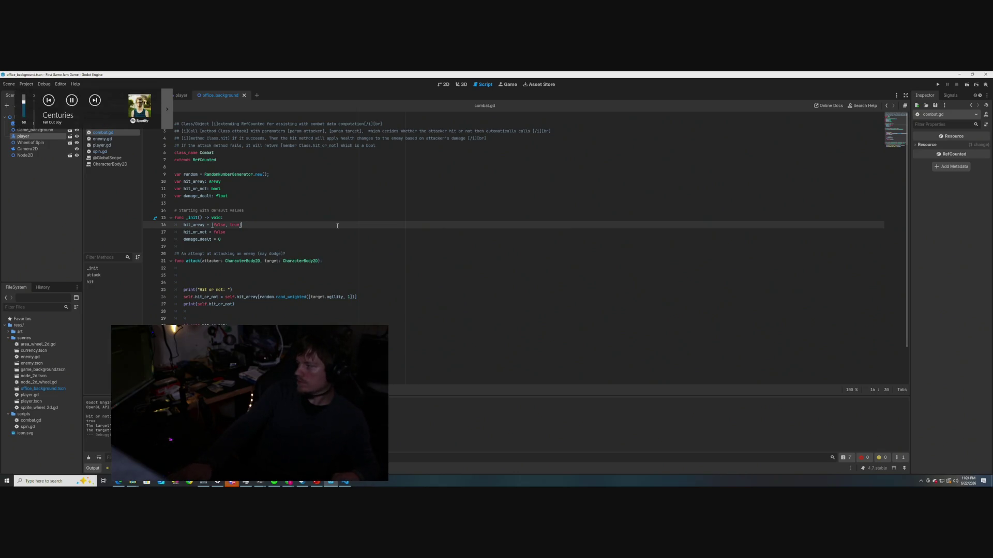
key("XF86AudioNext")
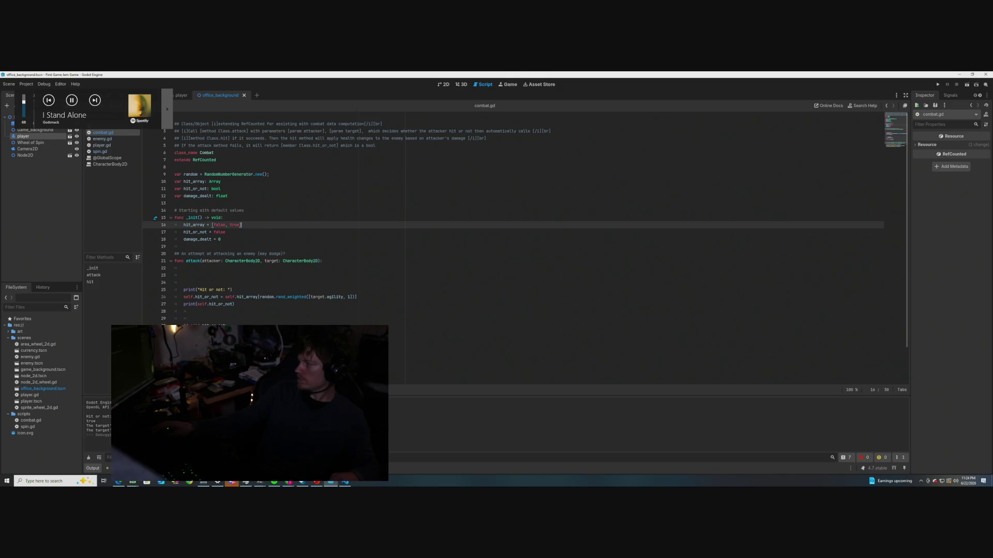
key("XF86AudioNext")
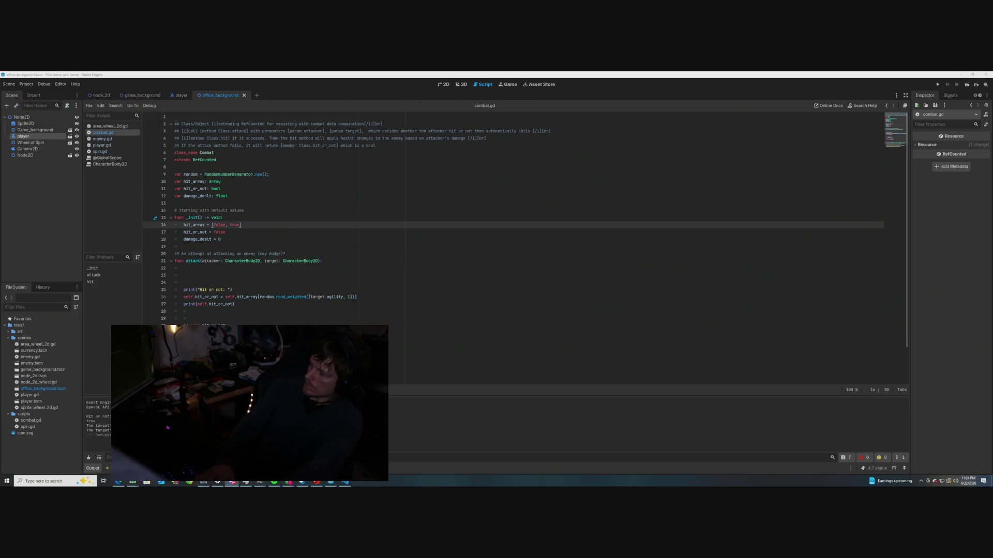
left_click(266, 226)
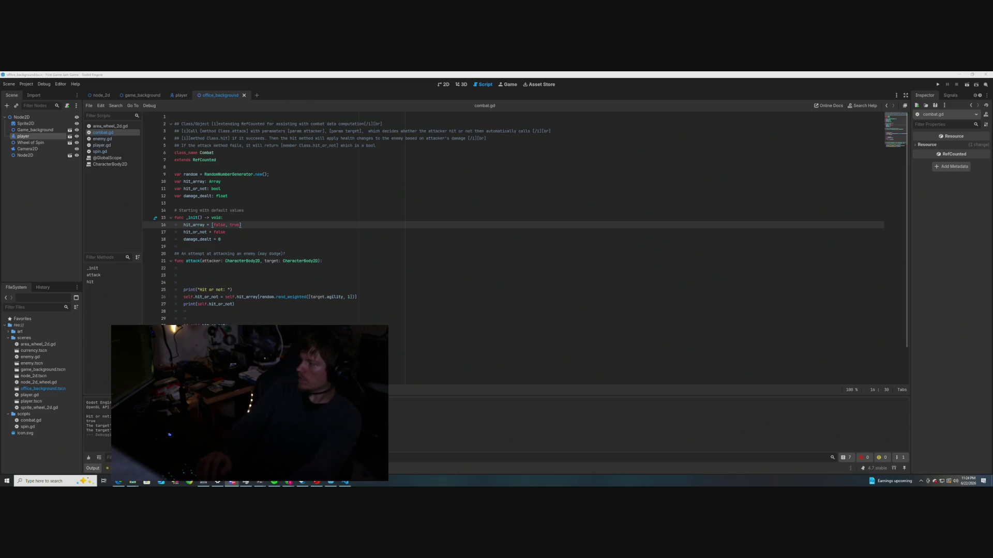
left_click(291, 224)
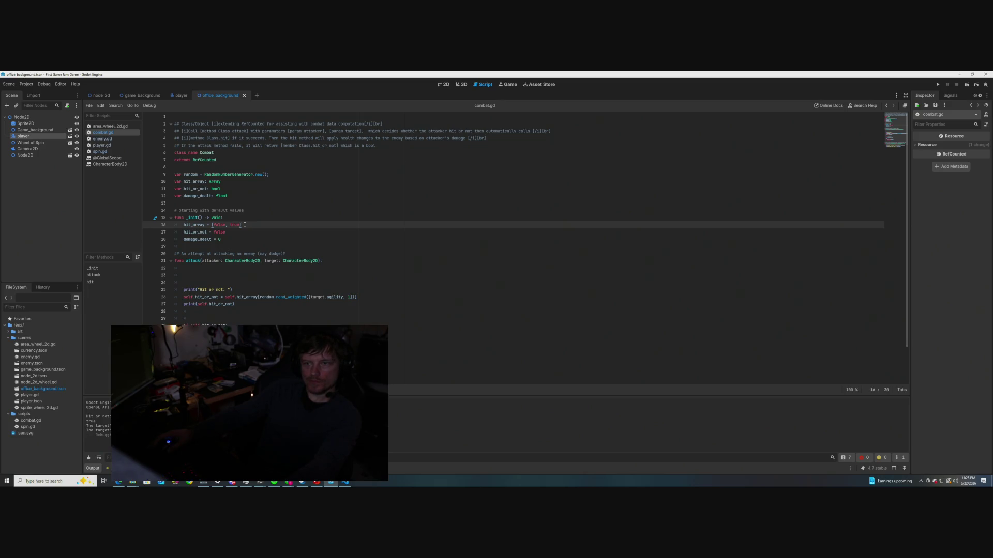
left_click(323, 130)
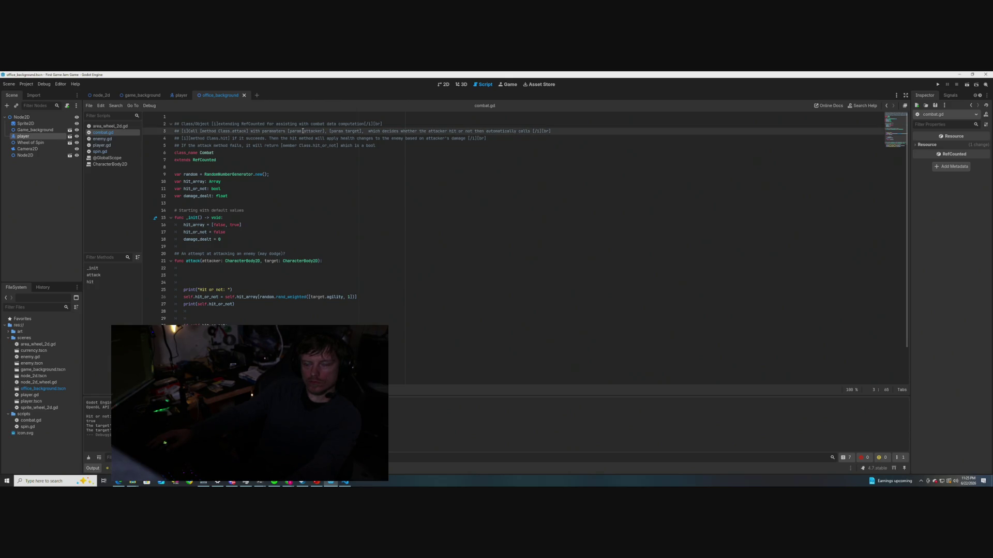
left_click_drag(302, 131, 290, 130)
left_click(321, 171)
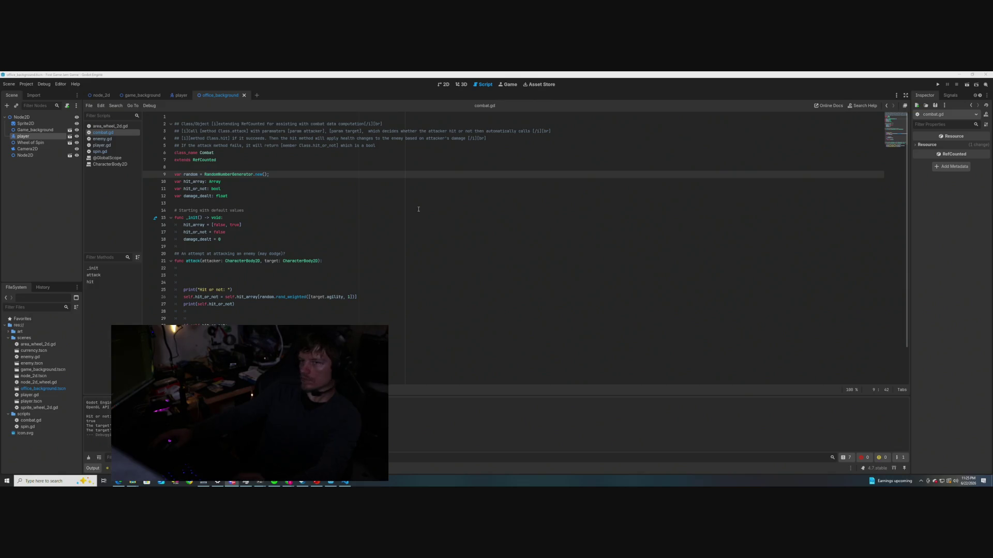
mouse_move(209, 154)
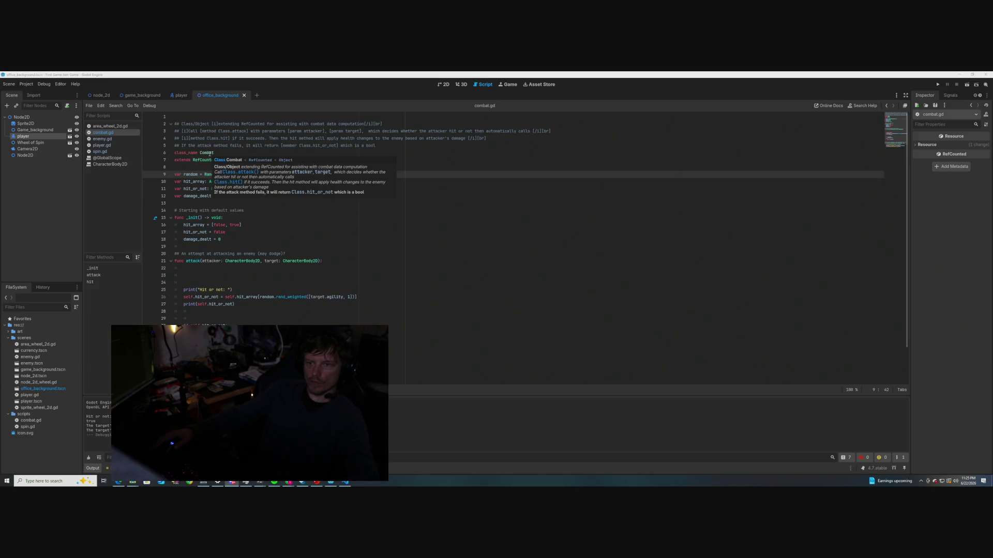
left_click(366, 131)
Add 'both Character Body2D,' to line 3, save, and check the Combat doc preview
type("both ")
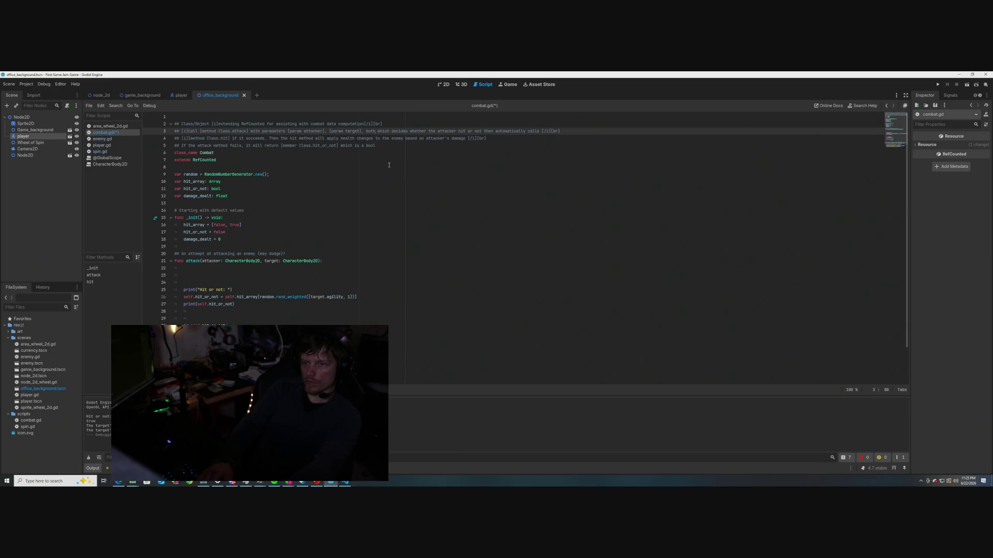
type("Character ")
type("Body")
type("2D")
type(" type")
type("s")
key("BackSpace")
key("BackSpace")
key("BackSpace")
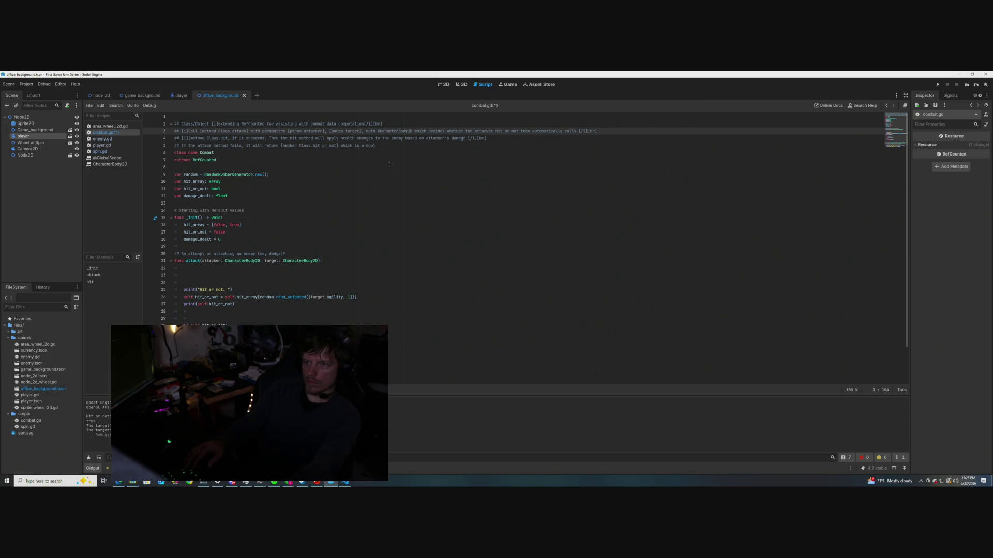
type(",")
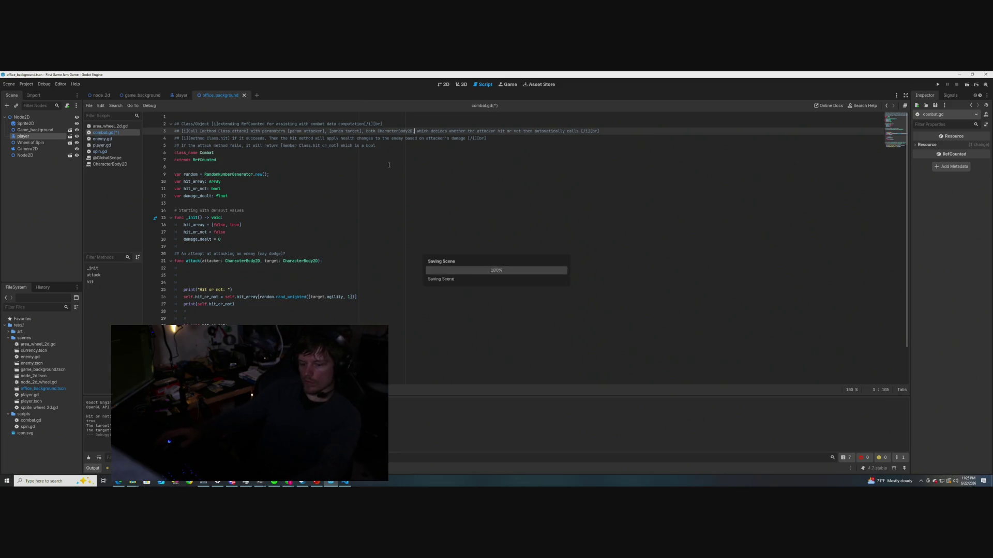
left_click(389, 163)
key("ctrl+s")
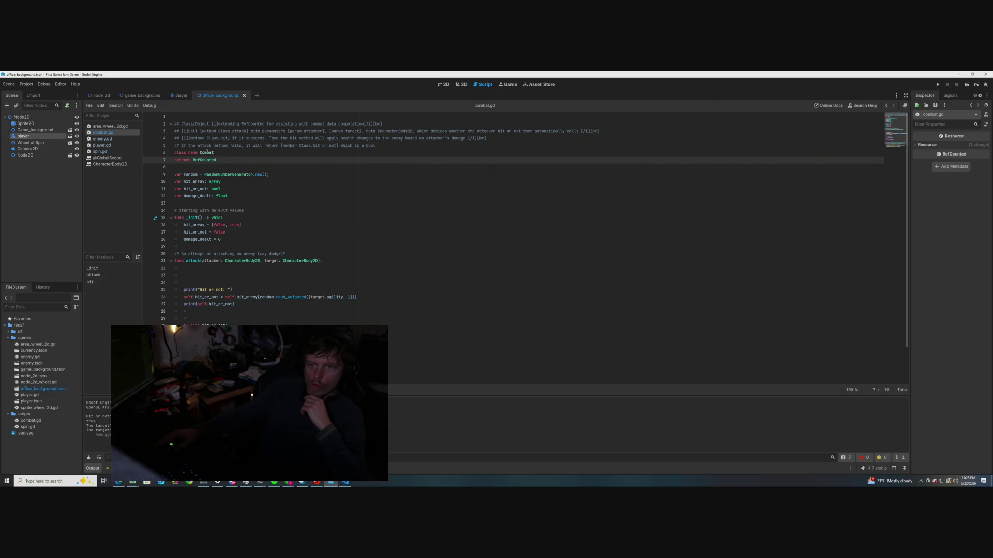
mouse_move(207, 153)
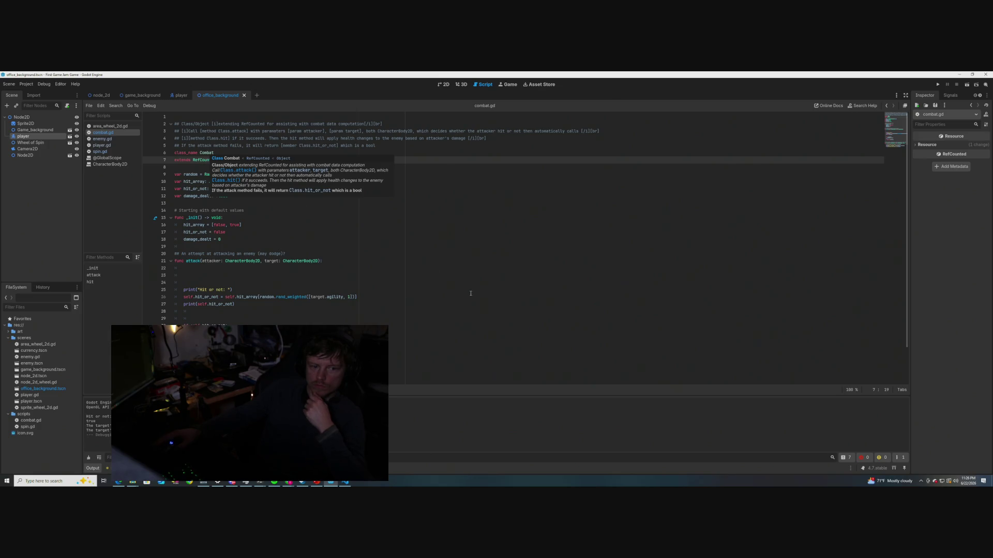
left_click(414, 254)
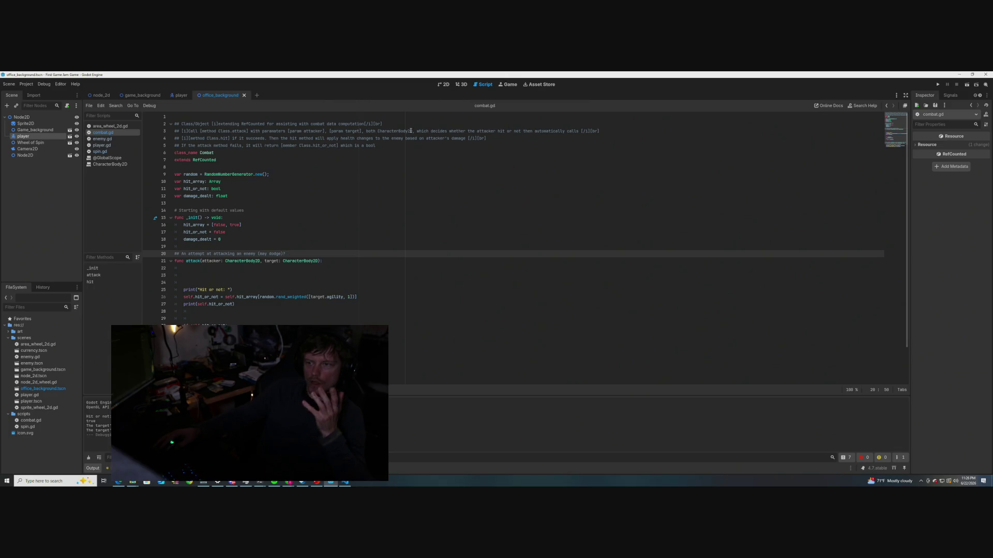
Rewrite that wording as 'both [CharacterBody2D]' and save the script
left_click_drag(411, 131, 366, 131)
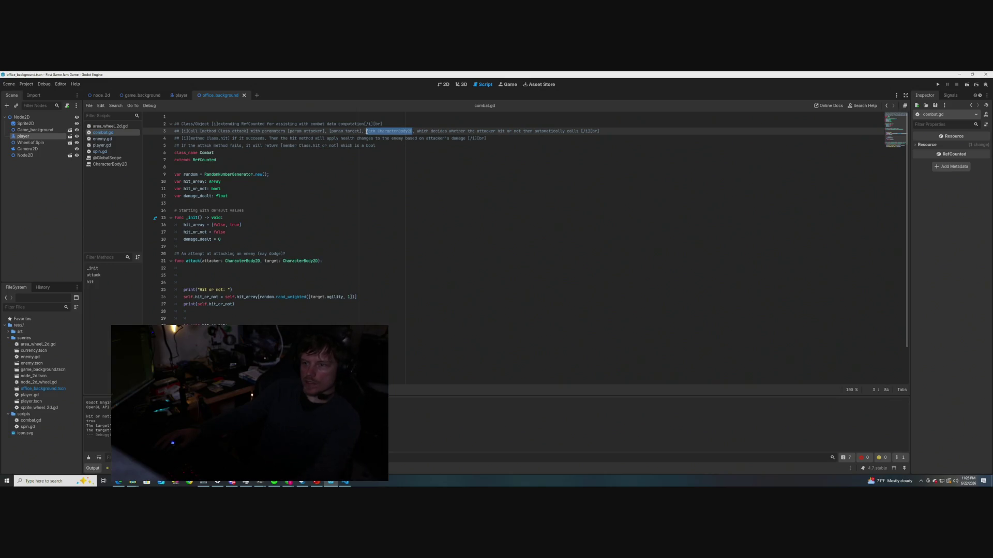
type("both ")
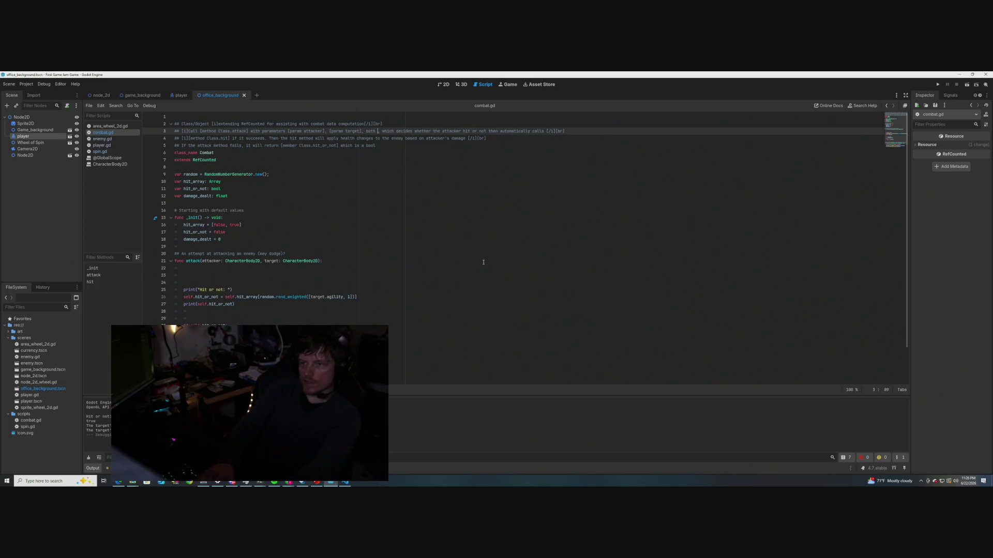
type("[]")
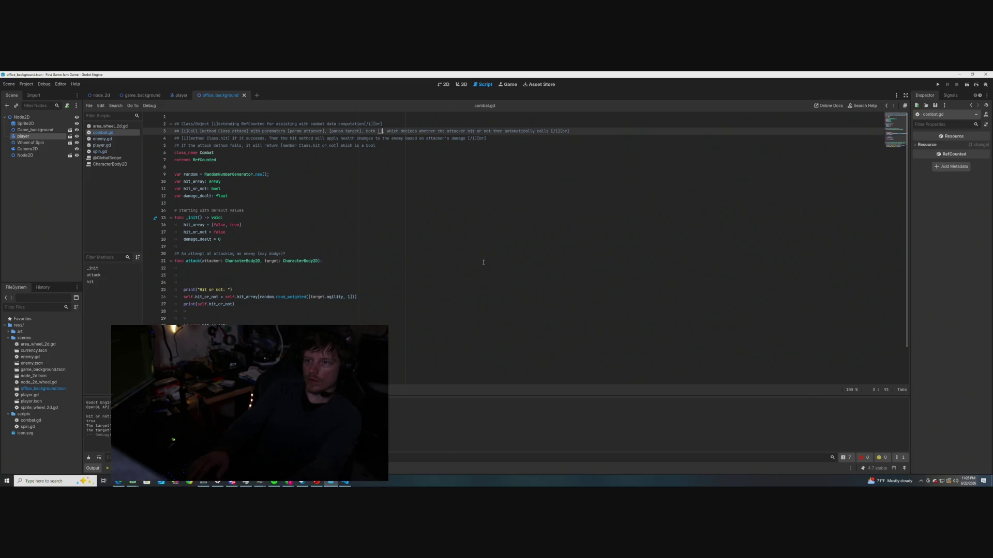
key("Left")
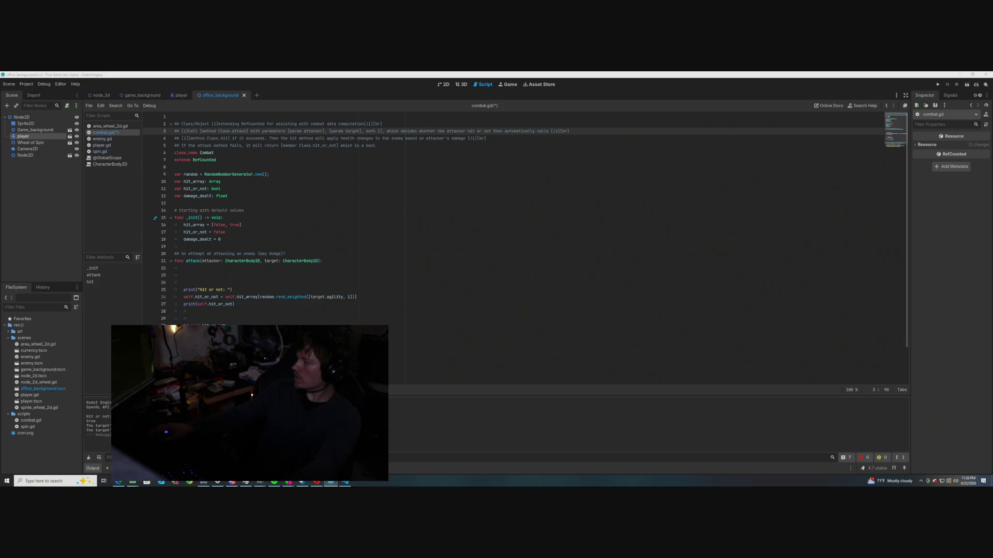
key("super+d")
key("super+d")
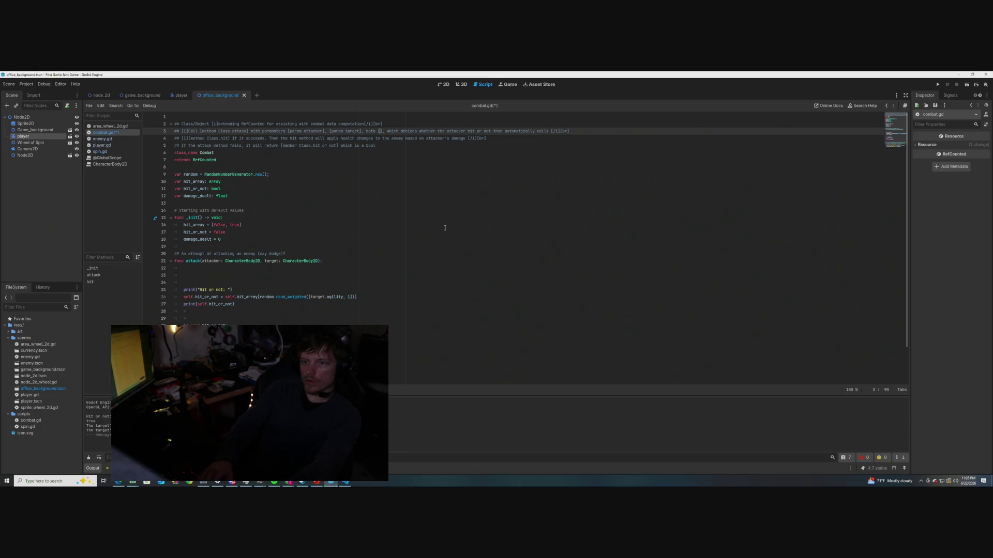
type("Charac")
type("terBody")
type("2D")
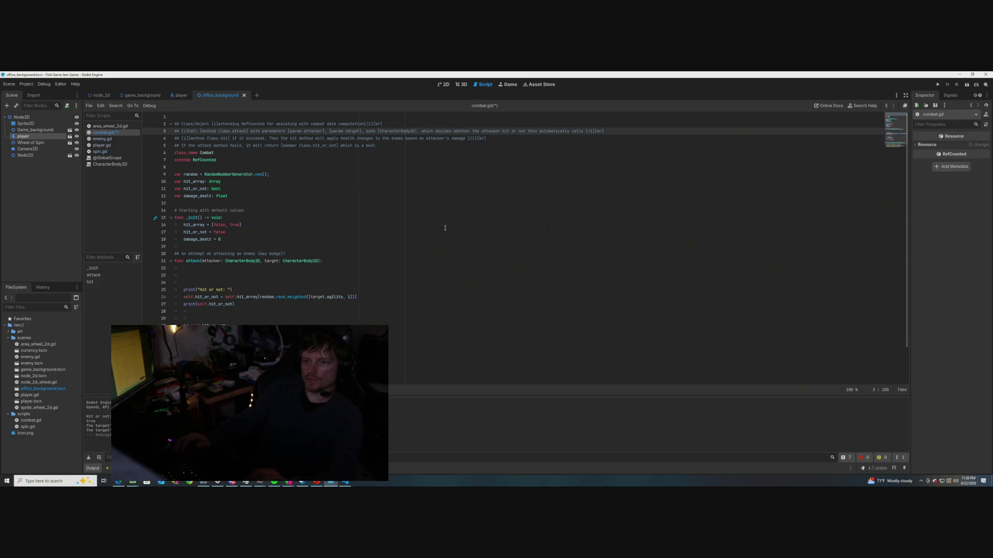
key("ctrl+s")
left_click(270, 175)
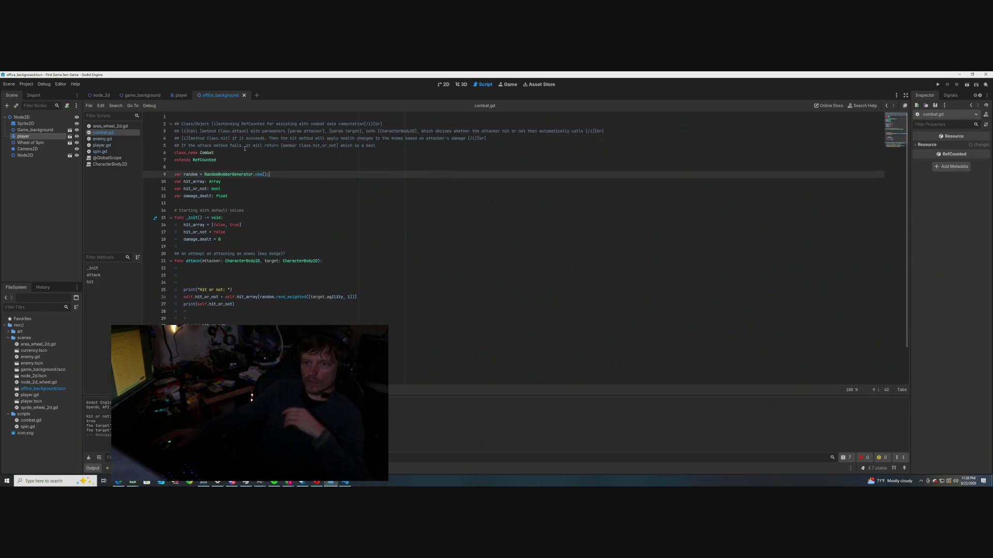
mouse_move(207, 153)
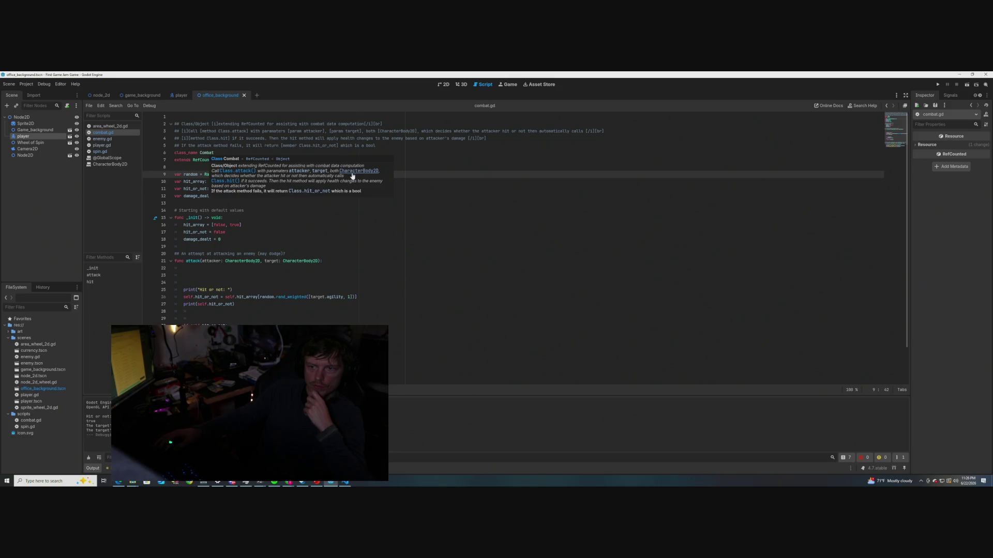
left_click(520, 239)
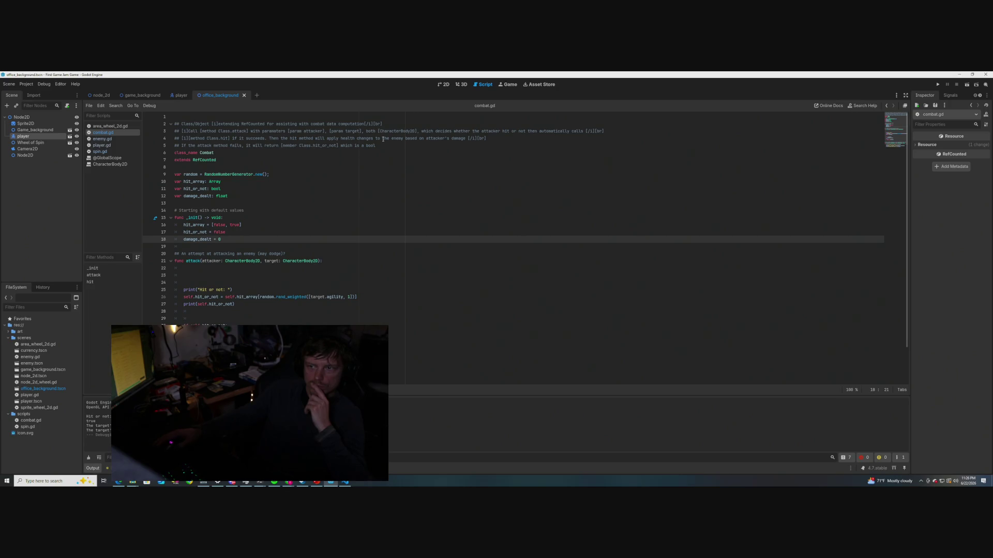
left_click(418, 132)
type(", both [CharacterBody2D] ")
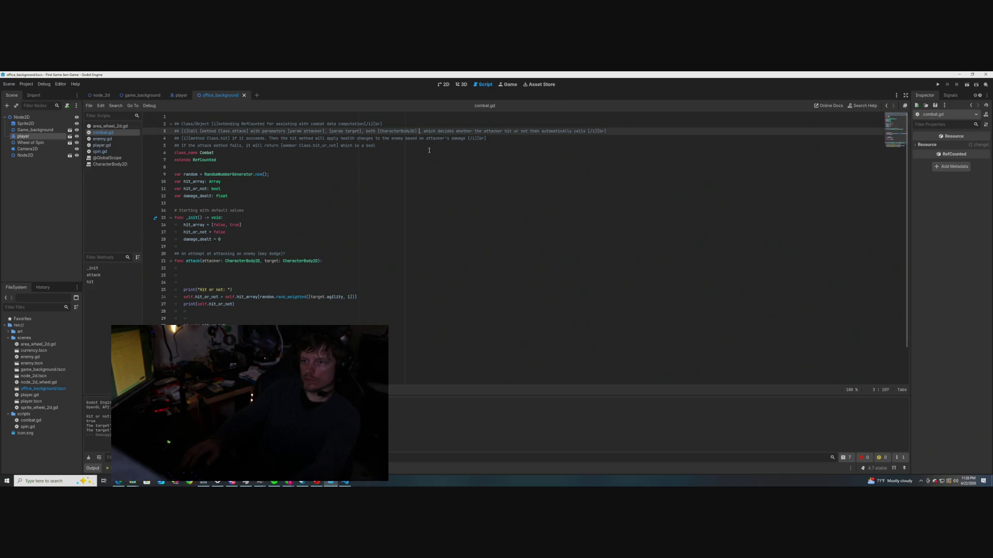
type("(")
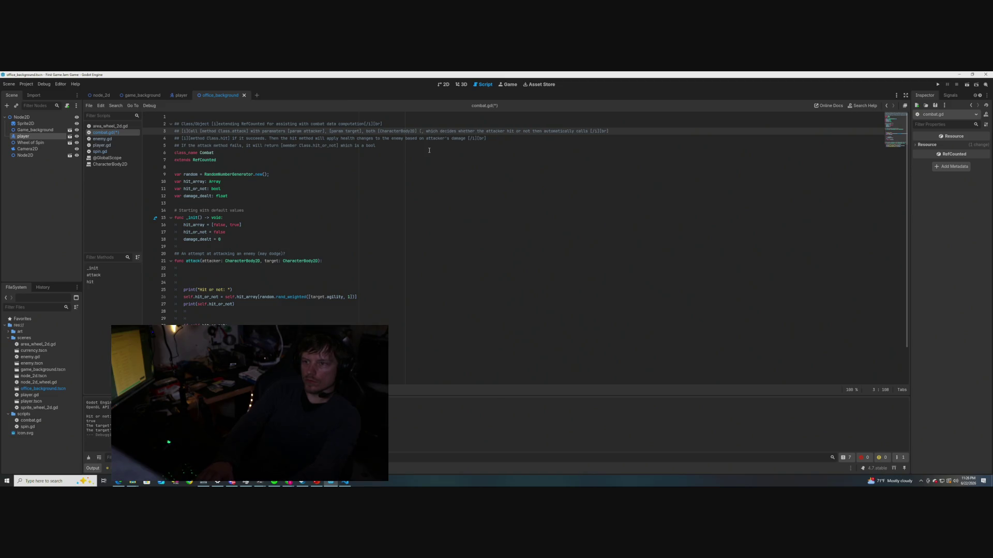
type("whi")
type("ch means our player ")
type("and ")
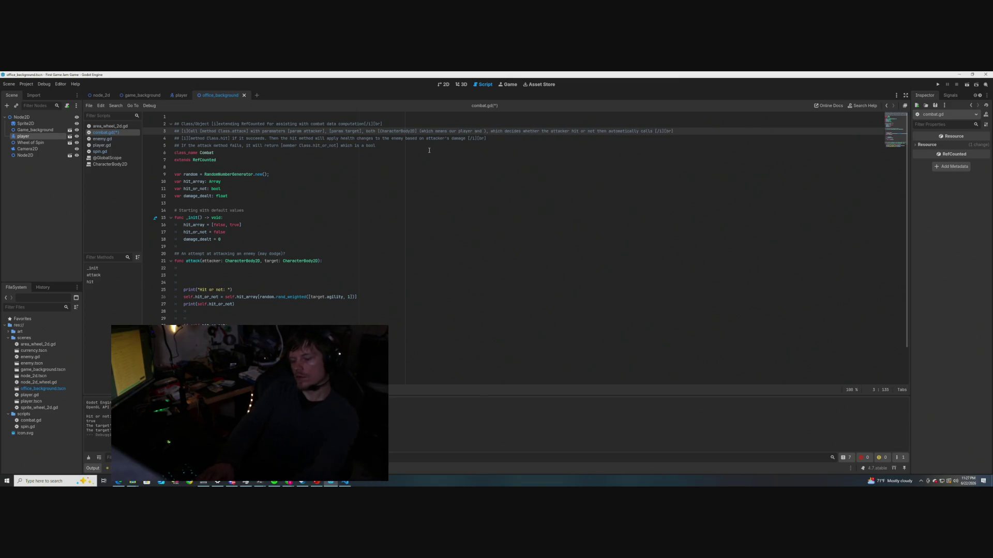
type("enem")
type("y classes ")
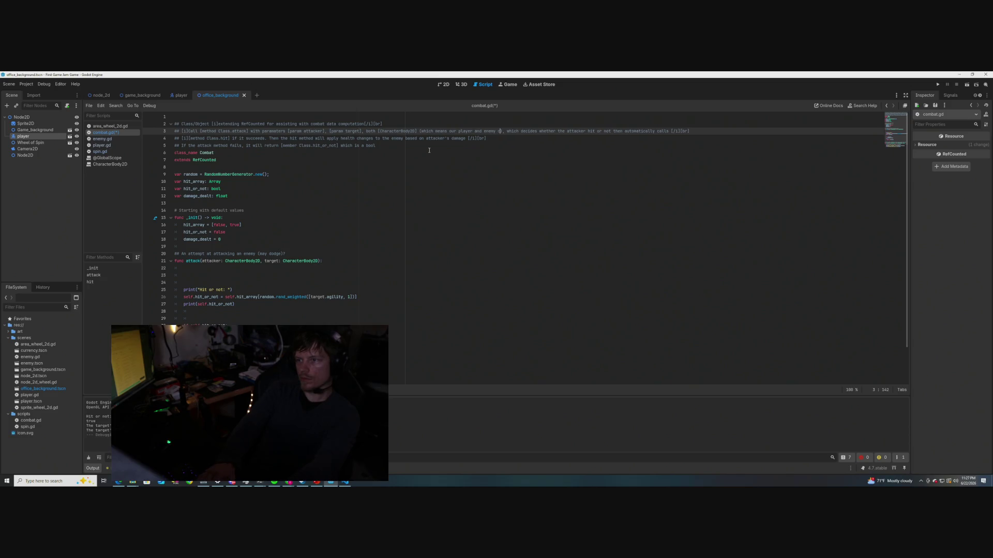
type("will ")
type("also work")
Save combat.gd with the note that player and enemy classes will also work
key("ctrl+s")
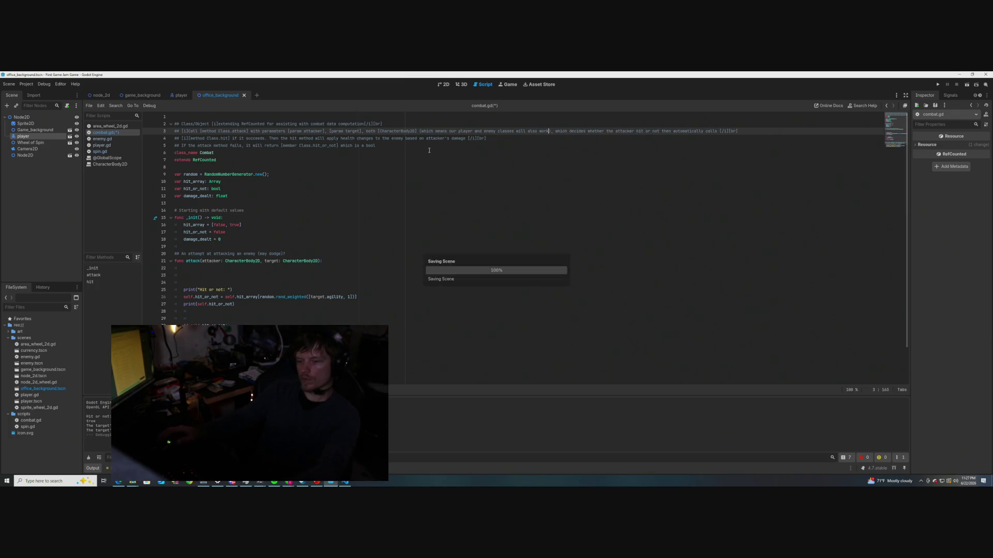
key("Down")
key("Down")
scroll(337, 226, "down", 1)
scroll(337, 226, "up", 1)
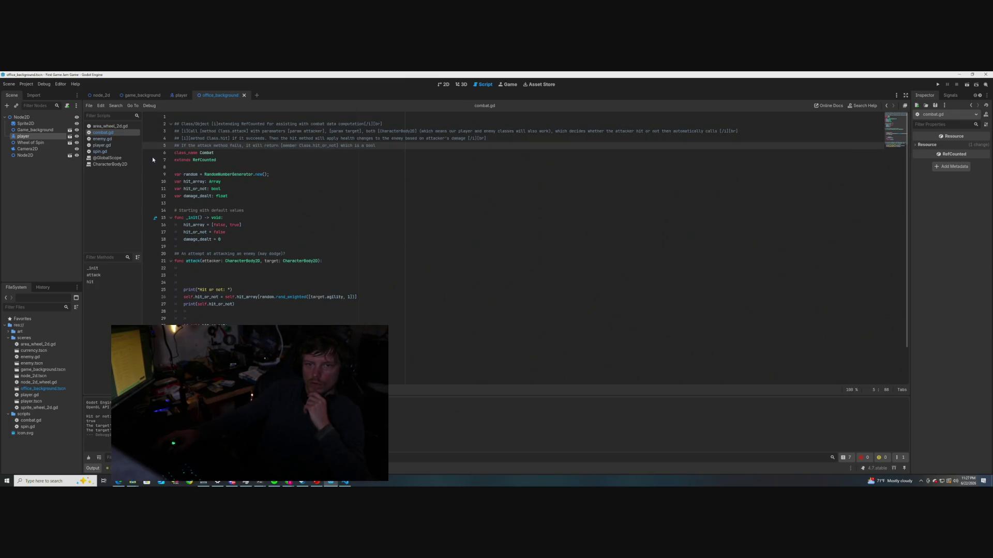
scroll(291, 230, "down", 2)
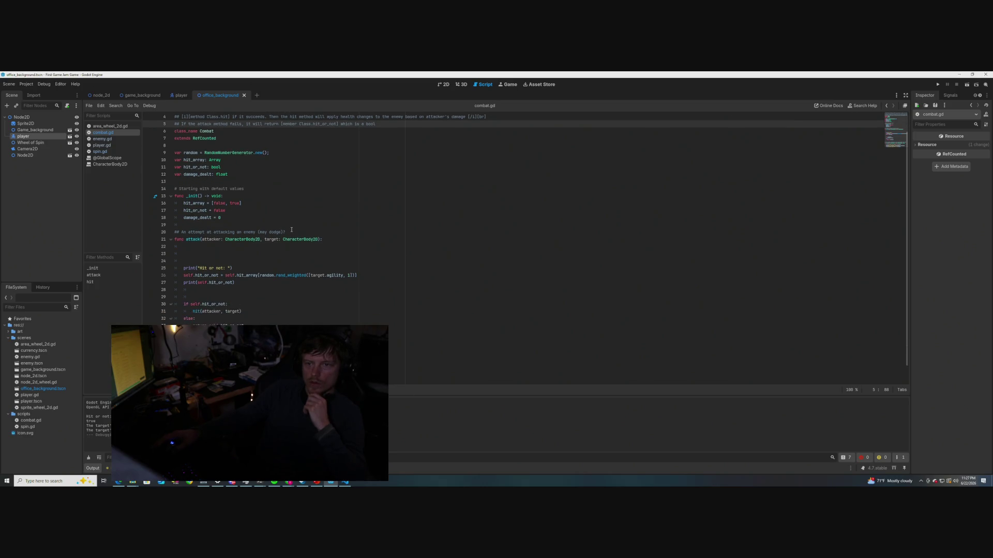
scroll(291, 229, "up", 2)
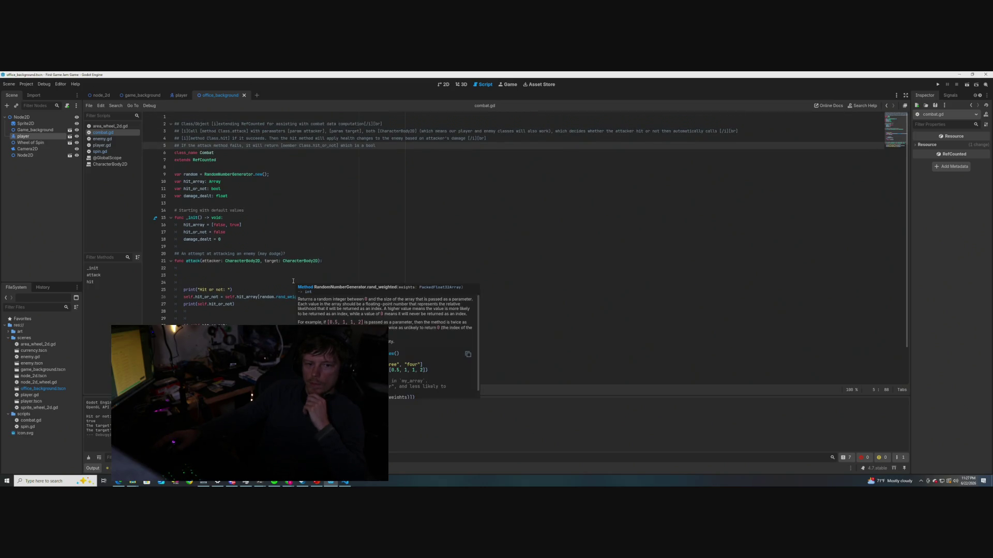
scroll(293, 280, "down", 2)
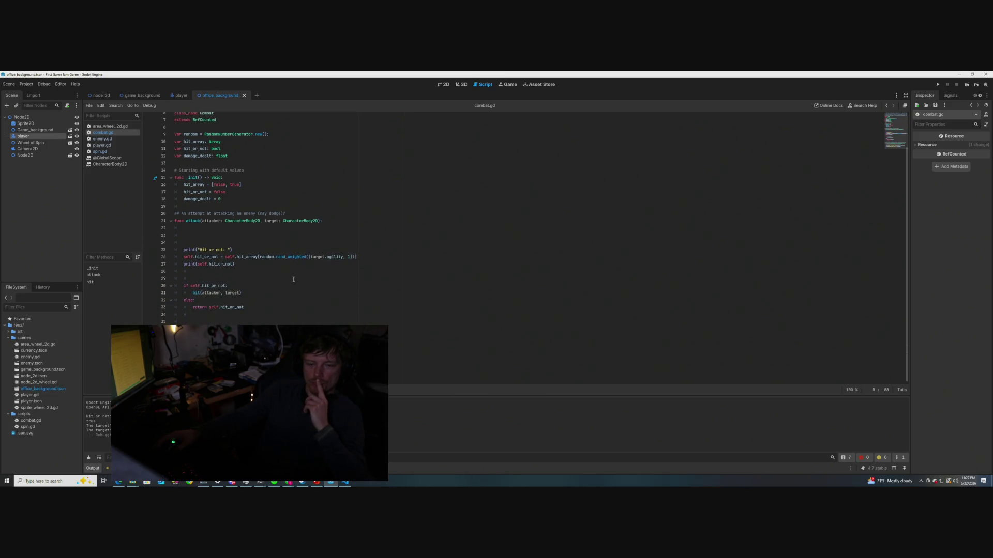
scroll(293, 280, "up", 2)
scroll(294, 279, "up", 1)
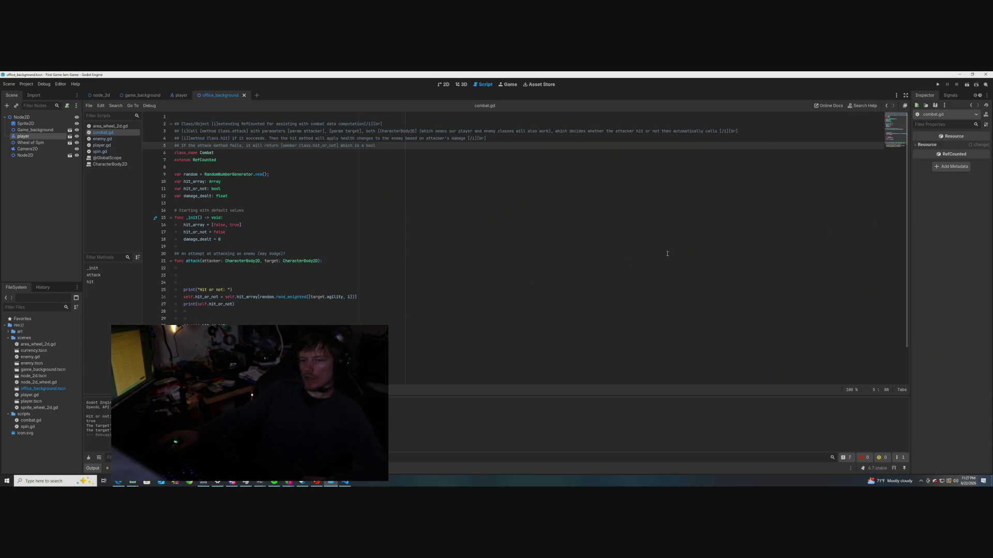
scroll(312, 282, "down", 3)
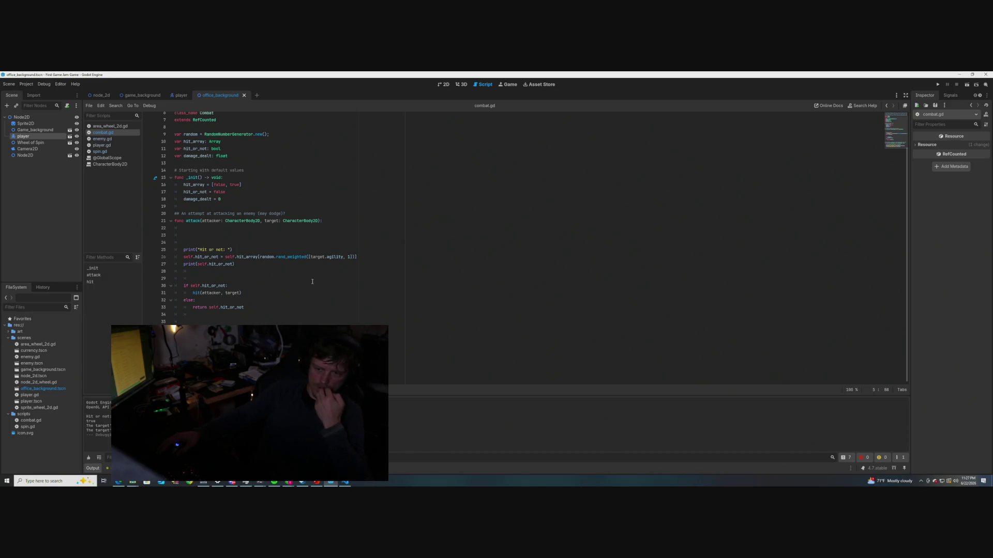
scroll(312, 282, "up", 2)
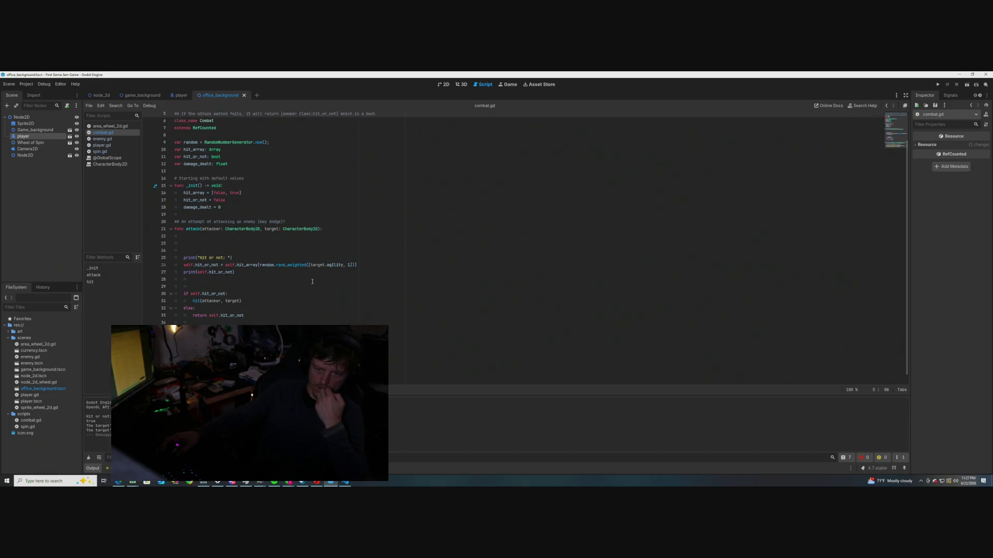
scroll(312, 282, "down", 2)
scroll(313, 282, "up", 2)
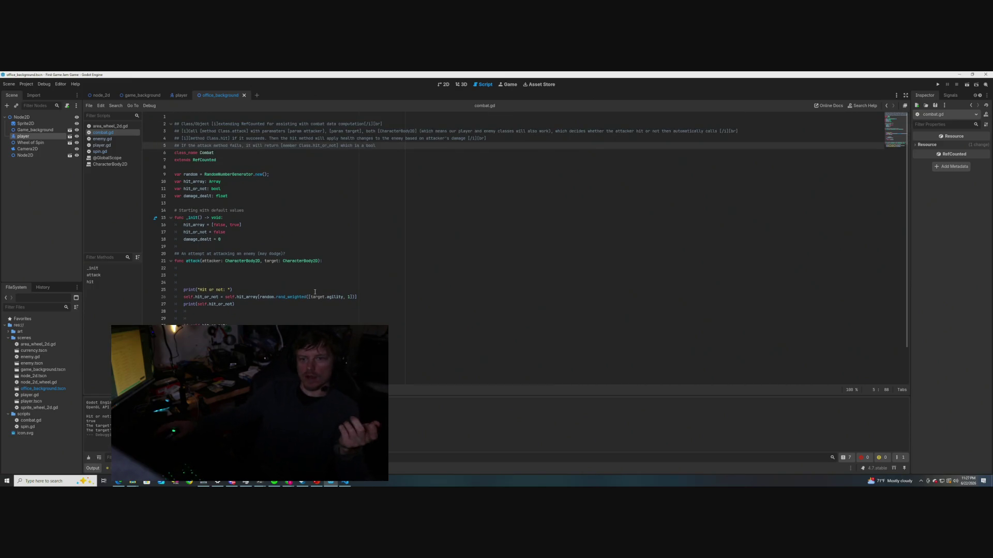
scroll(314, 289, "down", 1)
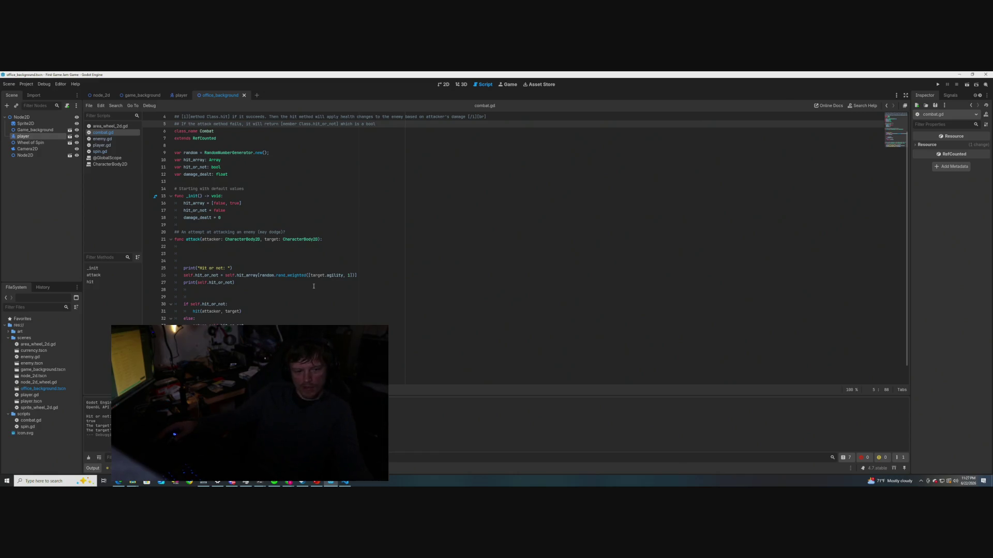
scroll(314, 286, "down", 1)
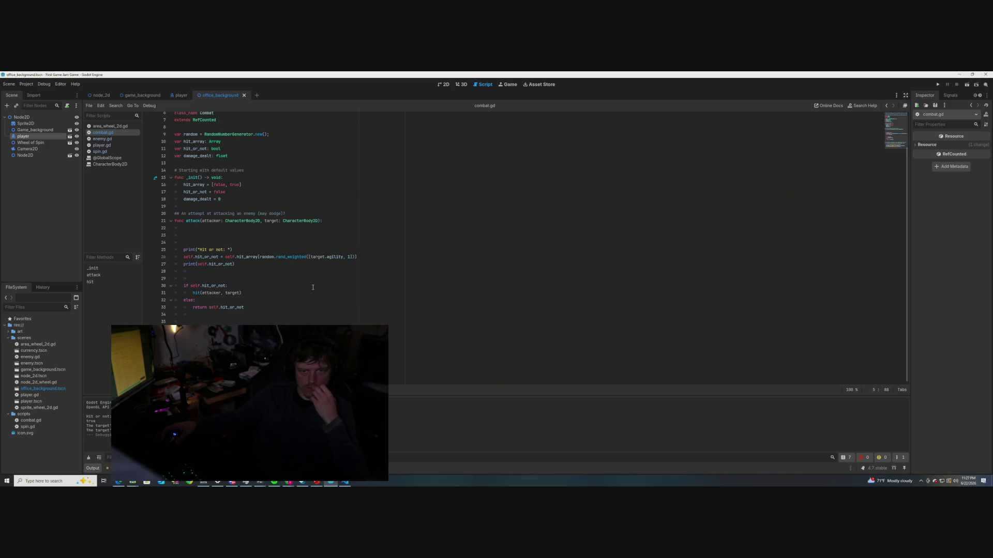
left_click(102, 145)
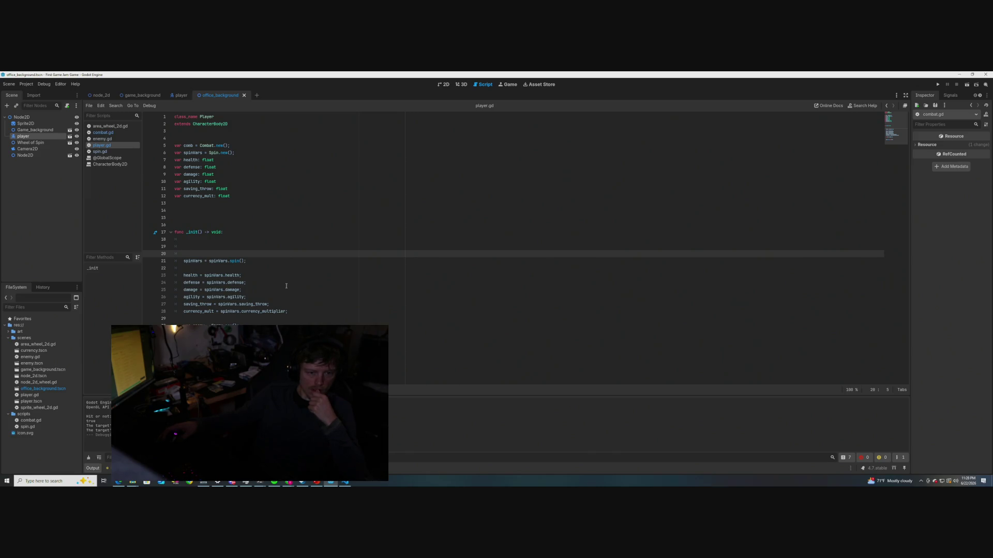
Review the stat assignments around line 17 of player.gd's _init function
left_click(275, 235)
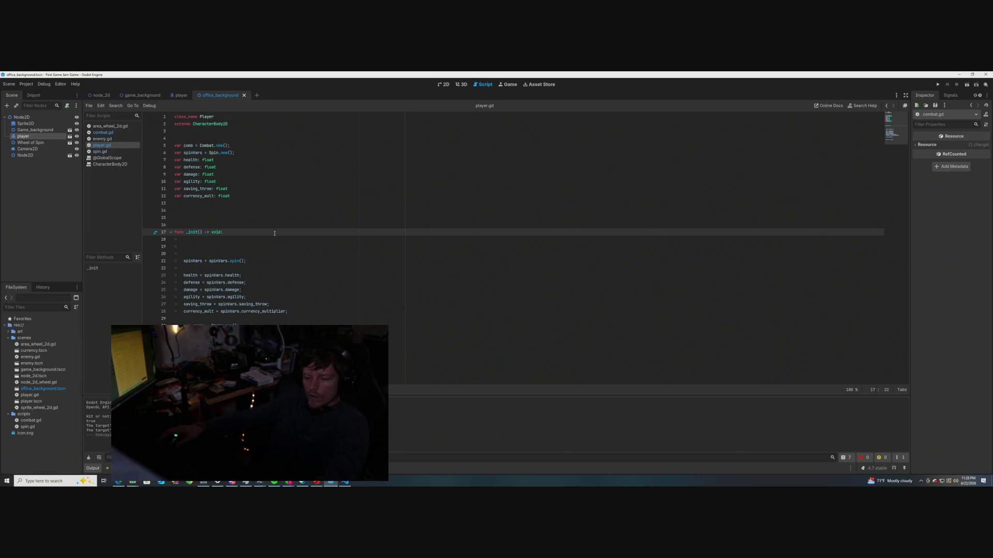
left_click(103, 132)
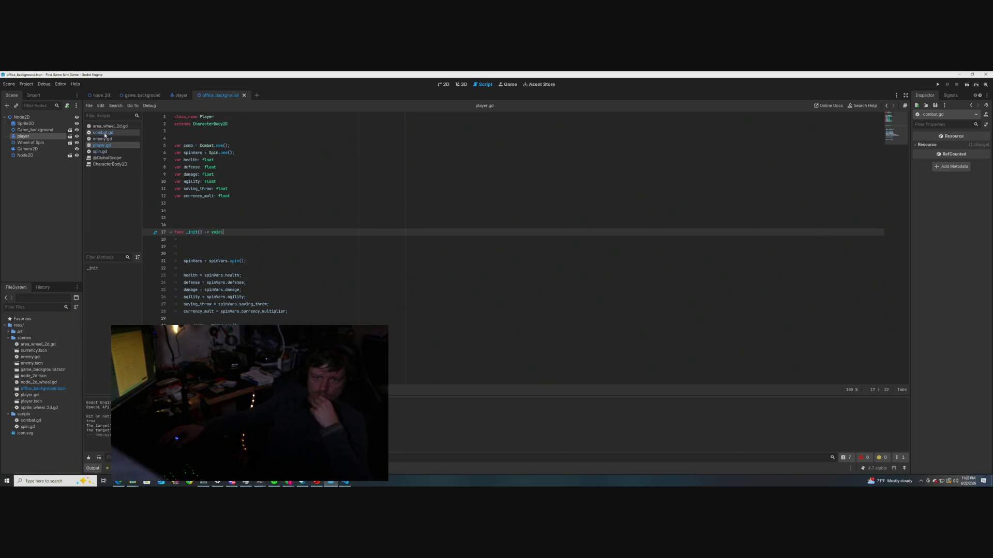
Scroll through combat.gd and bring the PowerShell terminal to the front
scroll(229, 251, "down", 1)
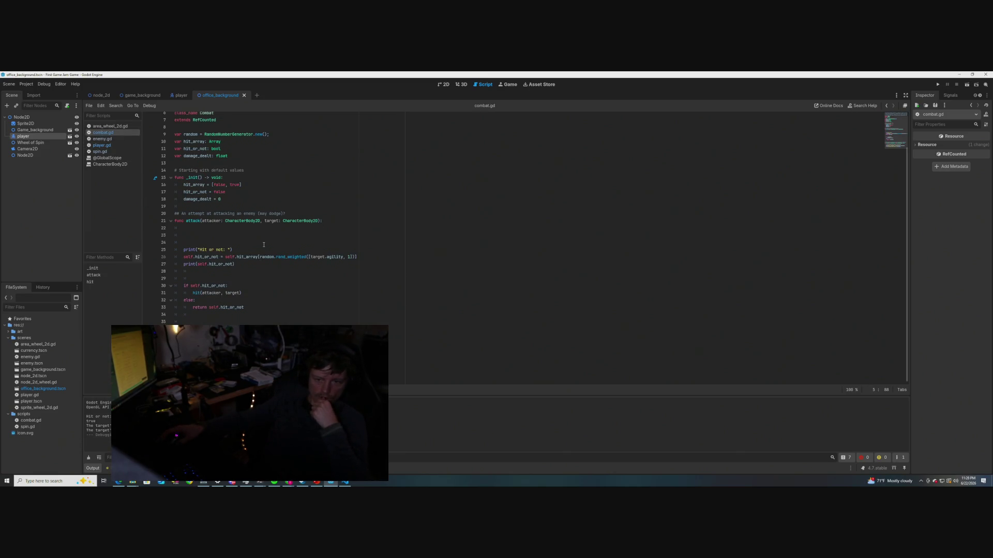
scroll(264, 244, "up", 2)
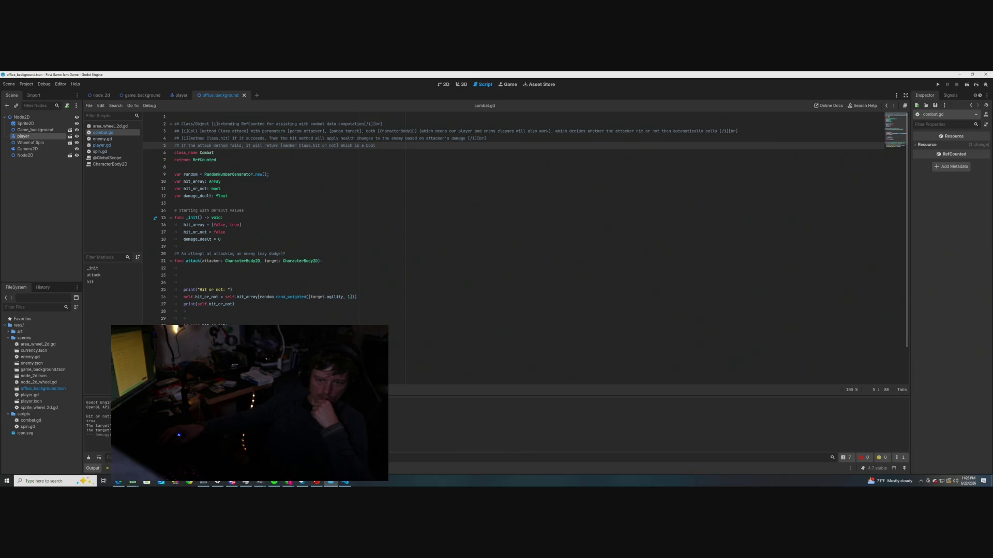
left_click(260, 481)
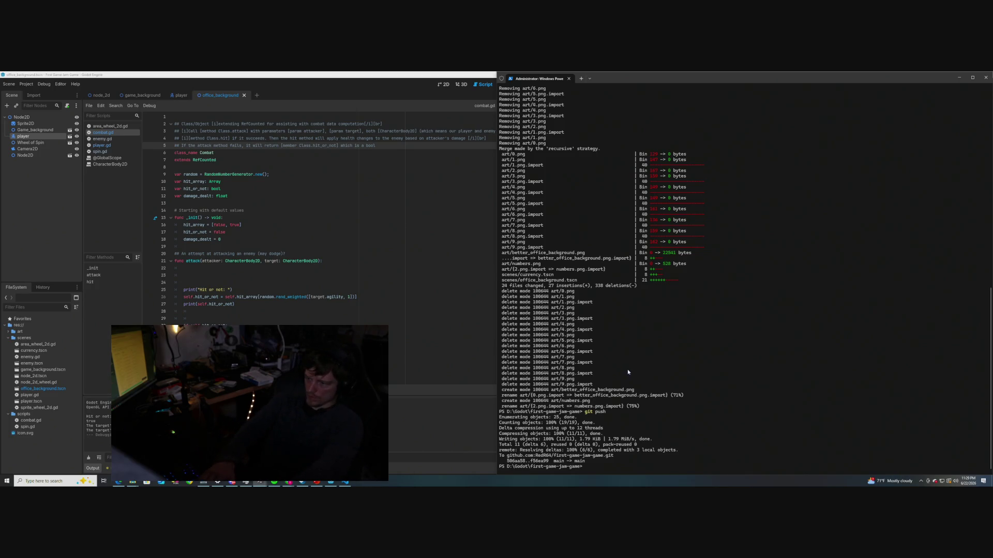
Clear the terminal, check git status, and stage all changes with git add --all
type("git c")
key("BackSpace")
key("BackSpace")
key("BackSpace")
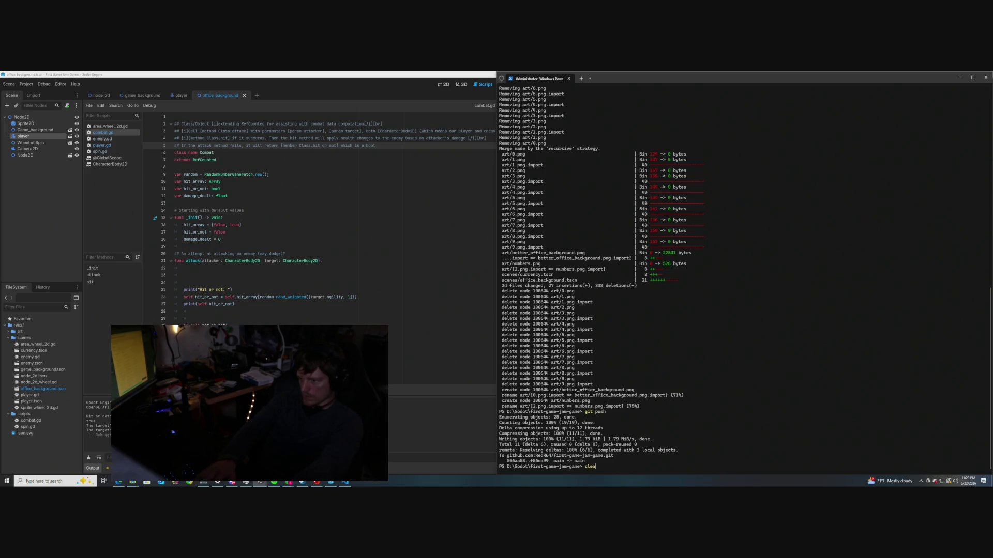
key("ctrl+l")
type("git status")
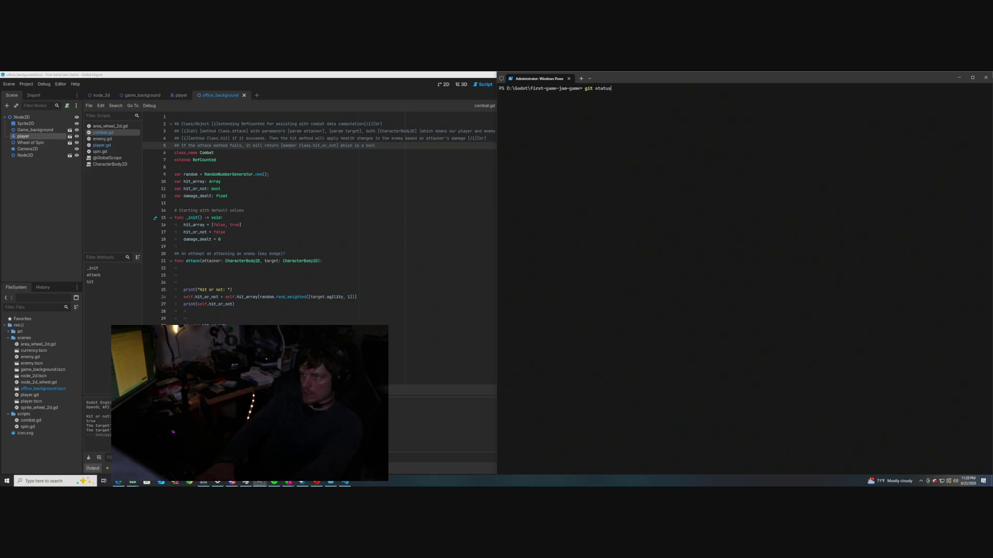
key("Return")
type("git ")
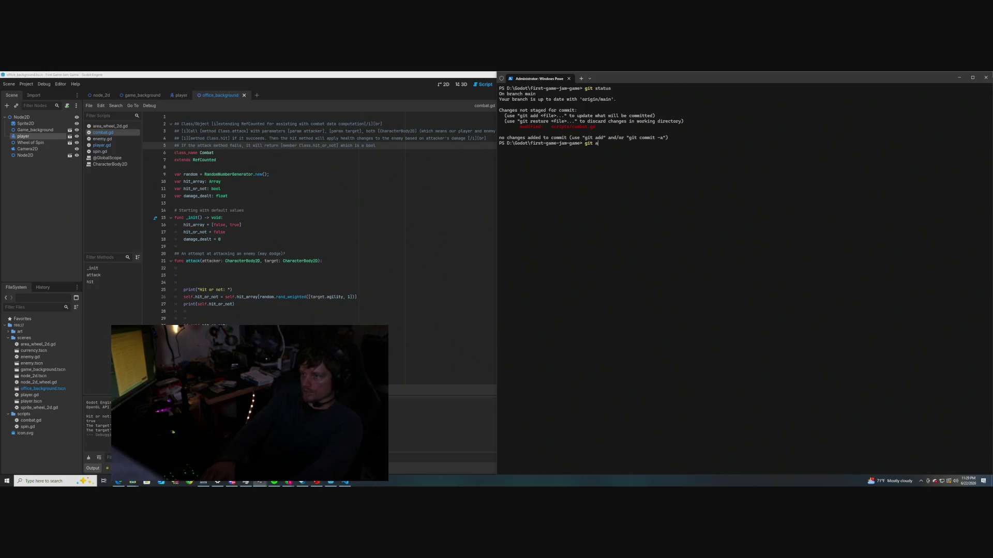
type("add --all")
key("Return")
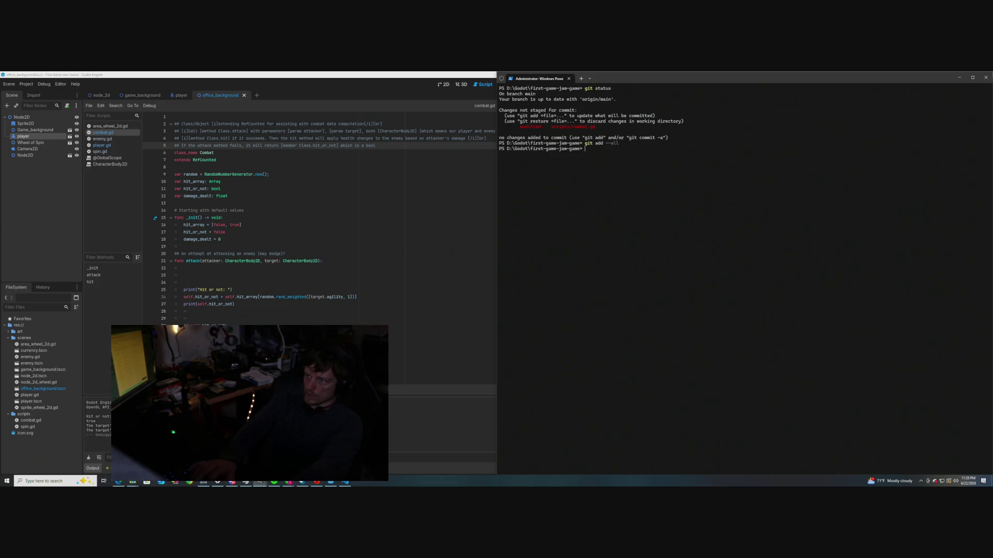
Commit as 'Updts combat', describing the added documentation for the combat class's attack and hit methods
type("git commit")
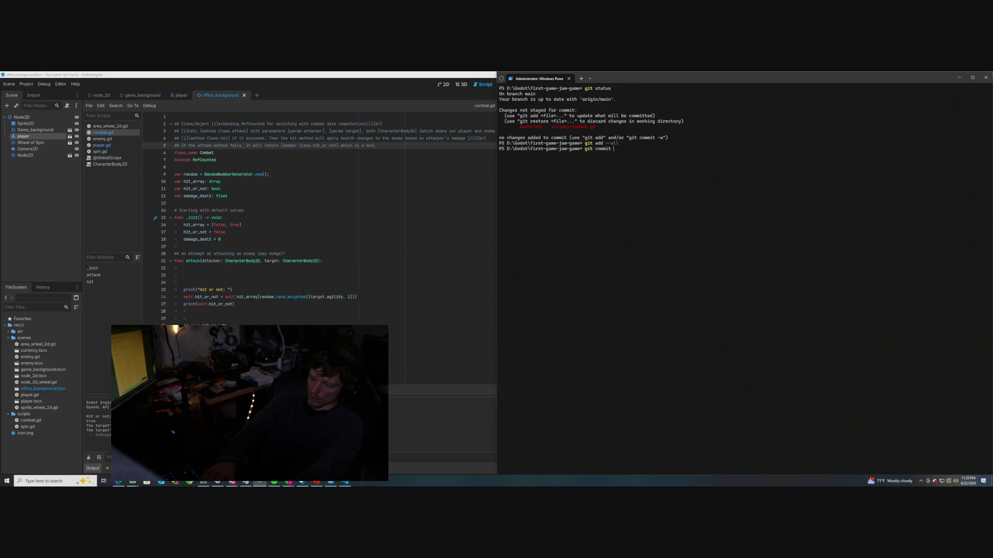
type("-")
type("m \"Updts")
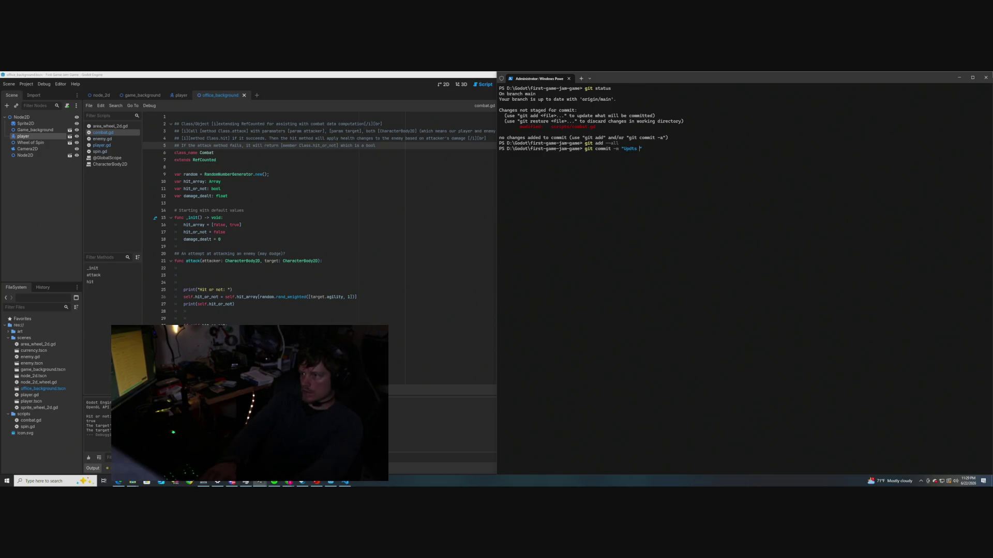
type(" combat")
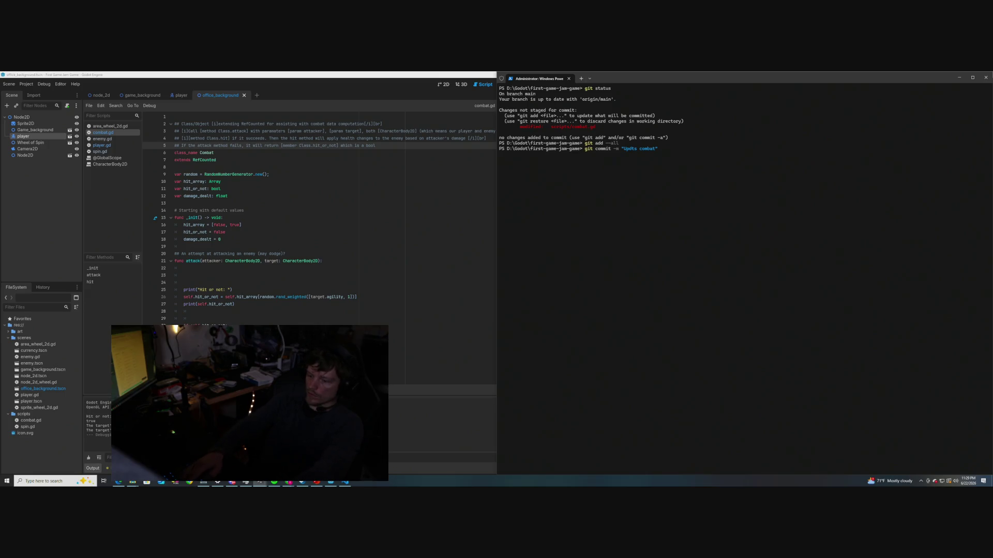
type(" -m \"\"")
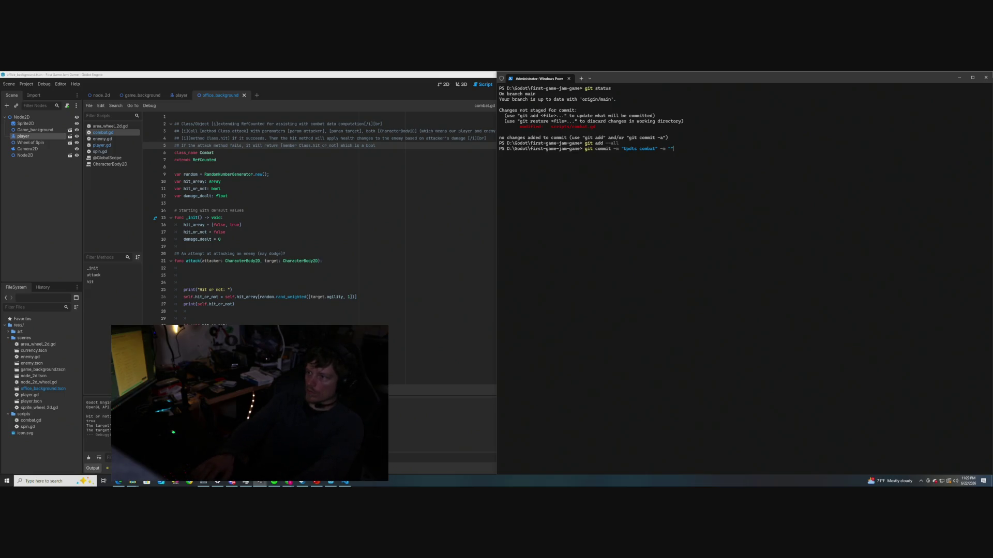
type("Tidied")
key("BackSpace")
key("BackSpace")
key("BackSpace")
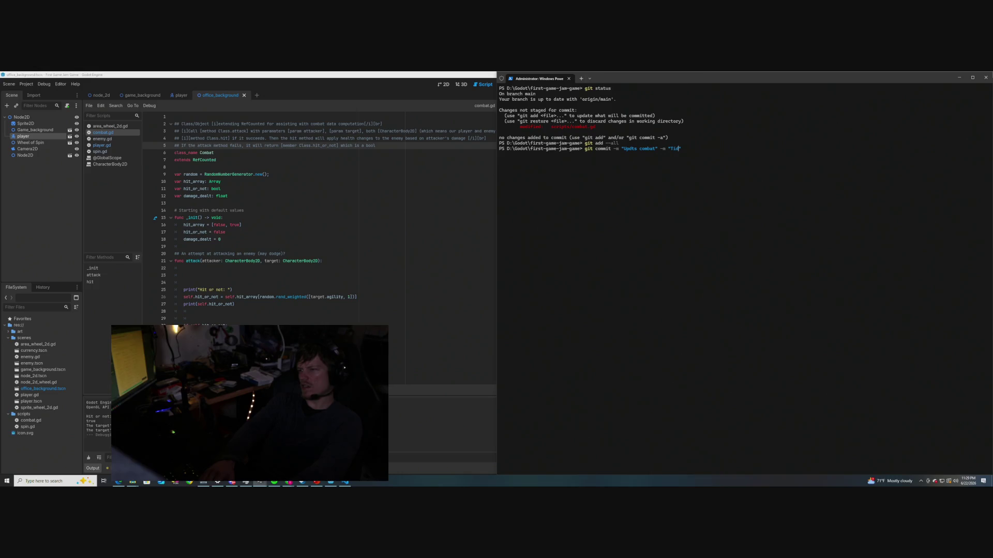
type("y")
key("BackSpace")
key("BackSpace")
key("BackSpace")
type("ied")
key("BackSpace")
key("BackSpace")
type("Small ")
type("changes")
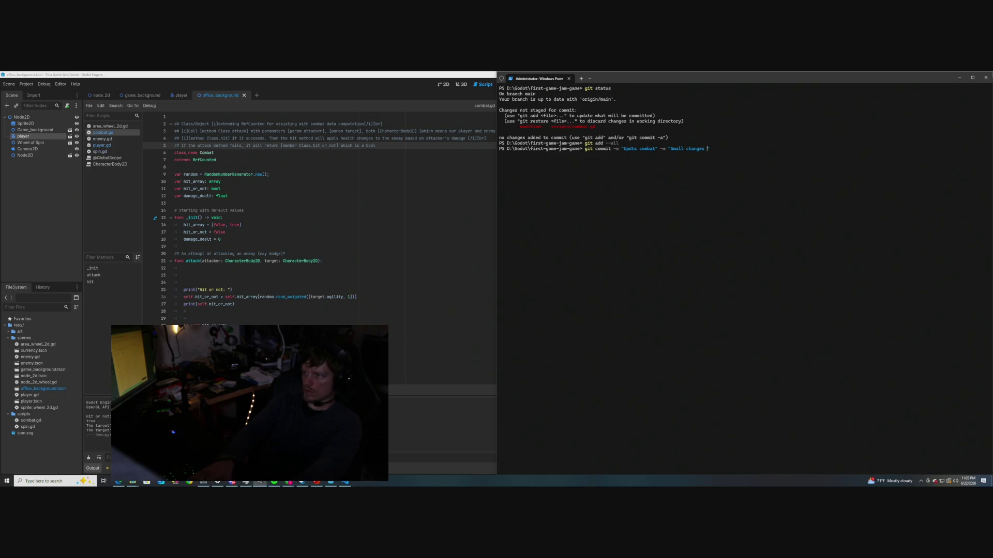
type(" + ")
type("adds ")
type("do")
key("BackSpace")
key("BackSpace")
type("ocumentation for c")
type("ombat\"")
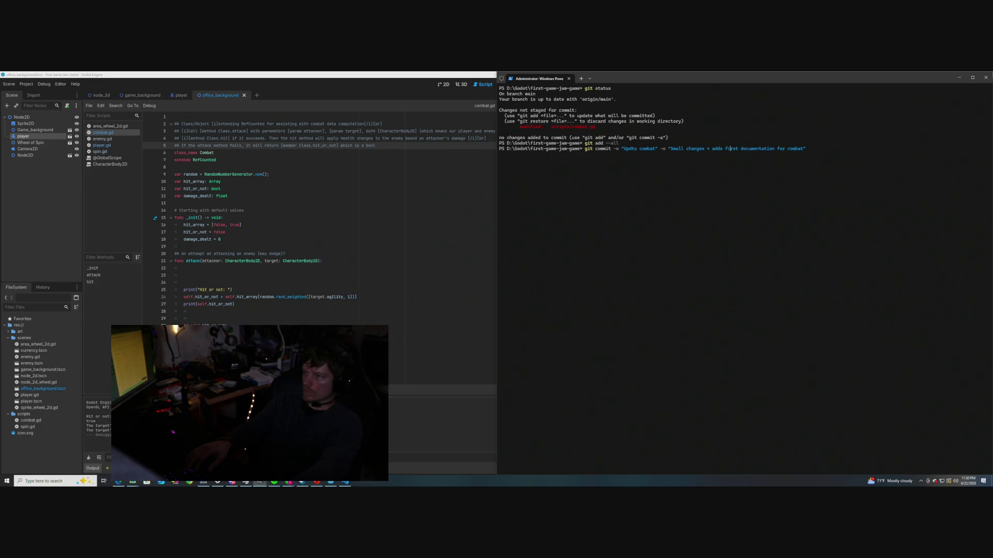
type("to at")
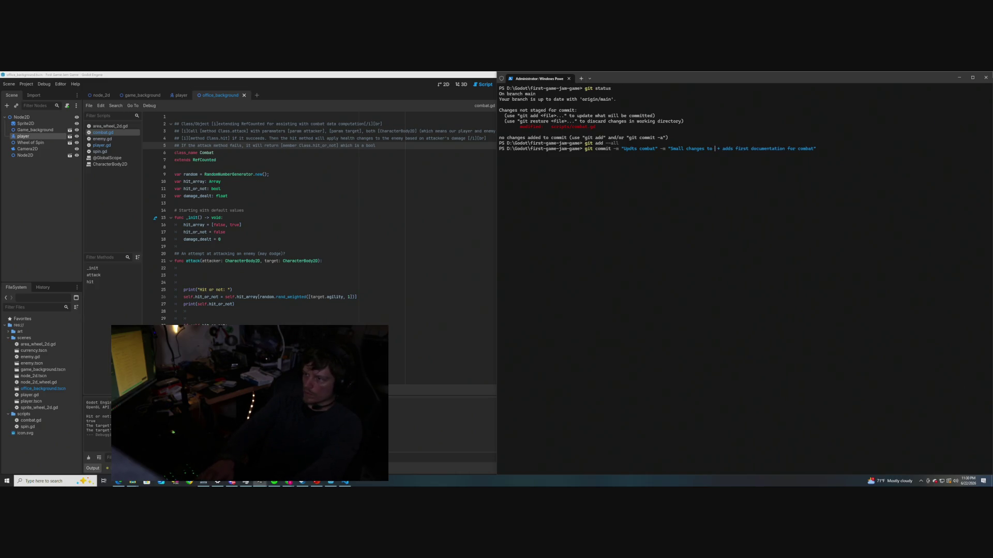
type("tack")
type(" and ")
type("hit methods")
type(" of combat cla ")
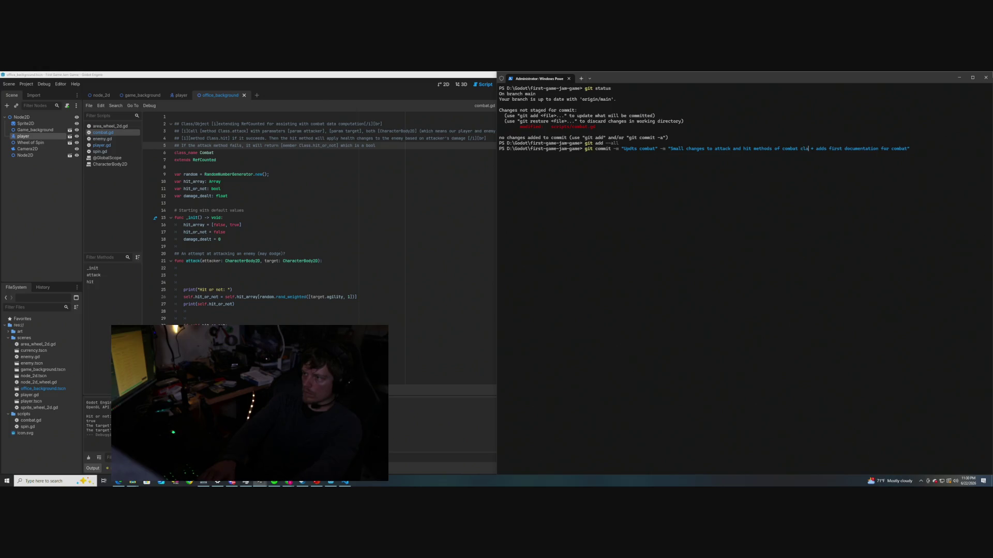
type("ss")
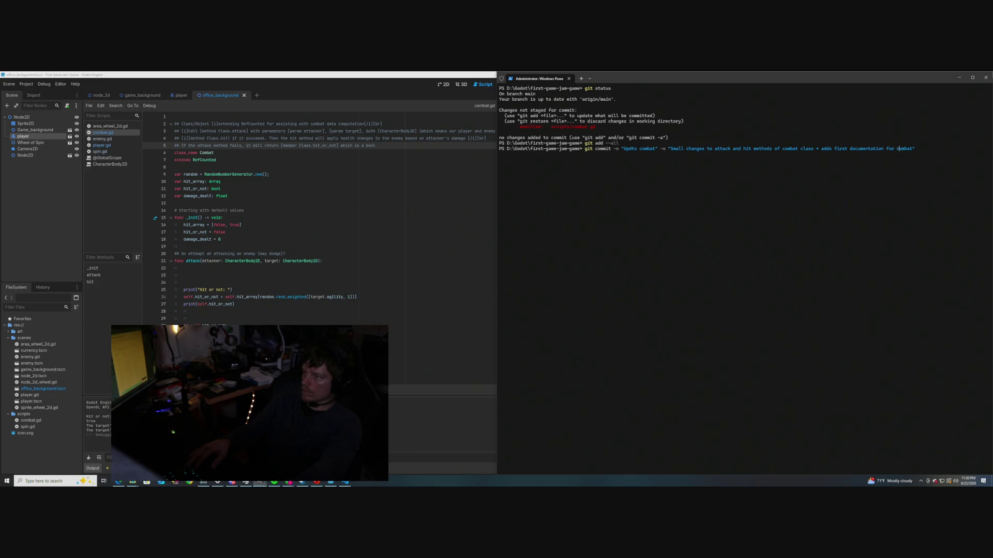
key("BackSpace")
key("BackSpace")
key("BackSpace")
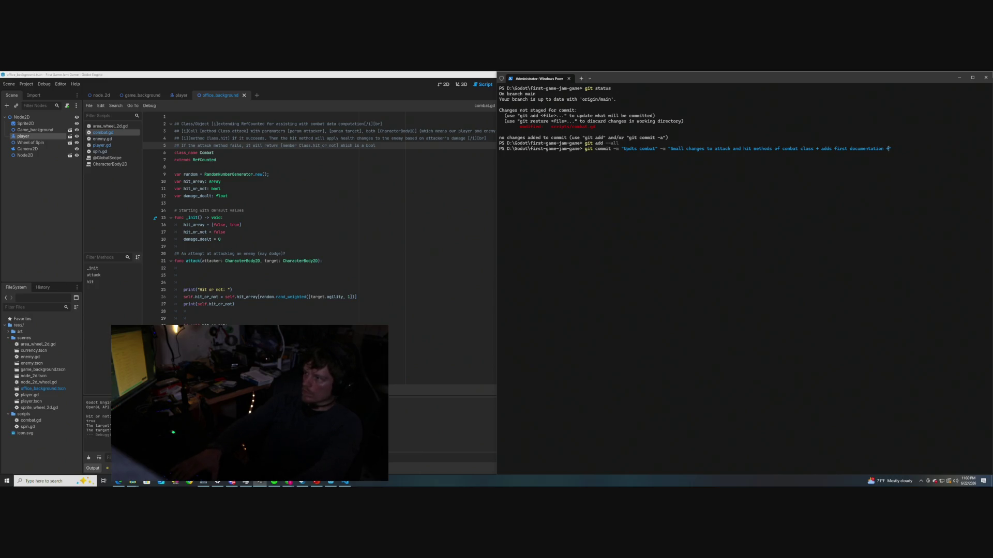
type("i")
type("t")
key("Return")
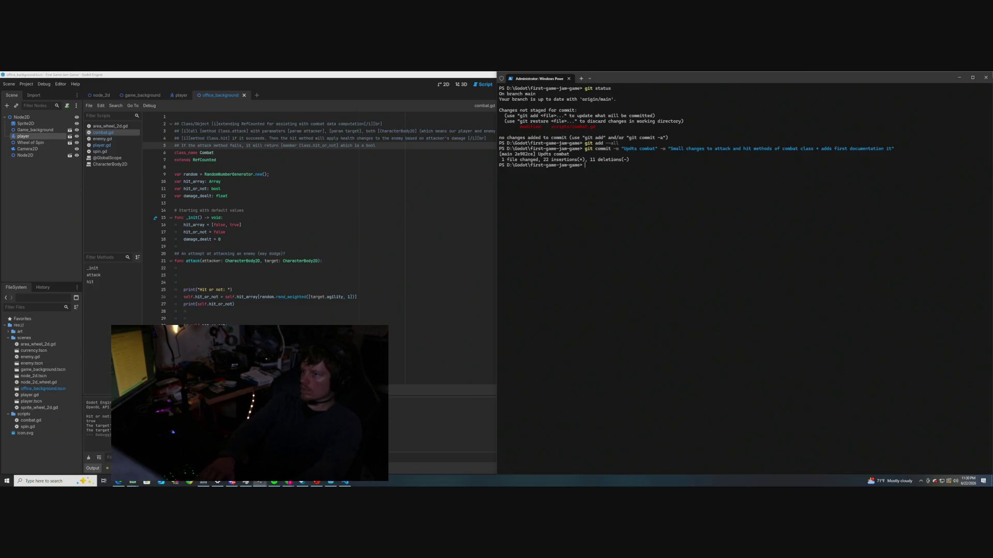
Push the 'Updts combat' commit to origin main, then restore the Godot window
type("git pu")
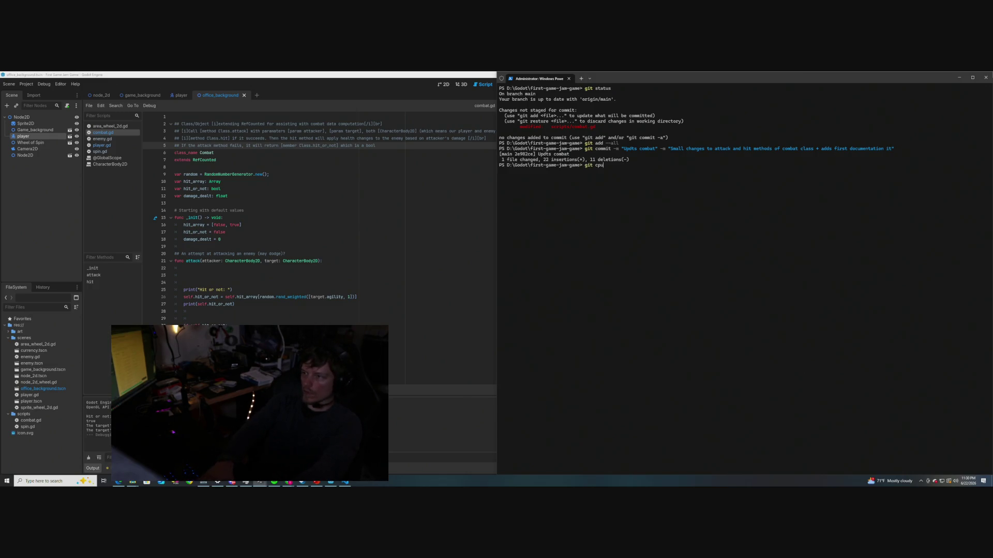
type("sh")
key("Return")
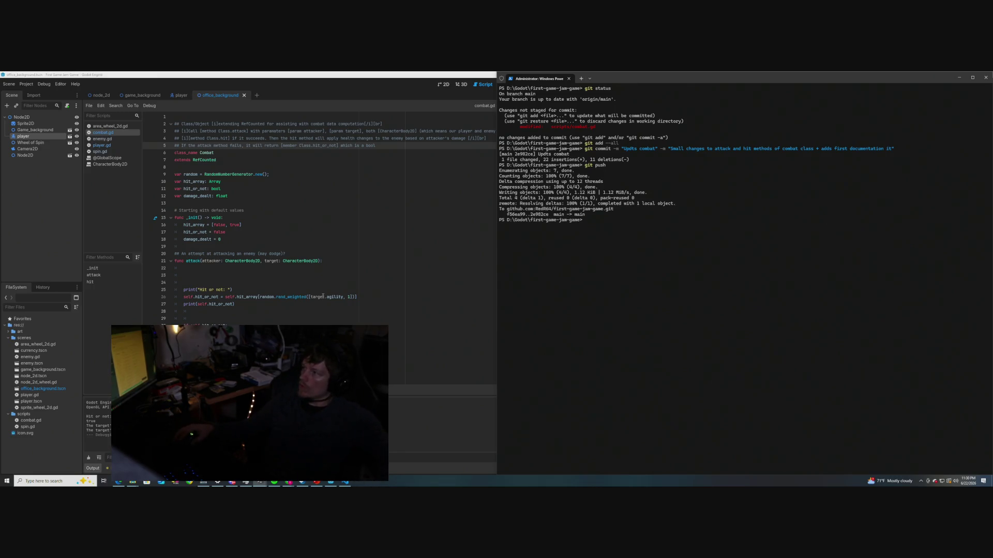
scroll(322, 266, "down", 2)
scroll(323, 266, "up", 2)
scroll(322, 265, "down", 2)
scroll(322, 266, "up", 2)
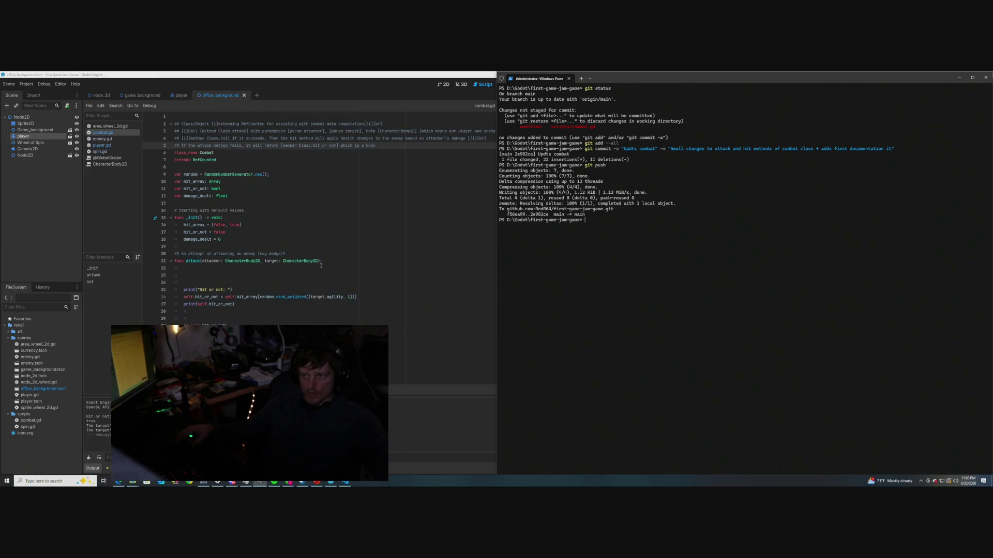
mouse_move(253, 74)
left_mouse_down()
mouse_move(344, 100)
mouse_move(1, 111)
left_mouse_up()
Widen Godot beside the narrowed terminal and place the caret at the end of line 18
scroll(301, 231, "down", 1)
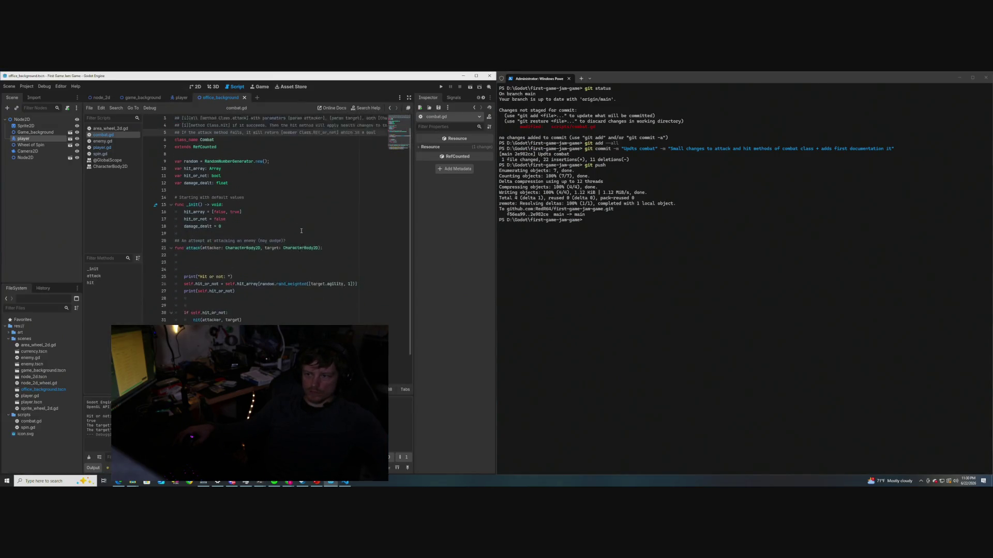
scroll(301, 231, "up", 1)
left_click_drag(498, 250, 604, 256)
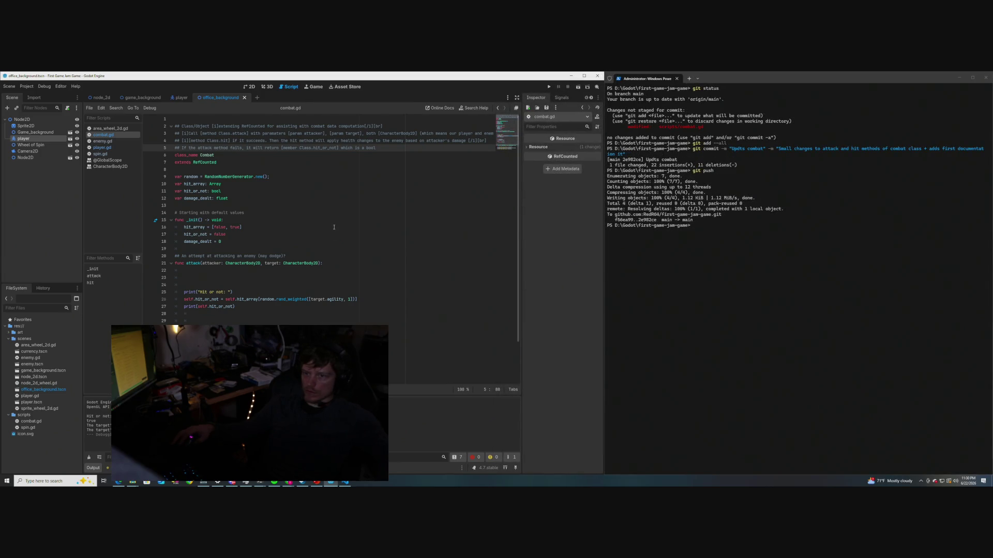
scroll(264, 220, "down", 1)
left_click(263, 220)
scroll(264, 218, "down", 1)
scroll(264, 217, "up", 2)
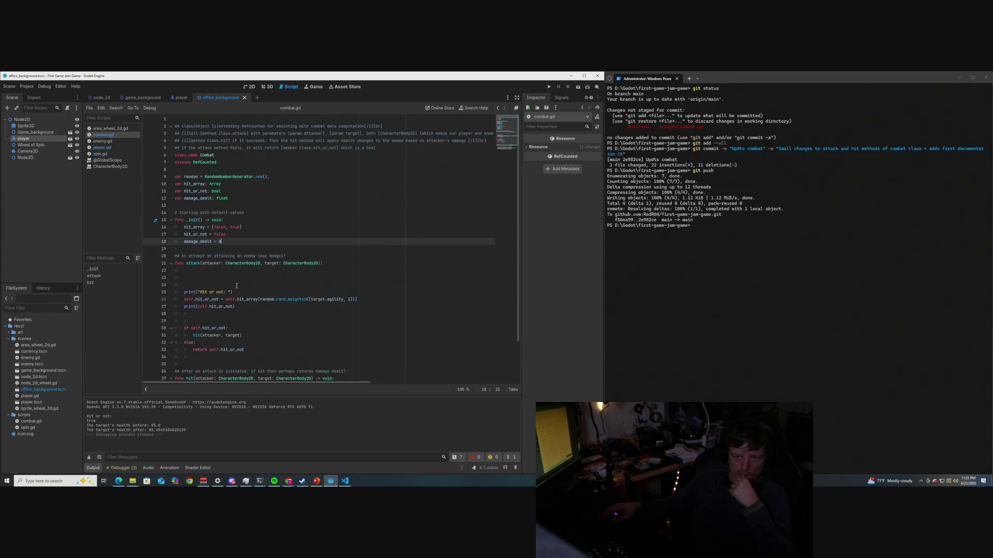
scroll(236, 287, "down", 2)
scroll(236, 286, "up", 2)
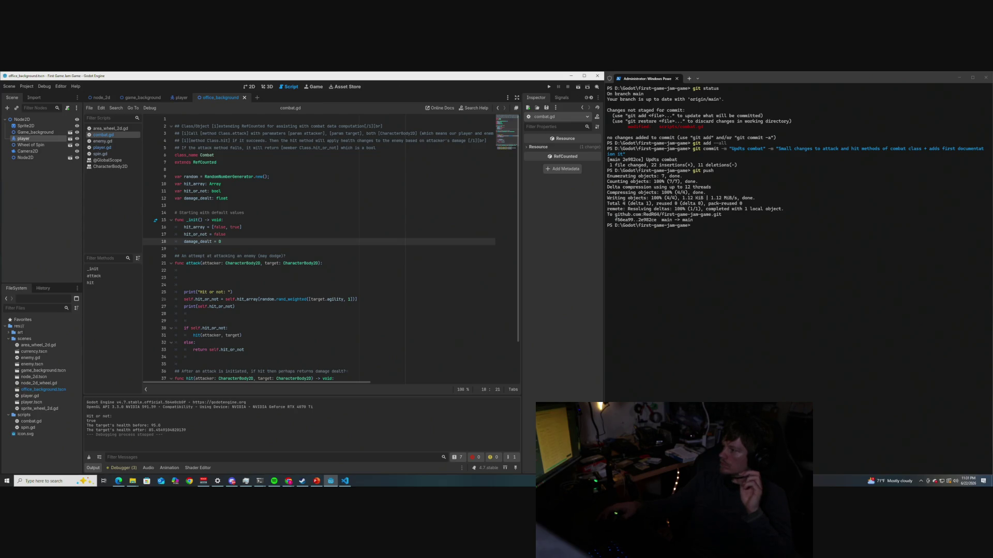
key("alt+Tab")
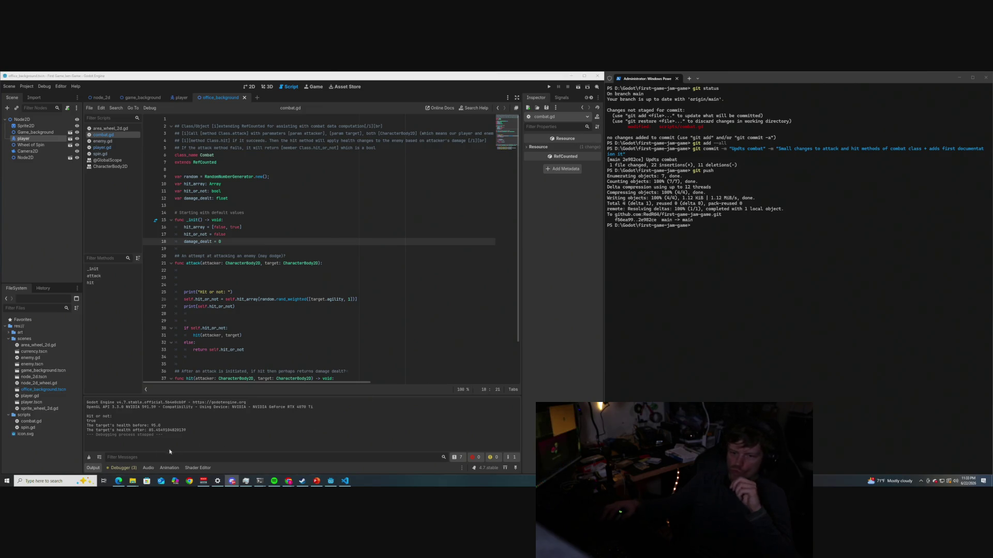
left_click(314, 304)
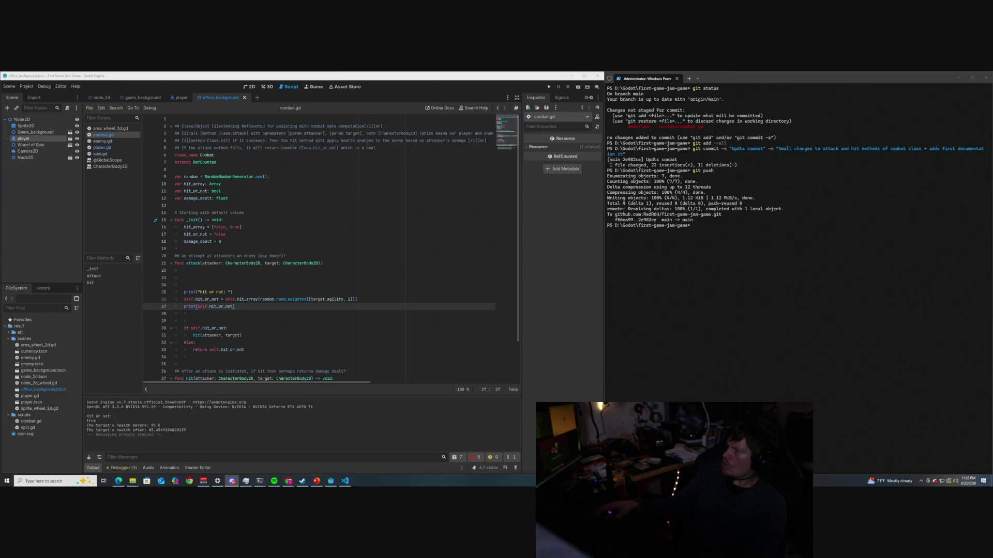
left_click(230, 241)
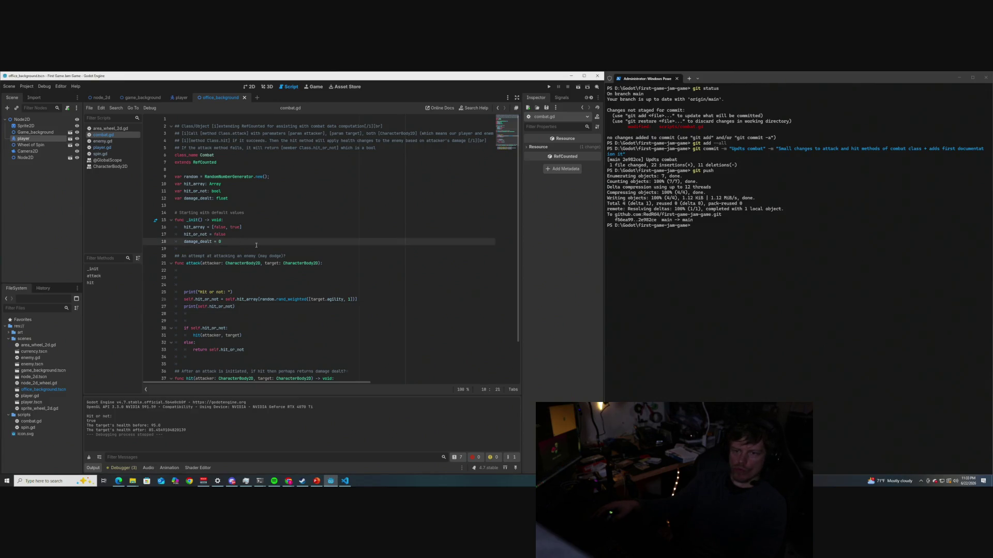
left_click(109, 142)
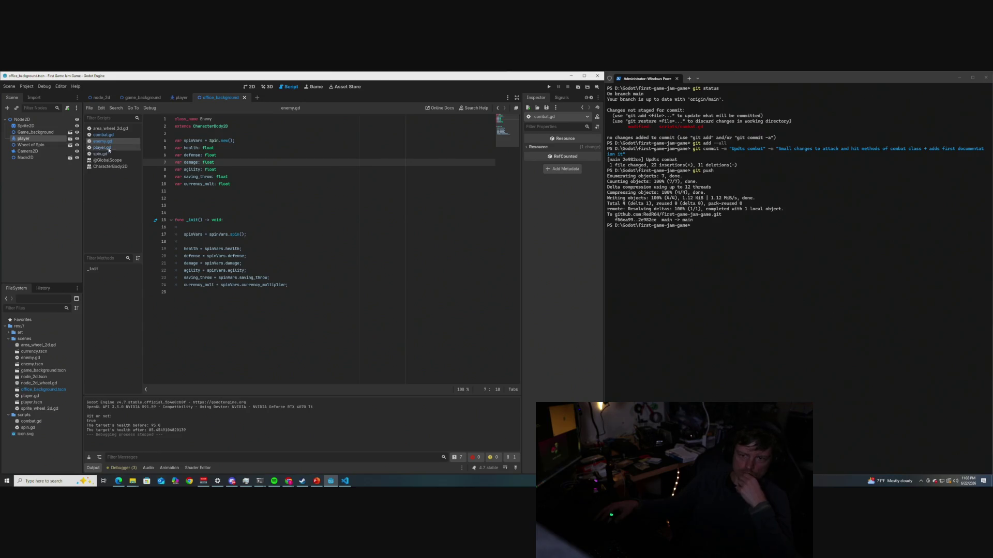
left_click(107, 148)
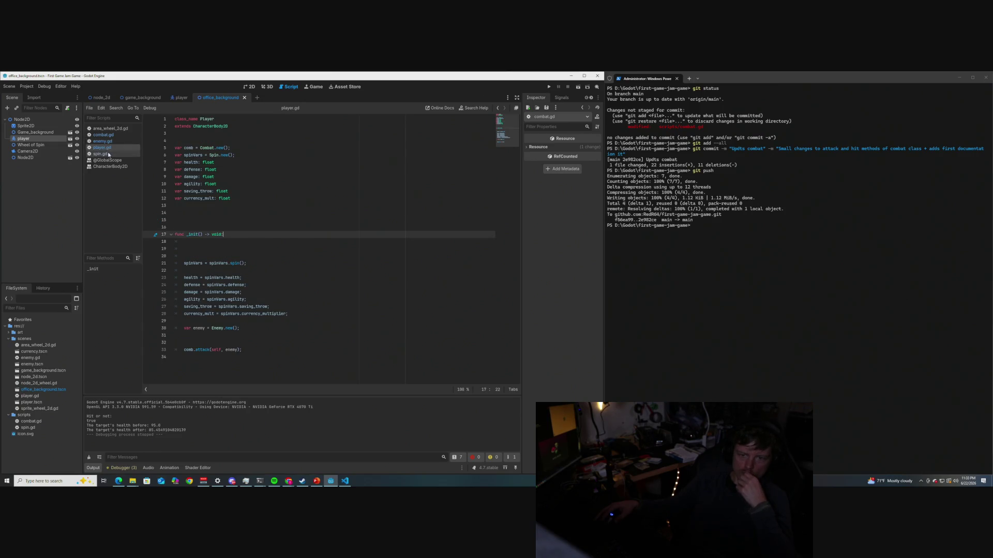
left_click(108, 154)
scroll(242, 293, "down", 12)
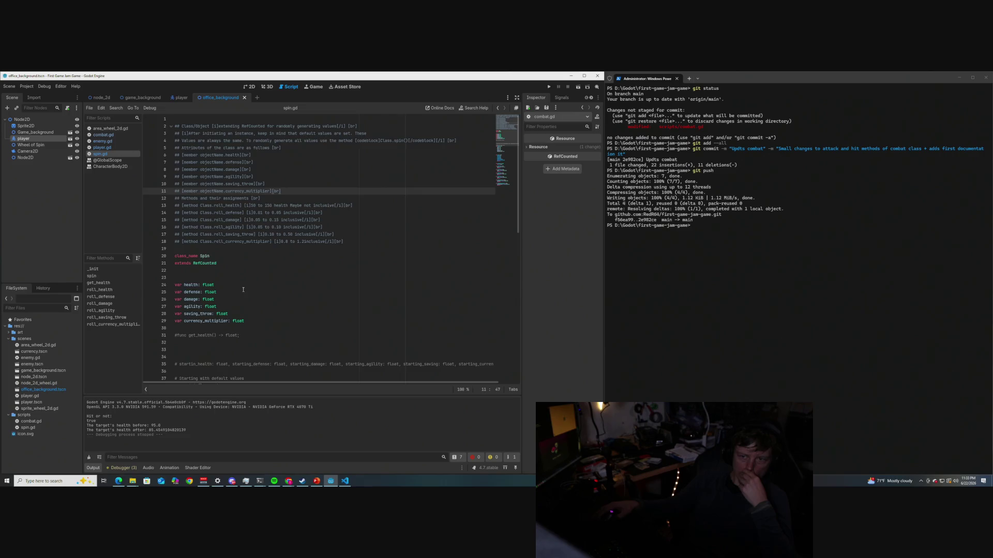
scroll(242, 293, "up", 10)
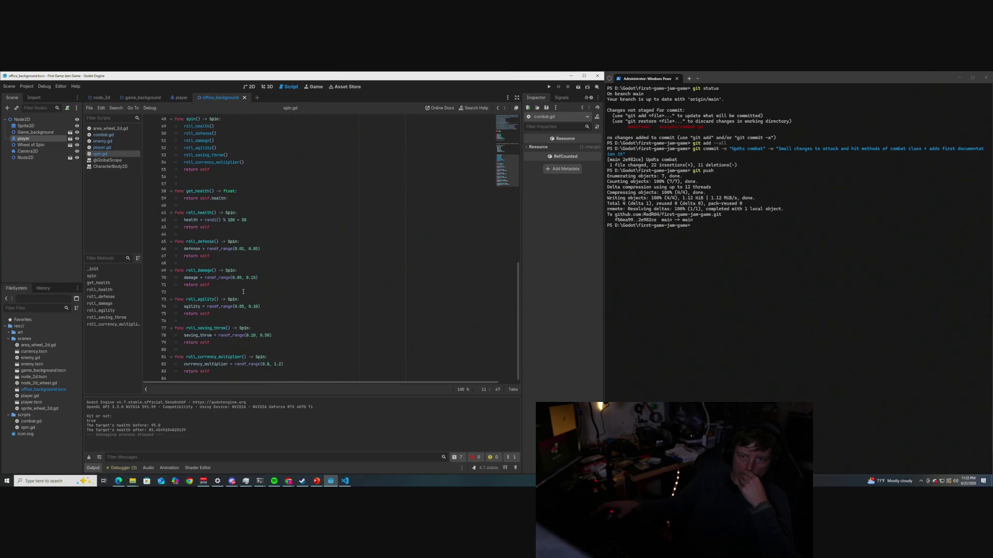
left_click(103, 142)
left_click(104, 135)
scroll(236, 272, "down", 2)
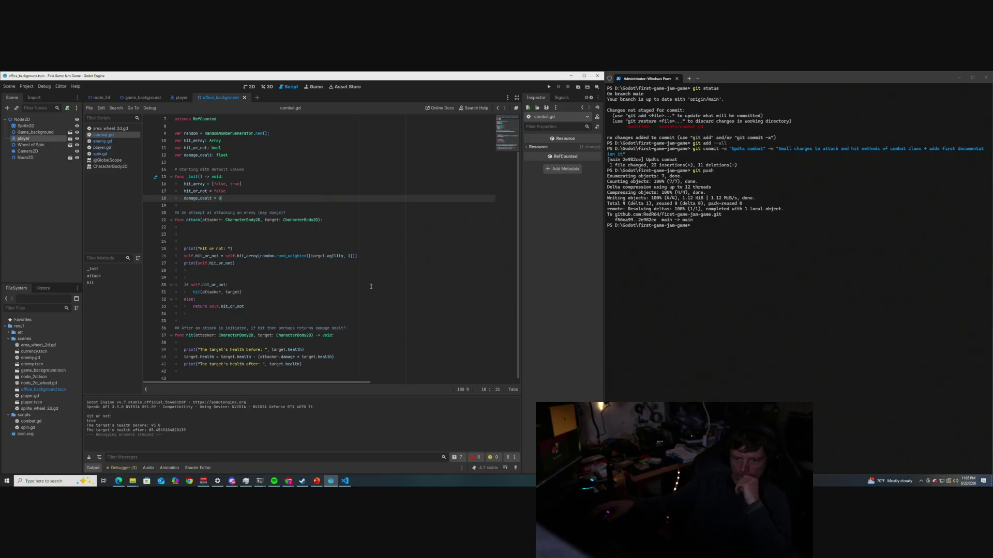
scroll(362, 286, "up", 2)
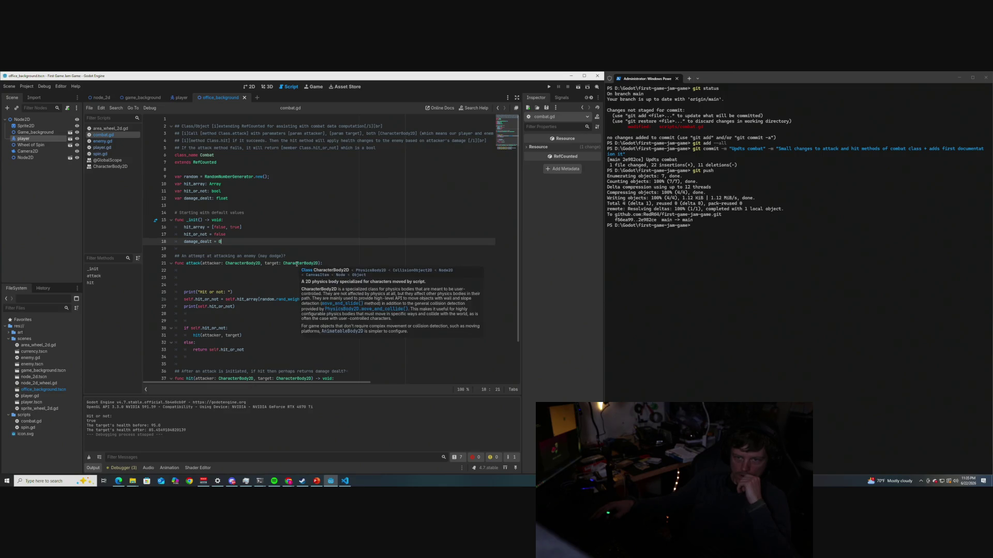
scroll(297, 264, "down", 2)
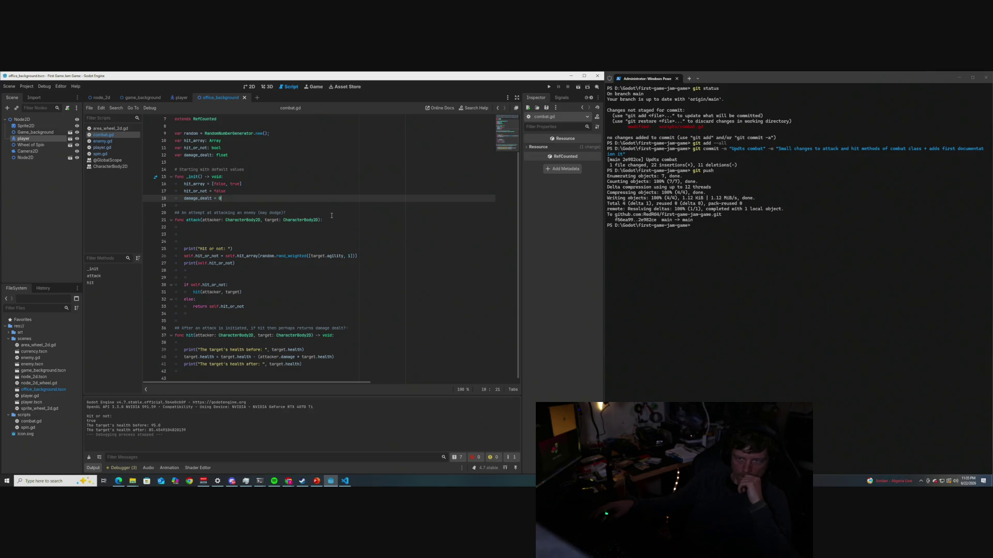
key("F6")
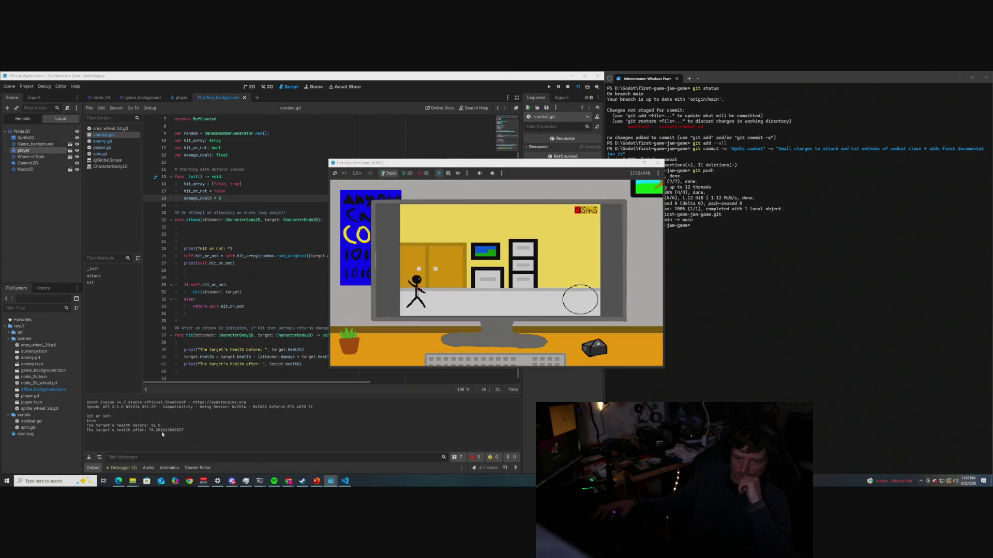
Relaunch the game, click the circle to trigger an attack, then stop the game
left_click(658, 163)
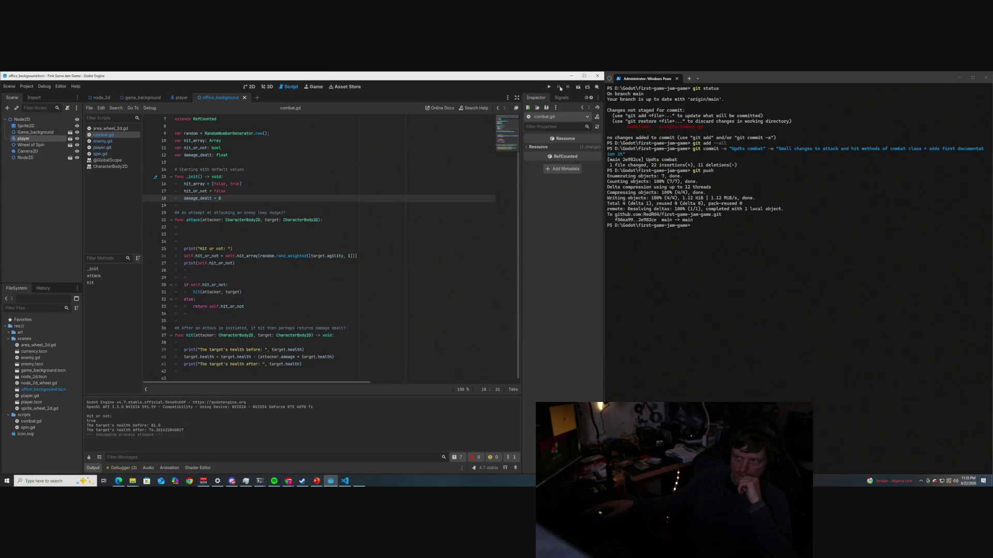
left_click(578, 88)
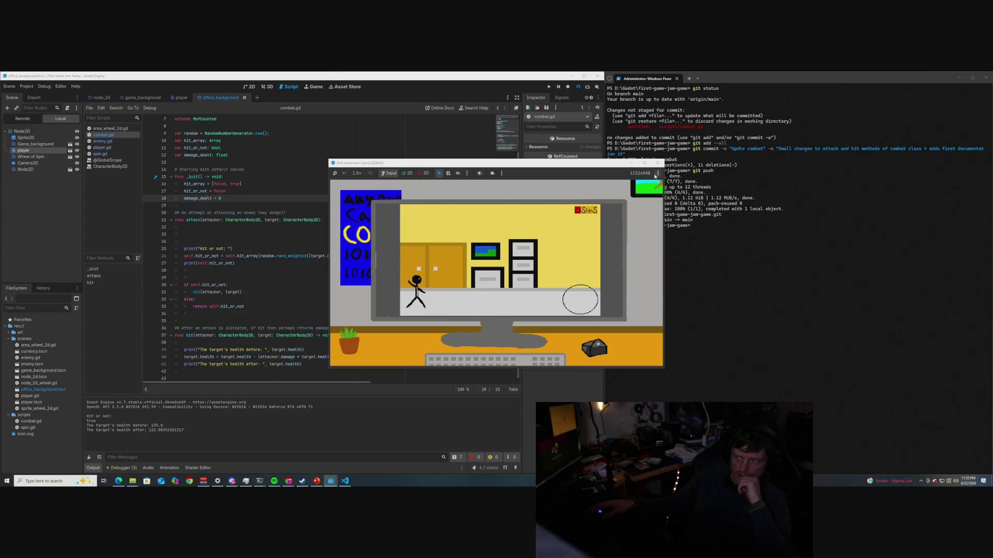
left_click(582, 303)
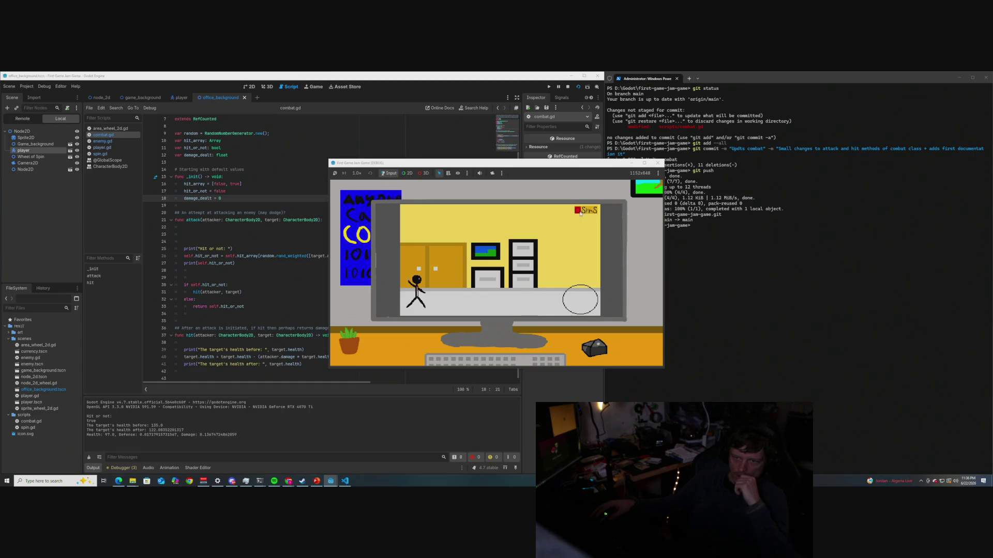
left_click(658, 163)
left_click(11, 332)
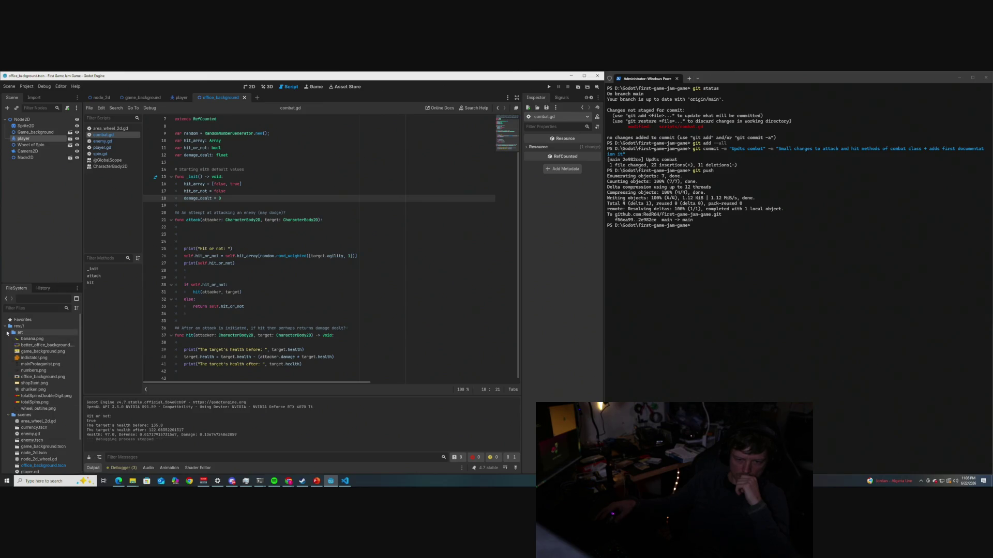
Stop the game and expand the art folder to show numbers.png, totalSpins.png and wheel_outline.png
scroll(16, 362, "down", 2)
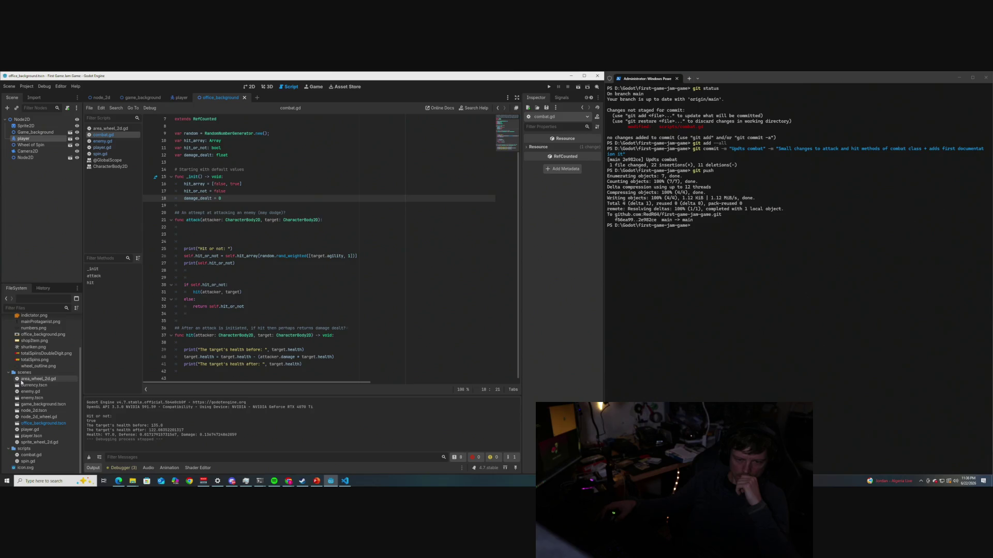
scroll(21, 383, "up", 2)
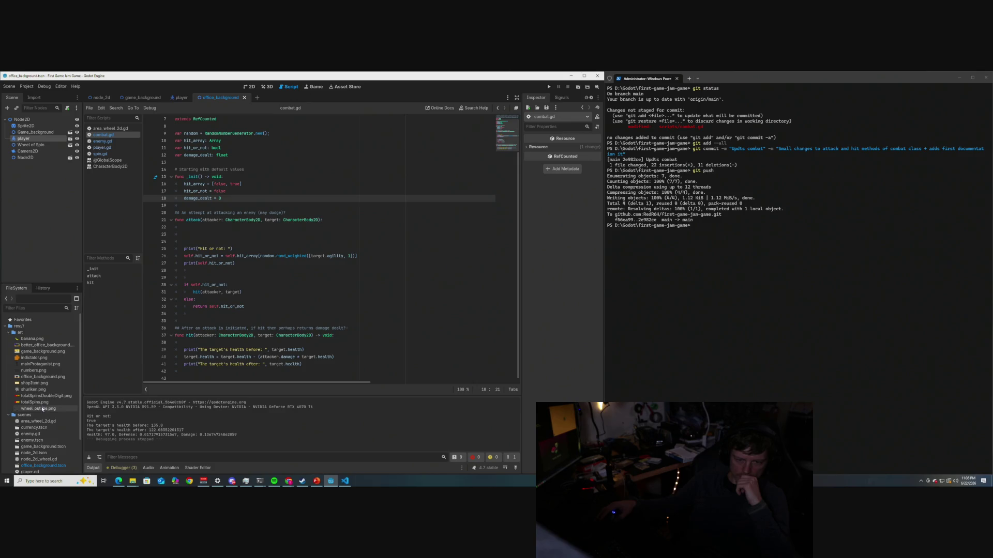
mouse_move(42, 400)
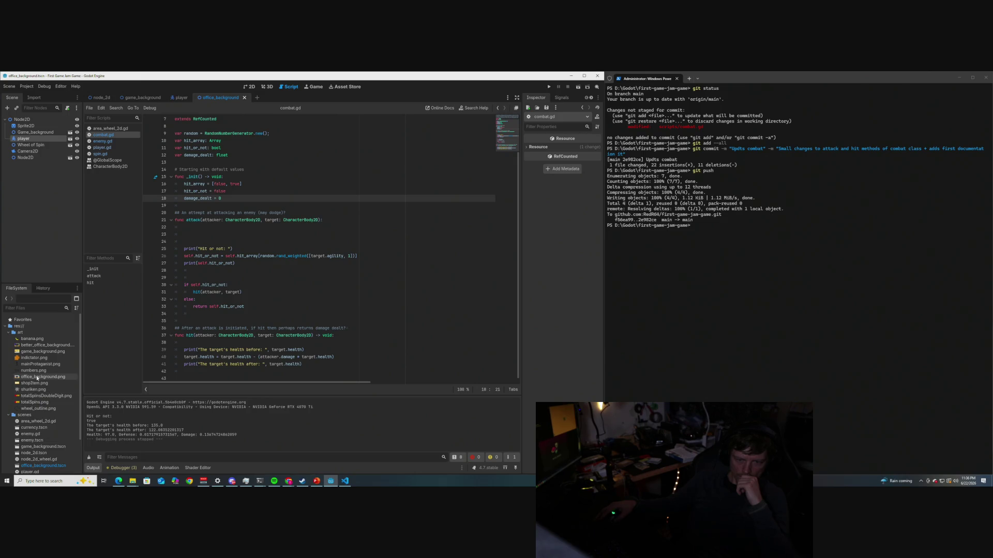
mouse_move(37, 375)
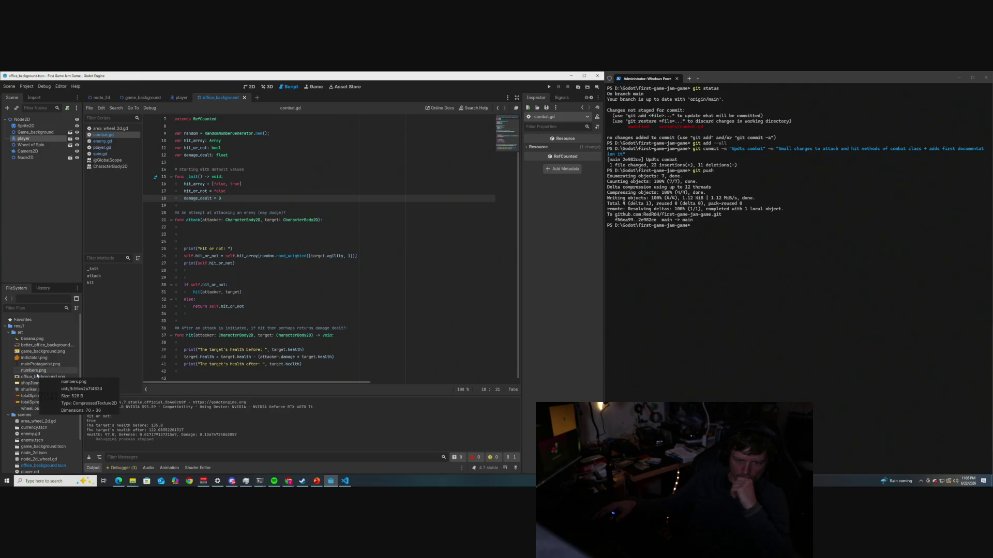